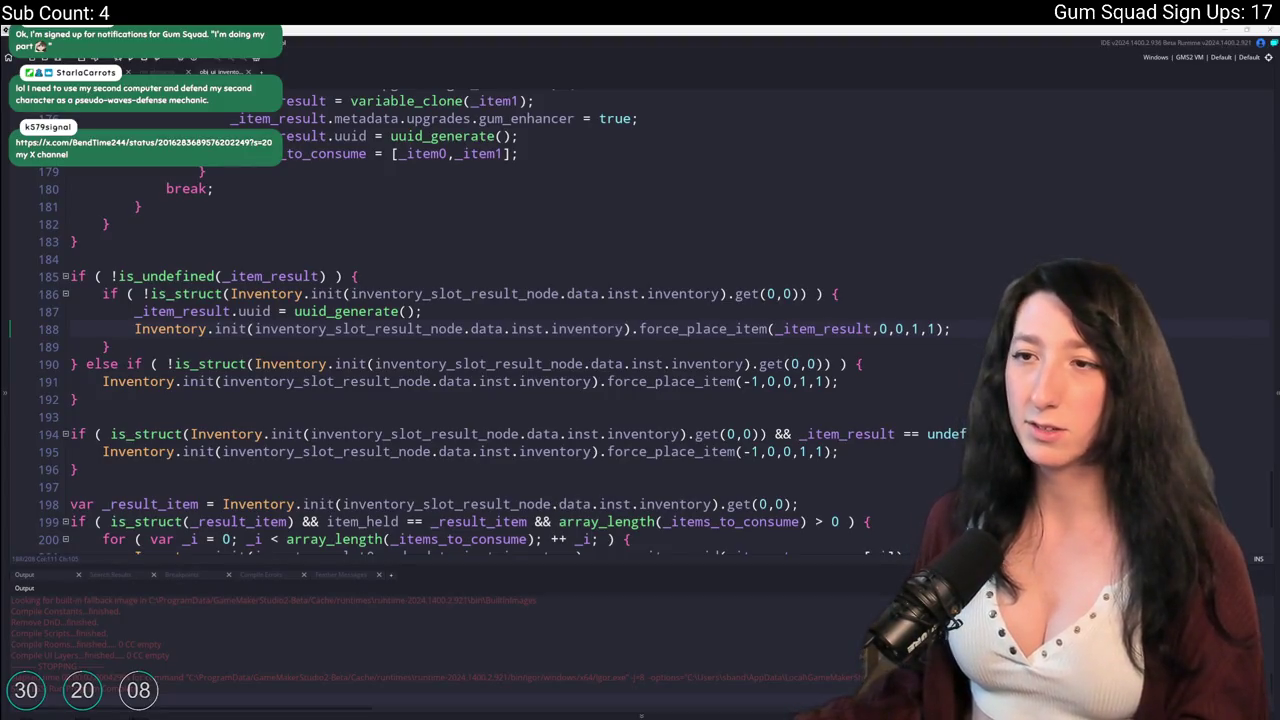
Glance at the rm_playarea room, then return to the inventory object's crafting code.
{"action": "left_click", "coordinate": [963, 311]}
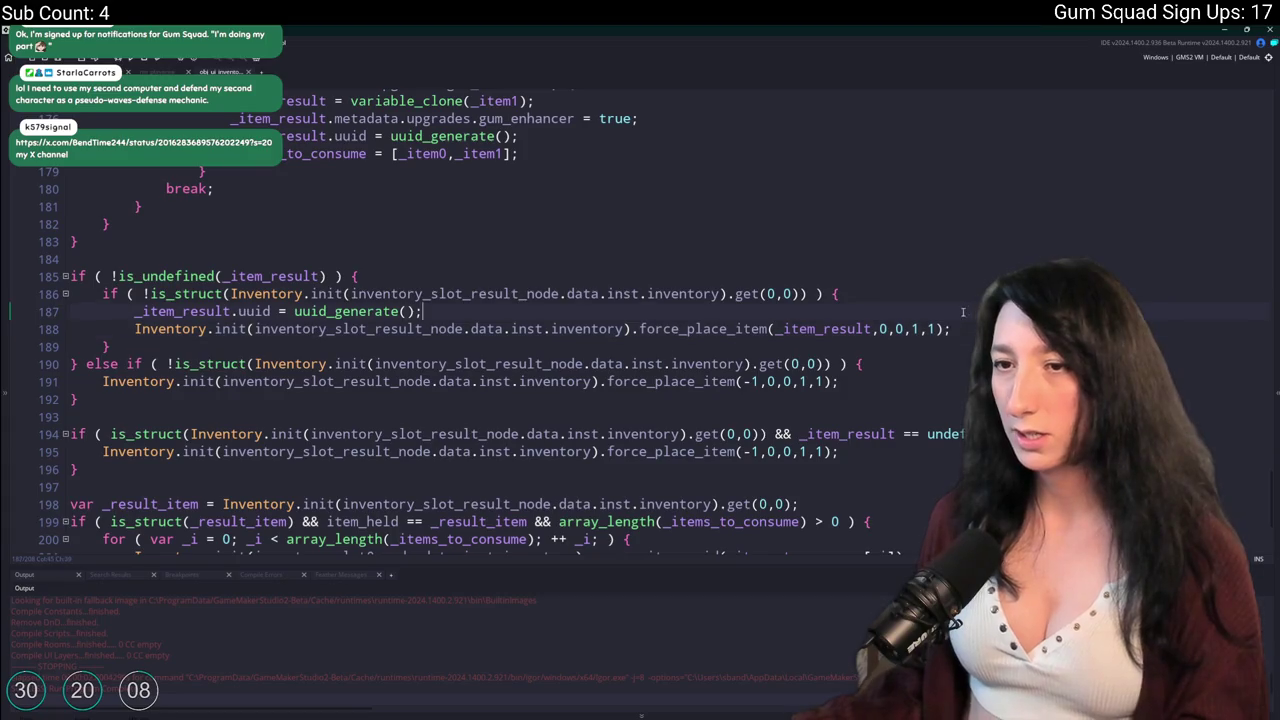
{"action": "scroll", "coordinate": [948, 304], "scroll_direction": "up", "scroll_amount": 2}
{"action": "scroll", "coordinate": [288, 124], "scroll_direction": "down", "scroll_amount": 3}
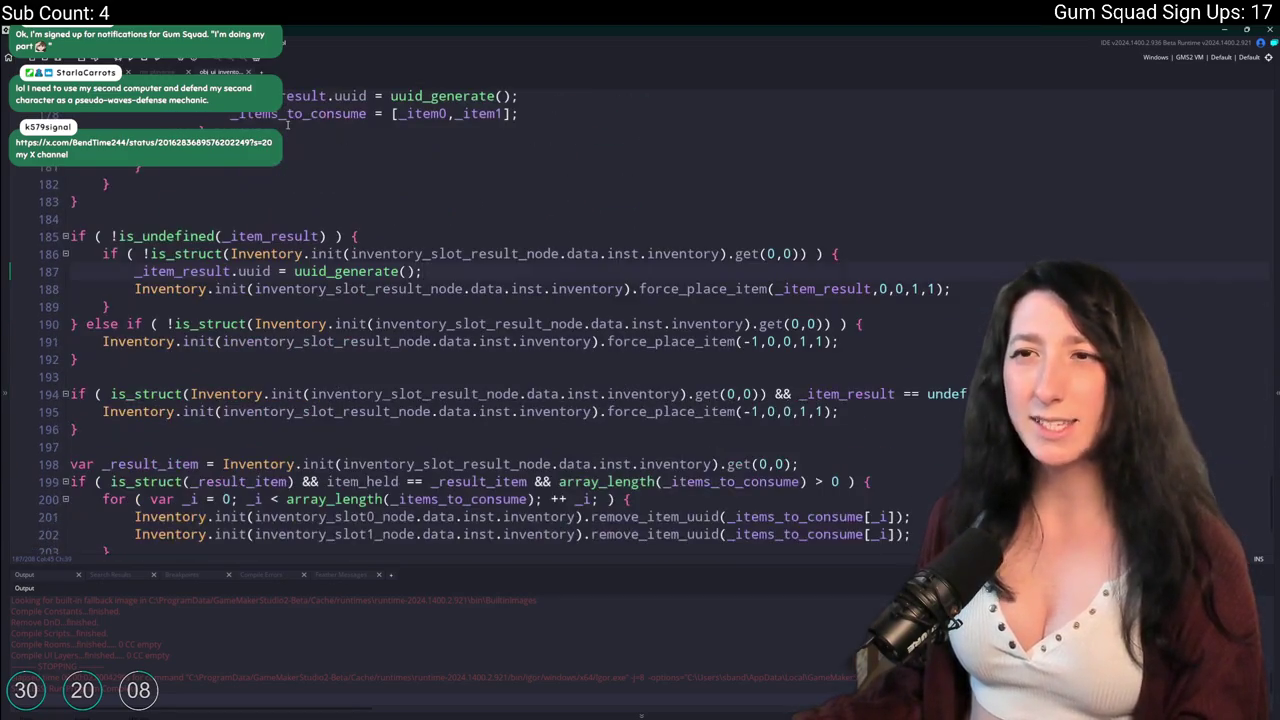
{"action": "left_click", "coordinate": [188, 69]}
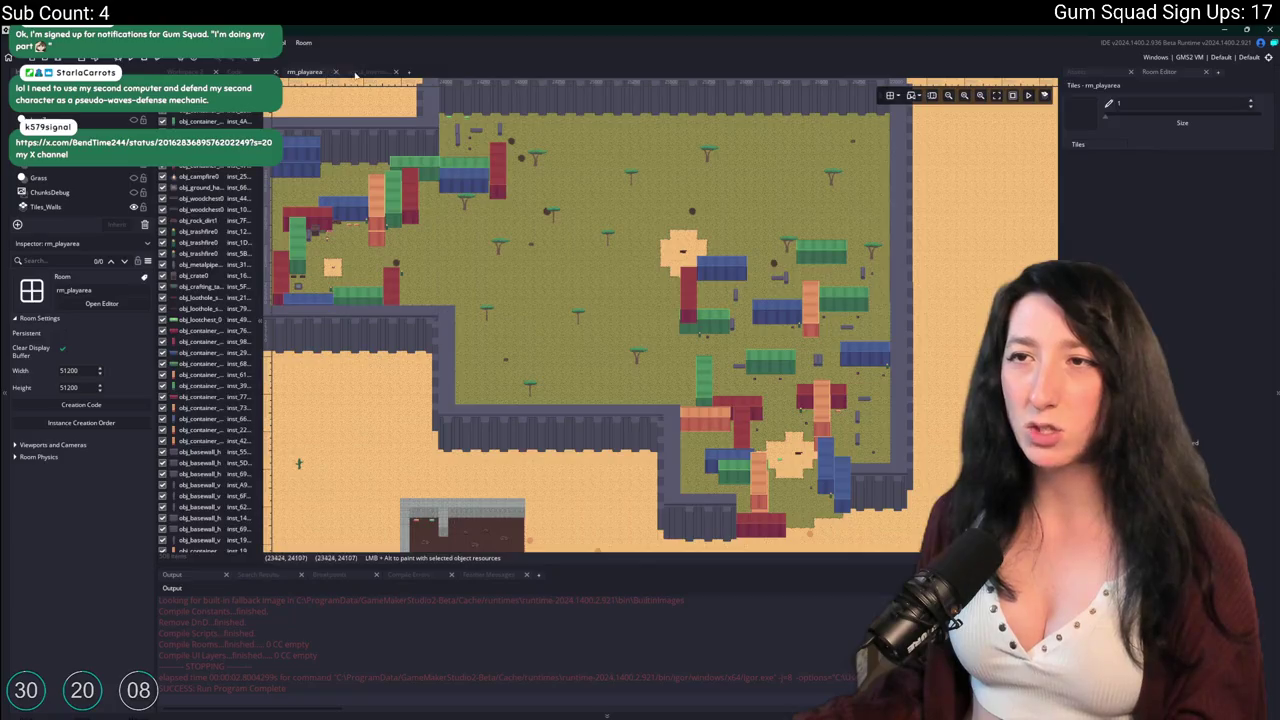
{"action": "left_click", "coordinate": [354, 76]}
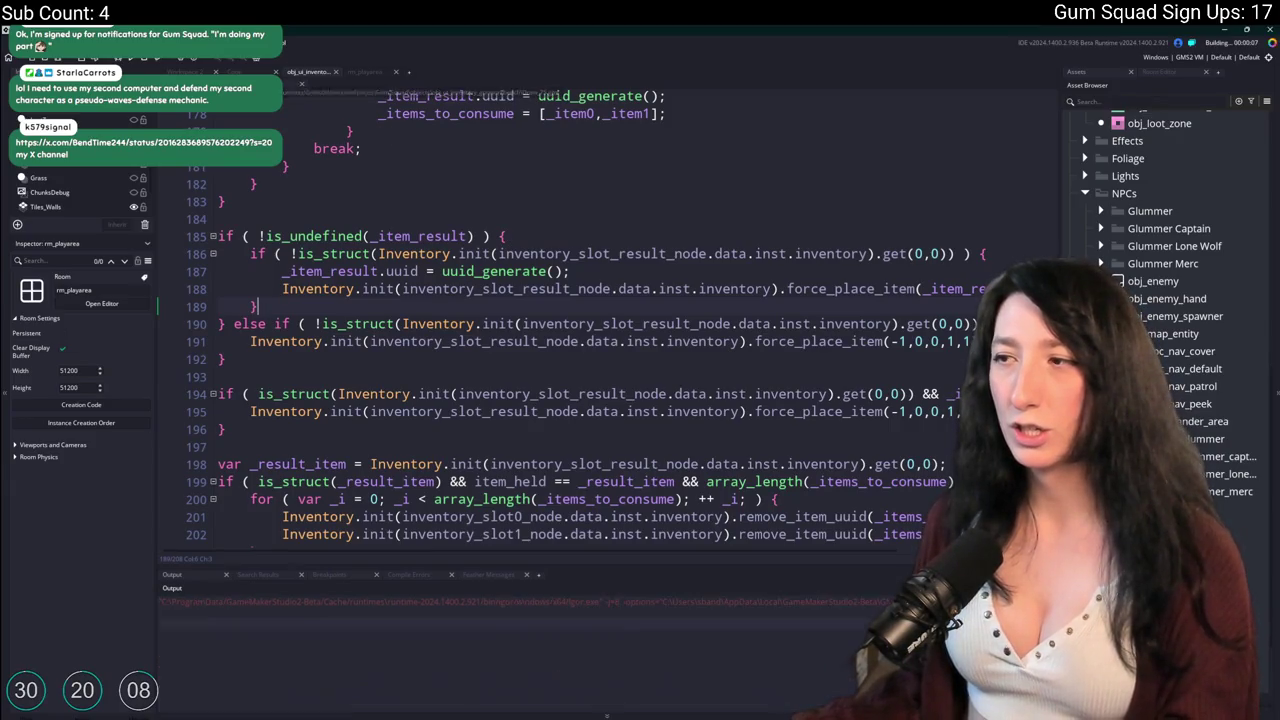
{"action": "scroll", "coordinate": [565, 251], "scroll_direction": "right", "scroll_amount": 5}
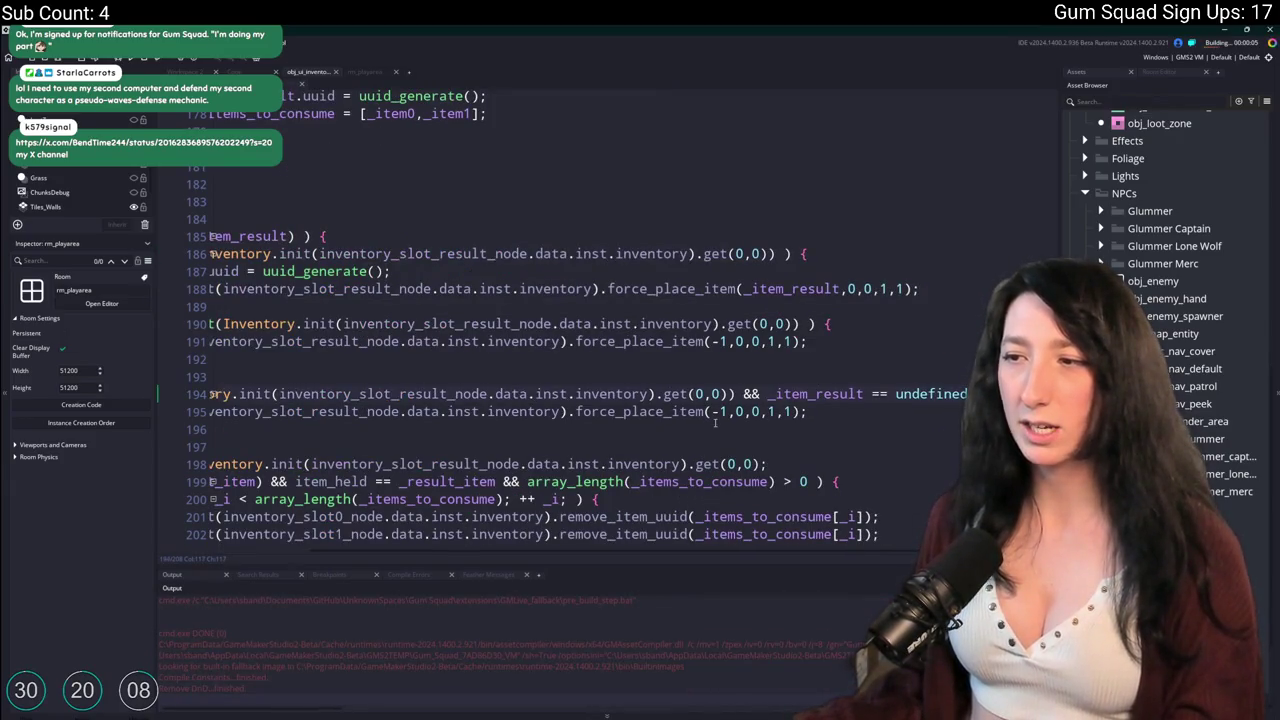
{"action": "scroll", "coordinate": [667, 330], "scroll_direction": "left", "scroll_amount": 5}
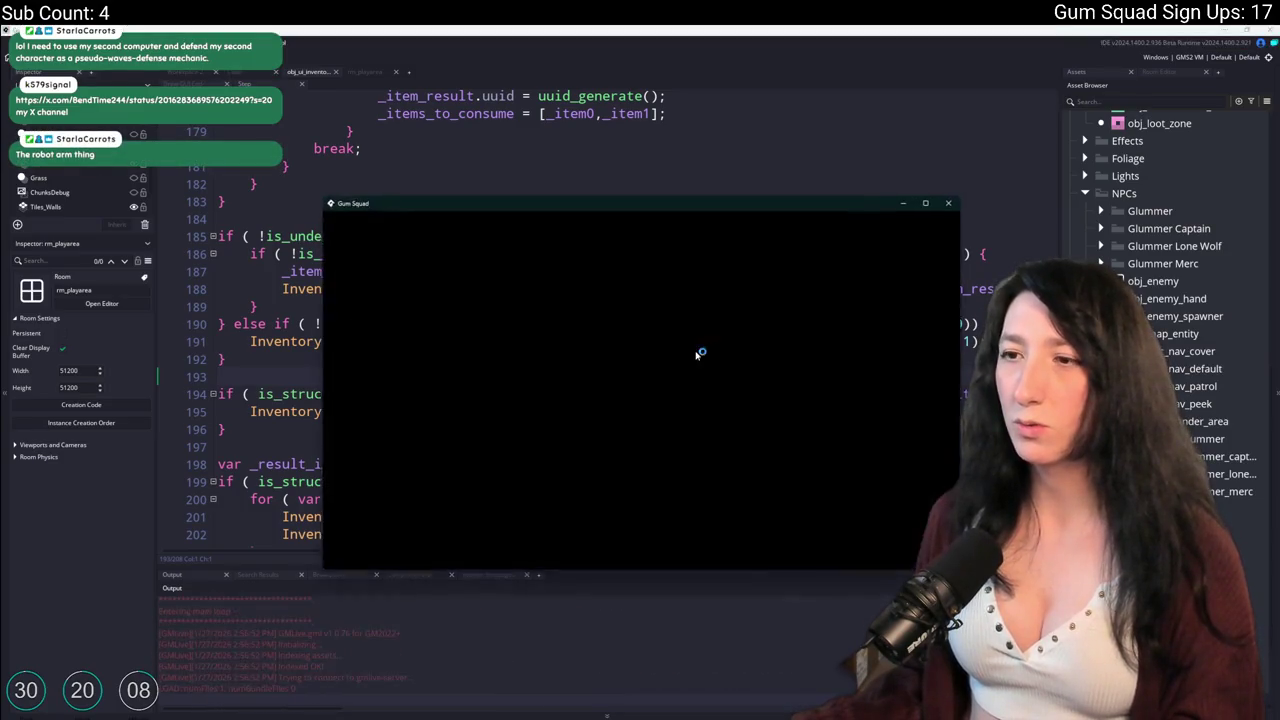
Start a new world and craft a Makeshift DMR from the SMG and Speed Reloader, then switch back to GameMaker.
{"action": "left_click", "coordinate": [640, 465]}
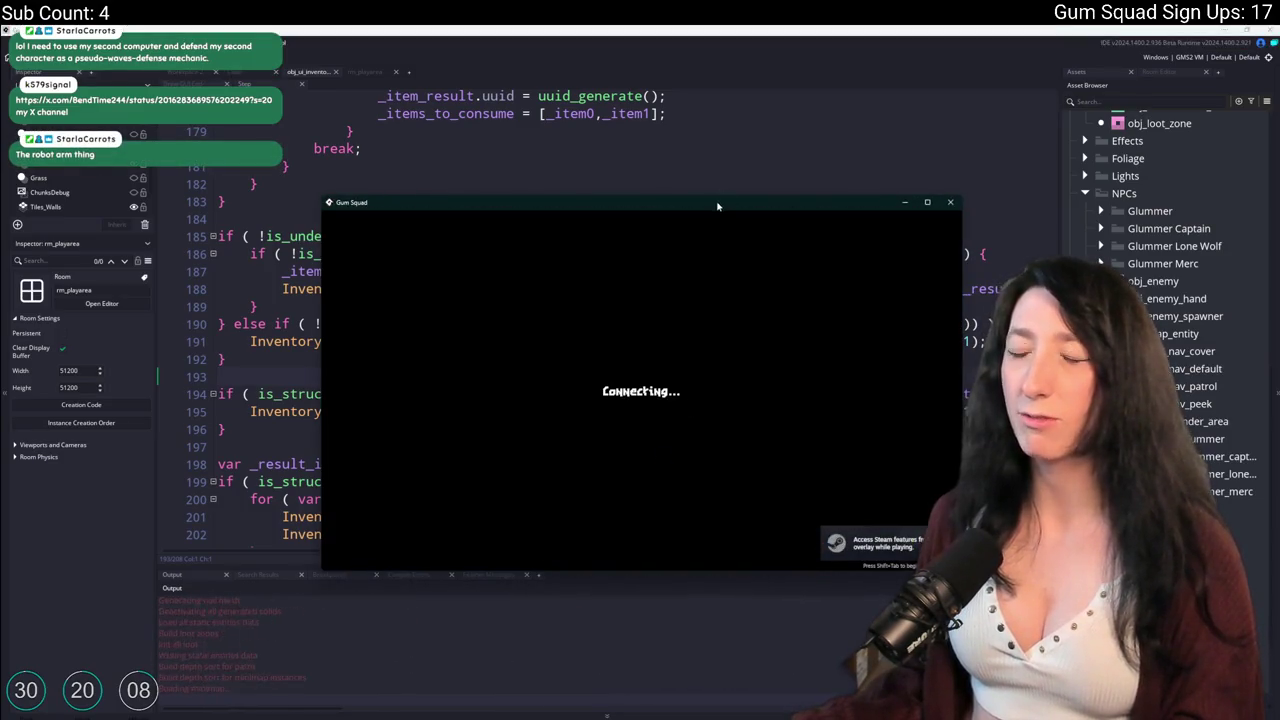
{"action": "double_click", "coordinate": [717, 206]}
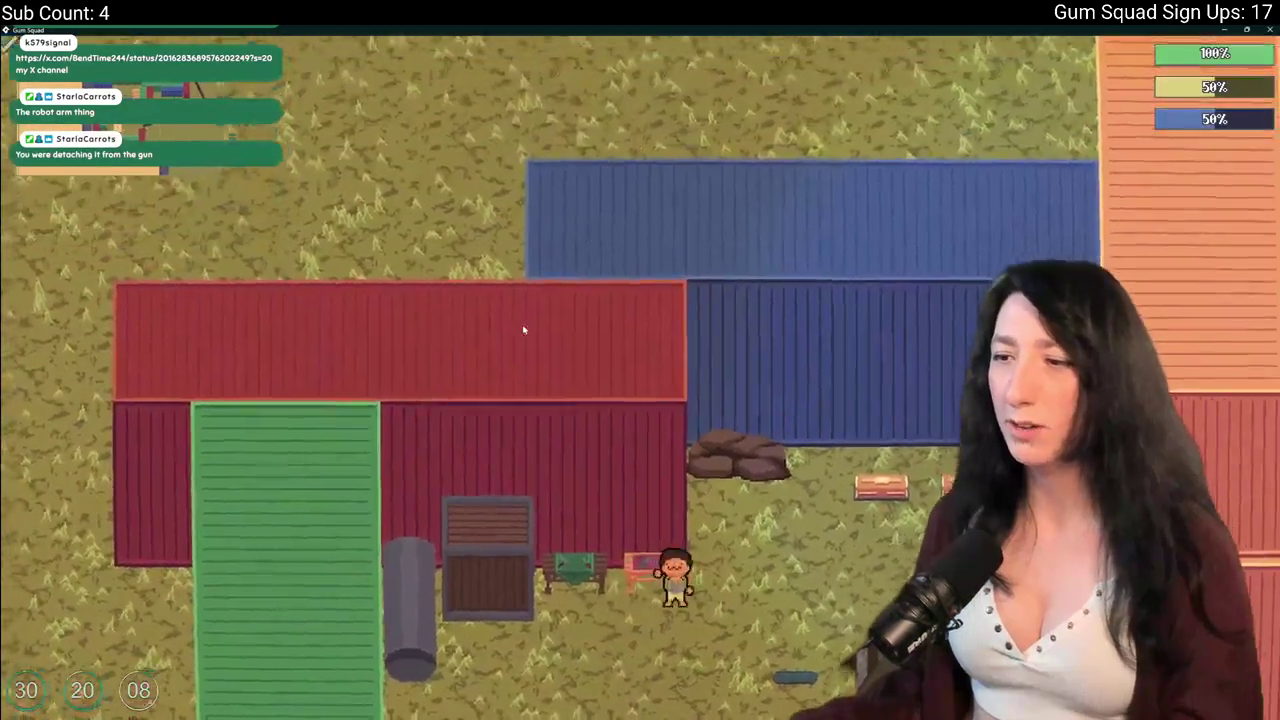
{"action": "key", "text": "Tab"}
{"action": "left_click", "coordinate": [243, 586]}
{"action": "mouse_move", "coordinate": [540, 255]}
{"action": "left_mouse_down"}
{"action": "mouse_move", "coordinate": [380, 487]}
{"action": "mouse_move", "coordinate": [505, 303]}
{"action": "mouse_move", "coordinate": [585, 238]}
{"action": "left_mouse_up"}
{"action": "mouse_move", "coordinate": [900, 237]}
{"action": "left_mouse_down"}
{"action": "mouse_move", "coordinate": [545, 481]}
{"action": "mouse_move", "coordinate": [377, 481]}
{"action": "left_mouse_up"}
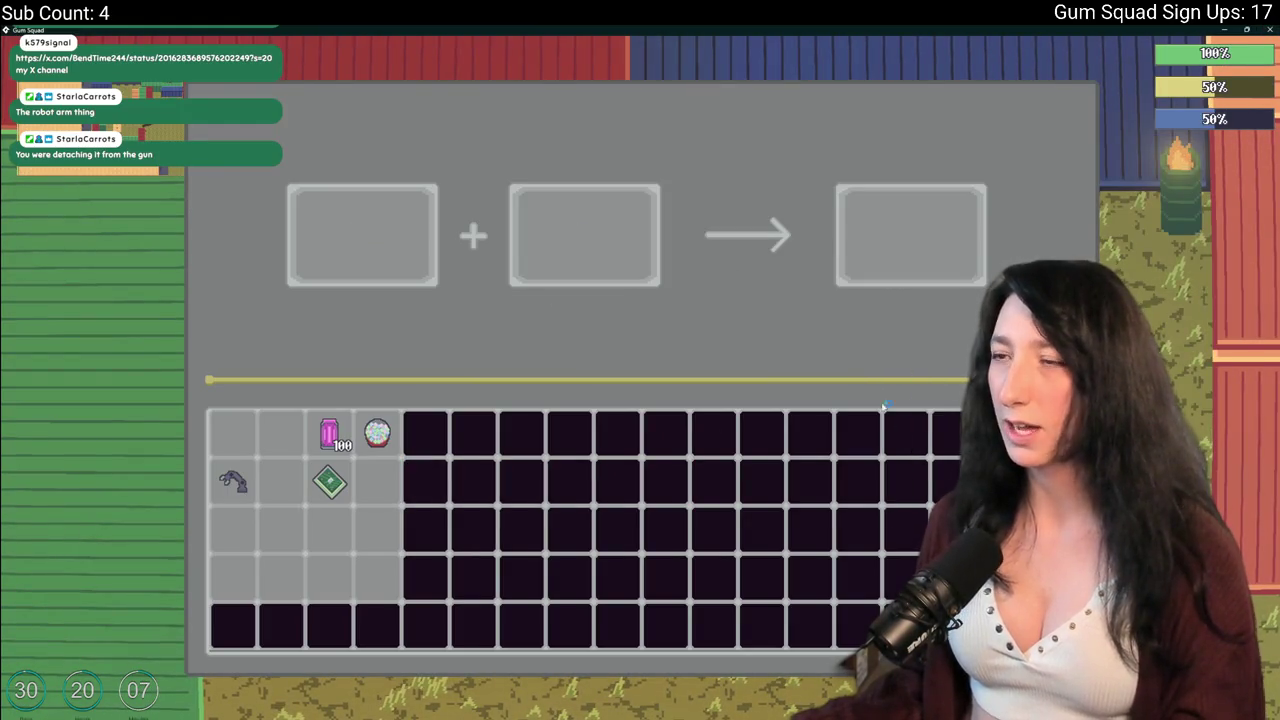
{"action": "key", "text": "alt+Tab"}
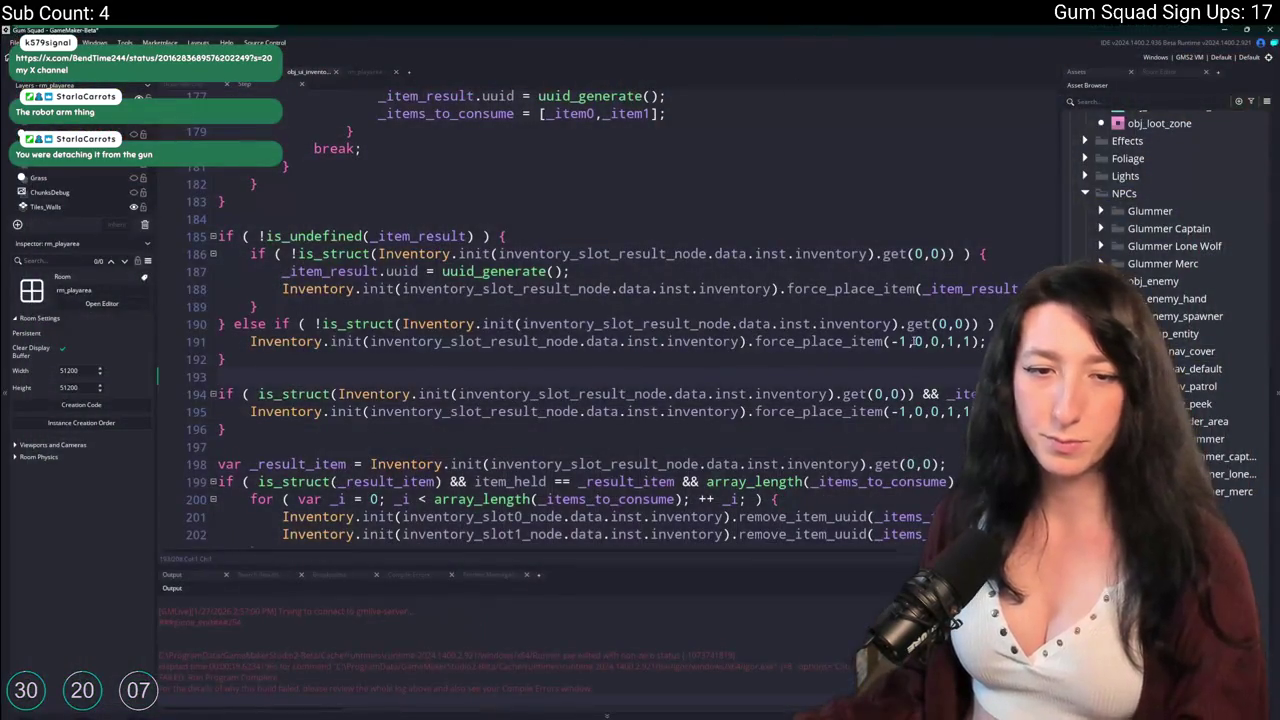
Expand the code editor to full window and scroll through the crafting code, adding a blank line after line 183.
{"action": "key", "text": "F12"}
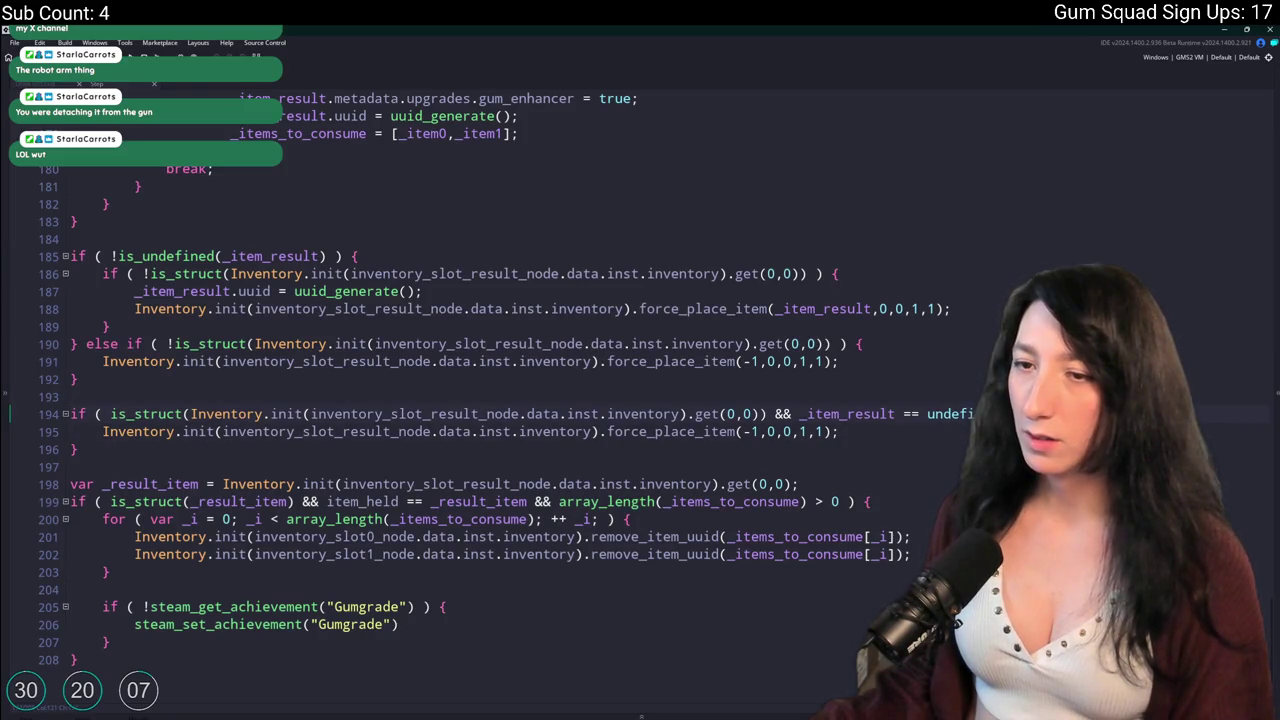
{"action": "scroll", "coordinate": [490, 366], "scroll_direction": "up", "scroll_amount": 3}
{"action": "left_click", "coordinate": [490, 366]}
{"action": "key", "text": "Return"}
{"action": "key", "text": "Return"}
{"action": "scroll", "coordinate": [490, 366], "scroll_direction": "down", "scroll_amount": 1}
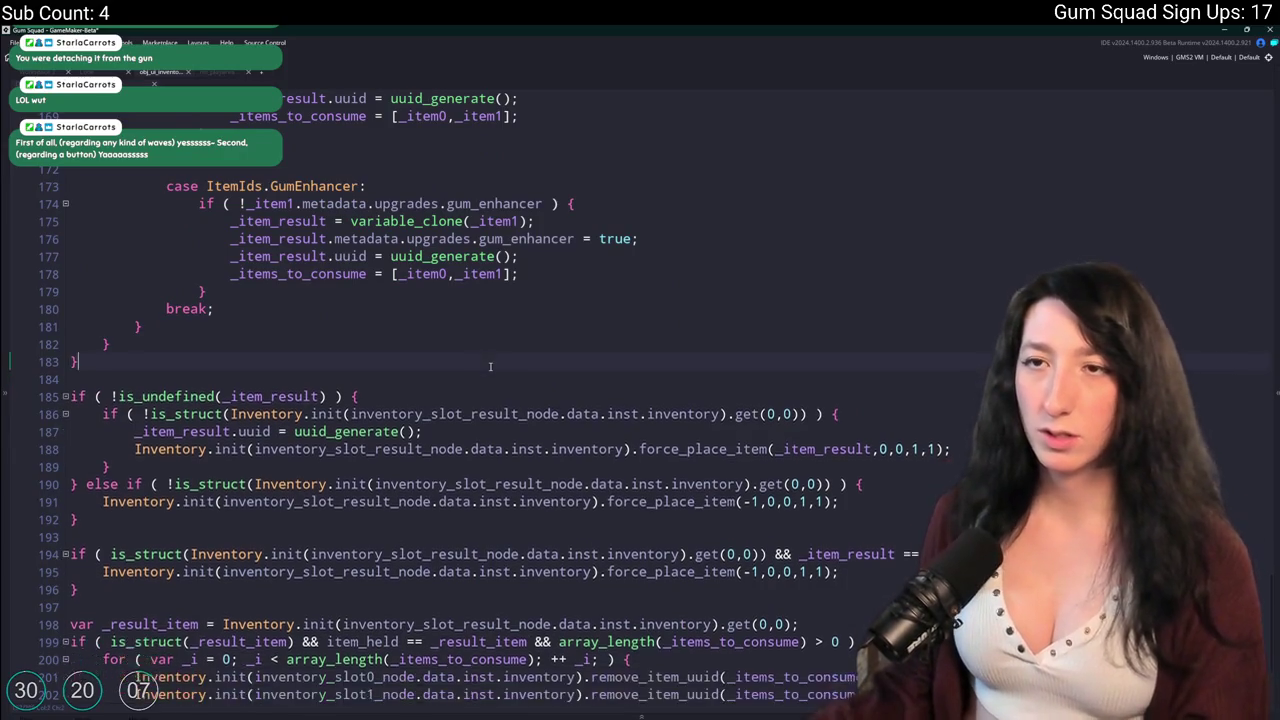
{"action": "scroll", "coordinate": [297, 433], "scroll_direction": "up", "scroll_amount": 15}
{"action": "scroll", "coordinate": [297, 433], "scroll_direction": "up", "scroll_amount": 4}
{"action": "scroll", "coordinate": [297, 433], "scroll_direction": "down", "scroll_amount": 20}
{"action": "scroll", "coordinate": [278, 489], "scroll_direction": "up", "scroll_amount": 10}
{"action": "scroll", "coordinate": [278, 489], "scroll_direction": "up", "scroll_amount": 18}
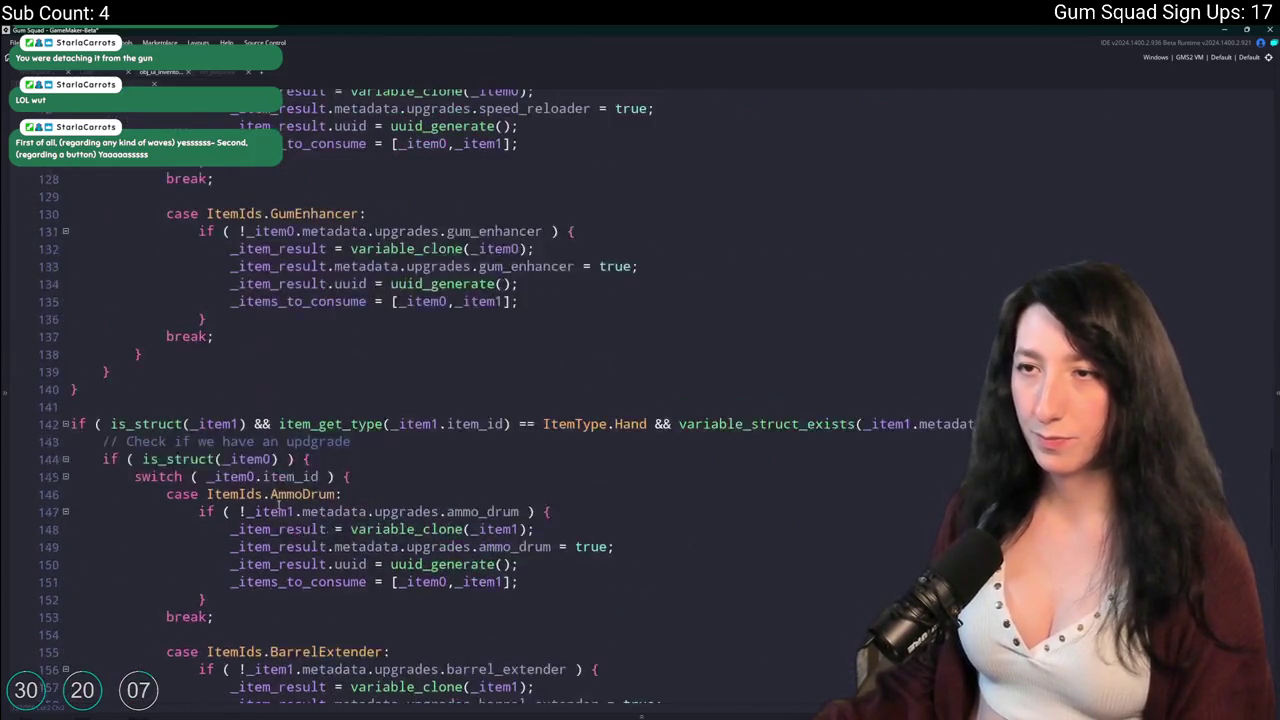
{"action": "scroll", "coordinate": [297, 335], "scroll_direction": "up", "scroll_amount": 4}
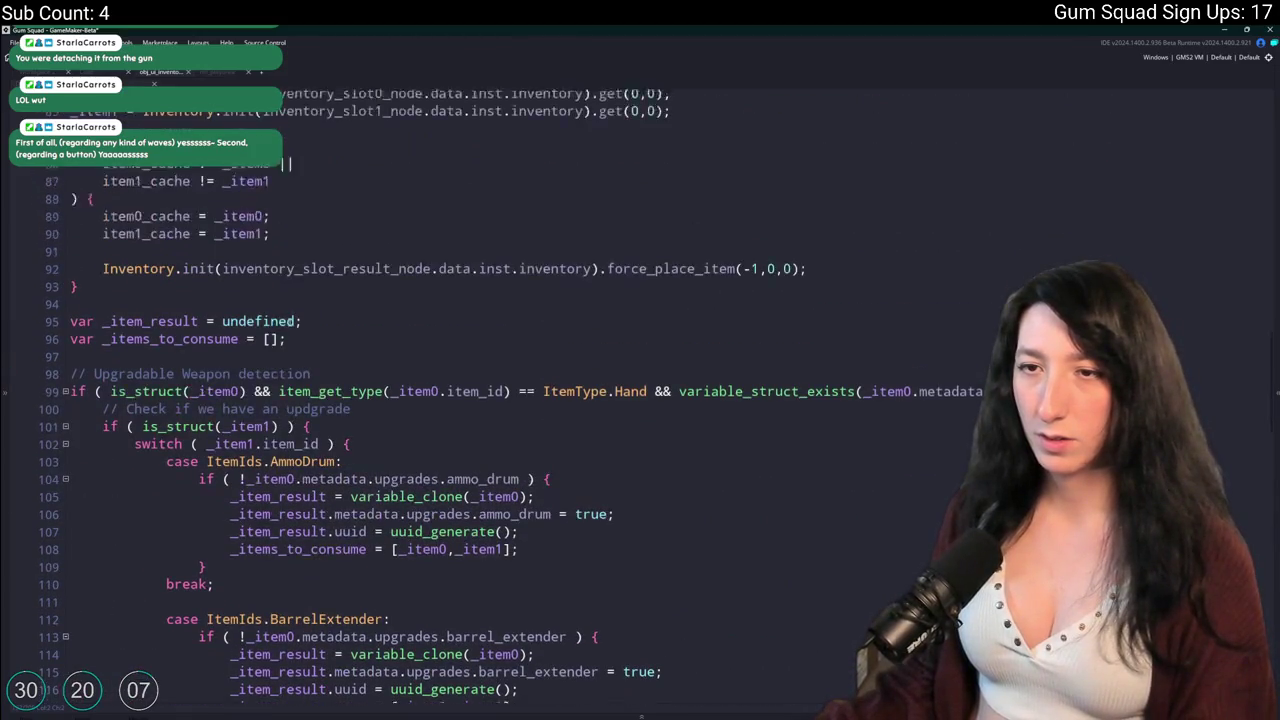
{"action": "scroll", "coordinate": [391, 267], "scroll_direction": "down", "scroll_amount": 3}
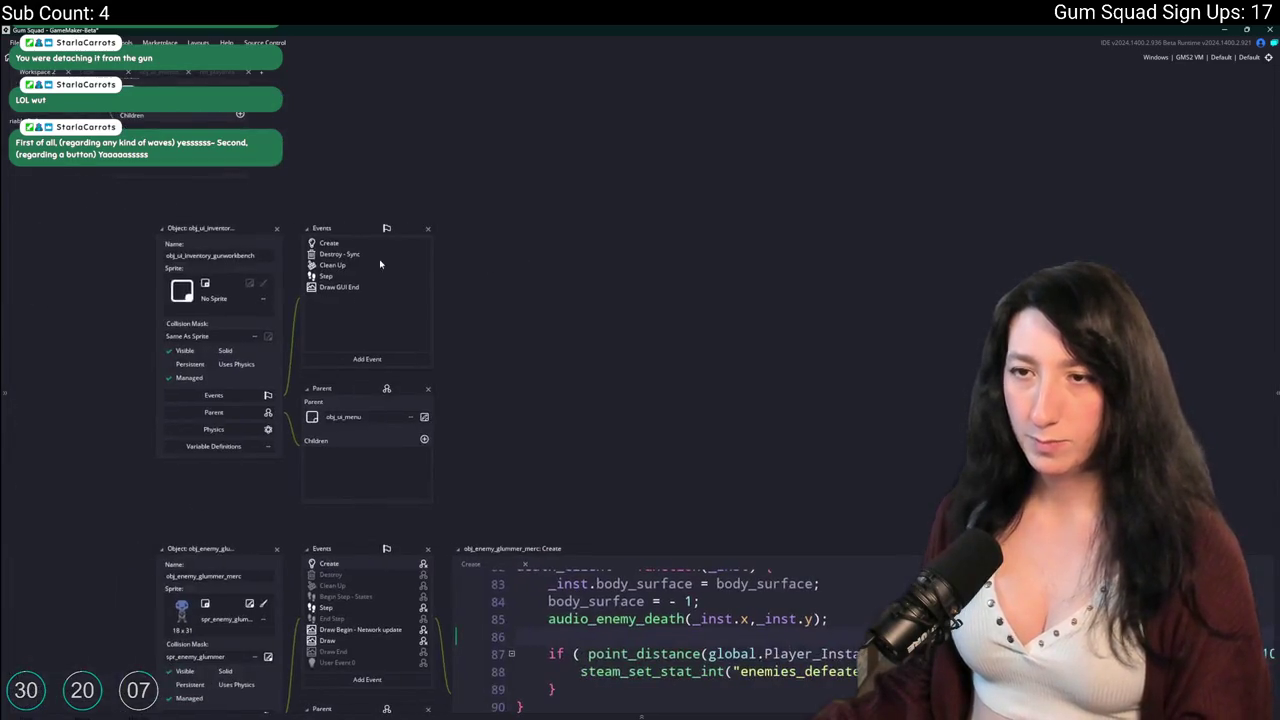
Check the item_crafted variable in the gun workbench object's Create event.
{"action": "double_click", "coordinate": [369, 247]}
{"action": "left_click", "coordinate": [541, 281]}
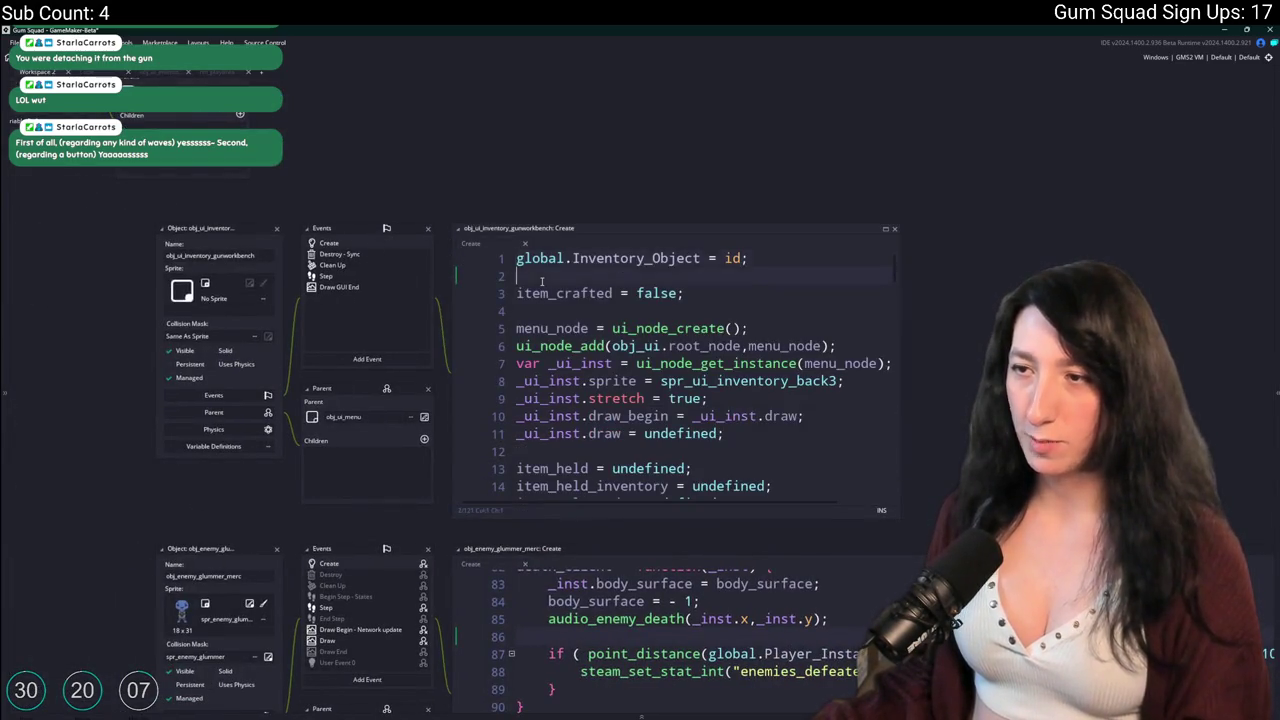
{"action": "double_click", "coordinate": [563, 293]}
{"action": "scroll", "coordinate": [500, 400], "scroll_direction": "up", "scroll_amount": 3}
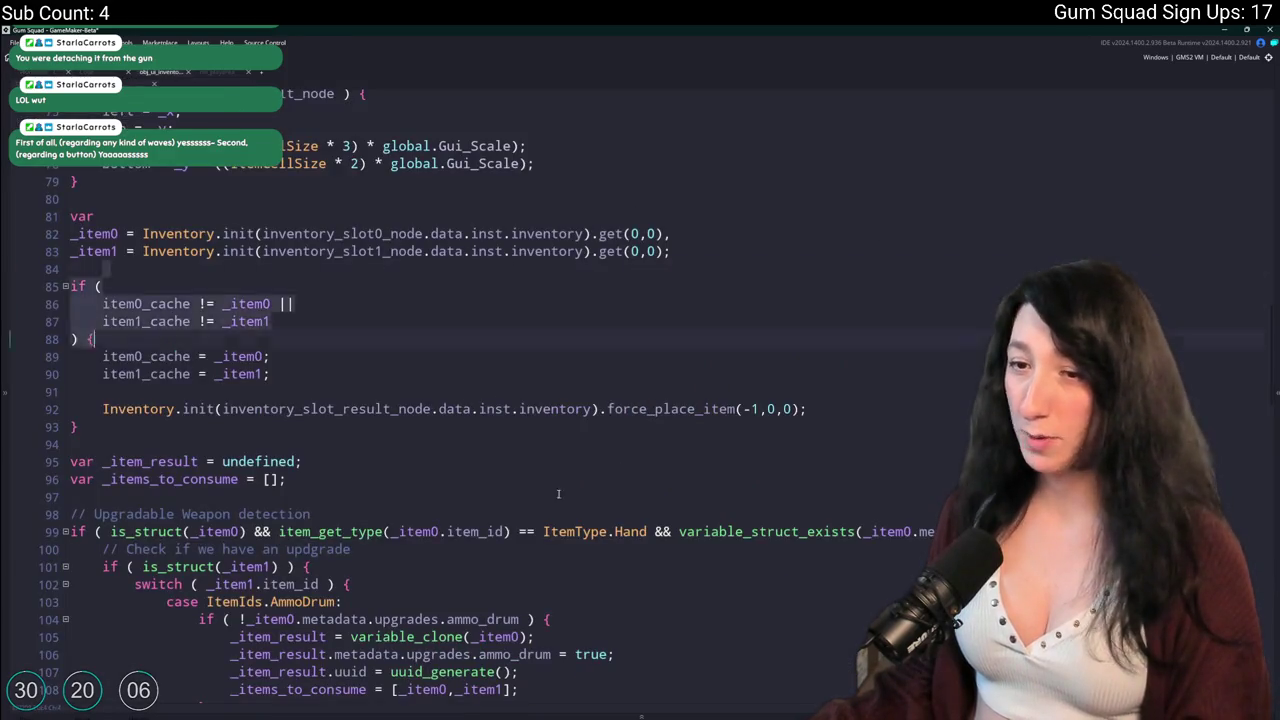
{"action": "scroll", "coordinate": [500, 400], "scroll_direction": "down", "scroll_amount": 5}
{"action": "scroll", "coordinate": [550, 323], "scroll_direction": "down", "scroll_amount": 5}
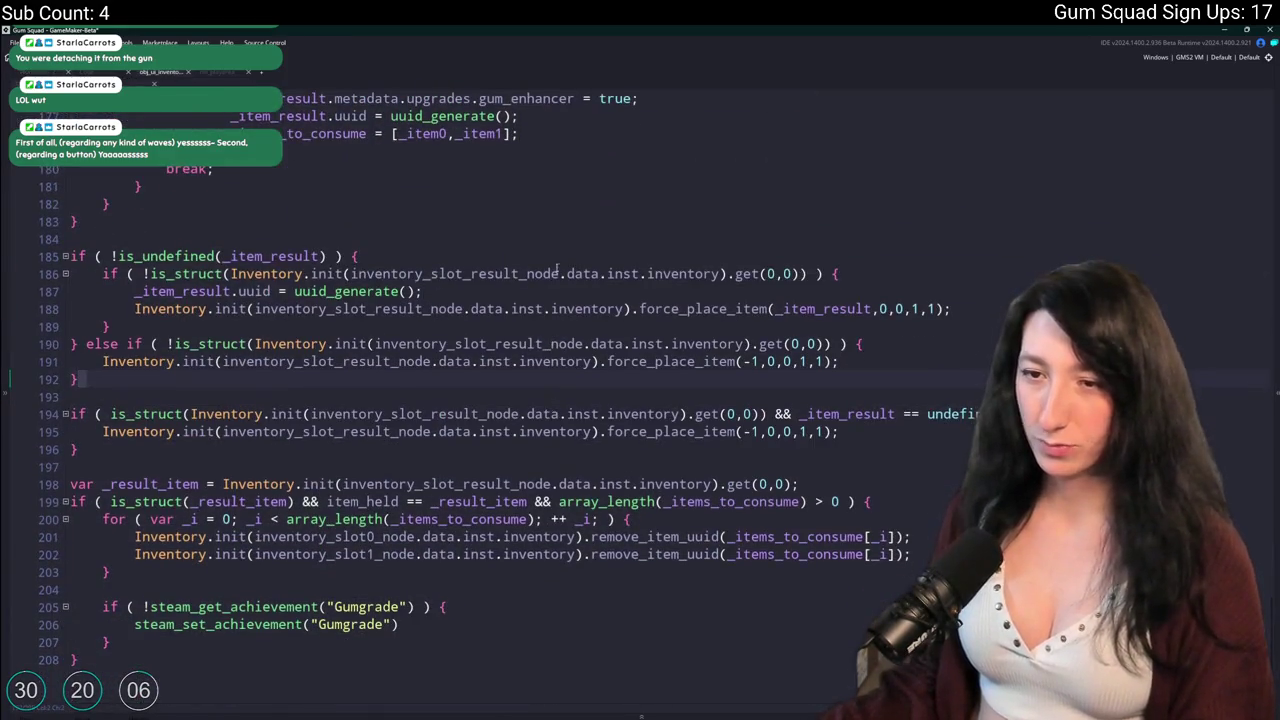
Add item_crafted = true; on a new line after the Gumgrade achievement block.
{"action": "left_click", "coordinate": [506, 642]}
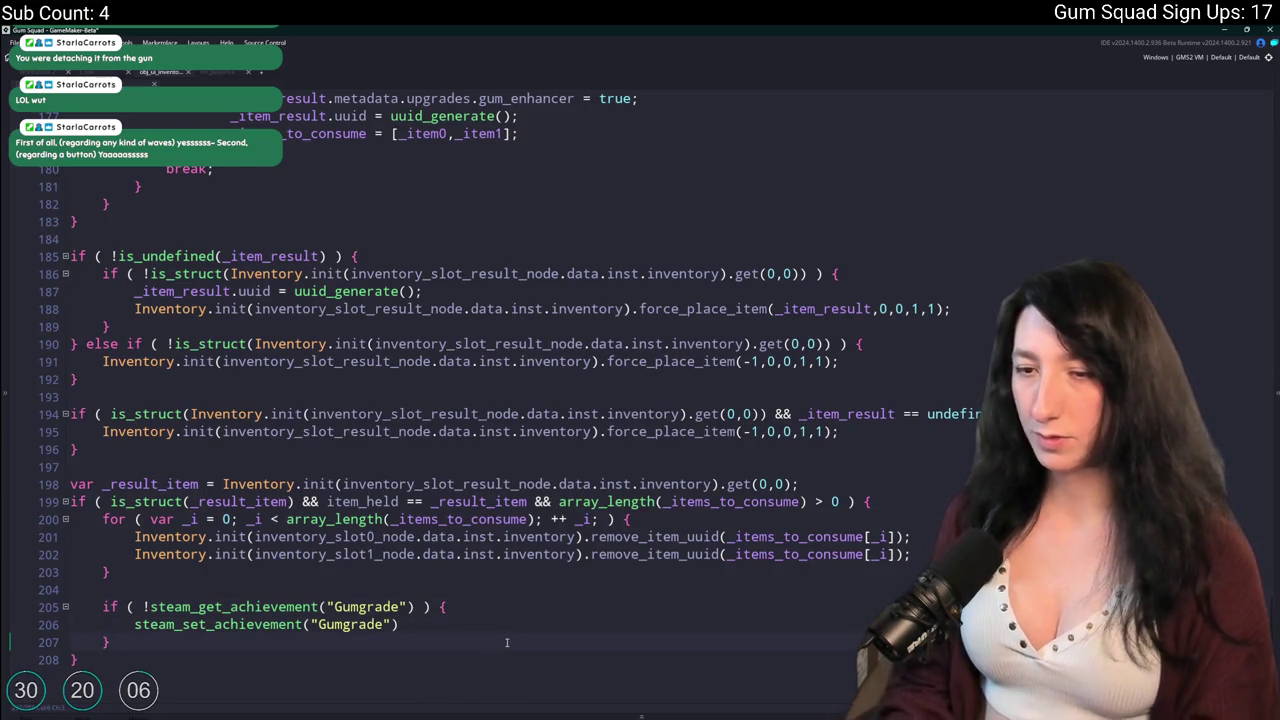
{"action": "key", "text": "Return"}
{"action": "key", "text": "Return"}
{"action": "type", "text": "item_crafted = true;"}
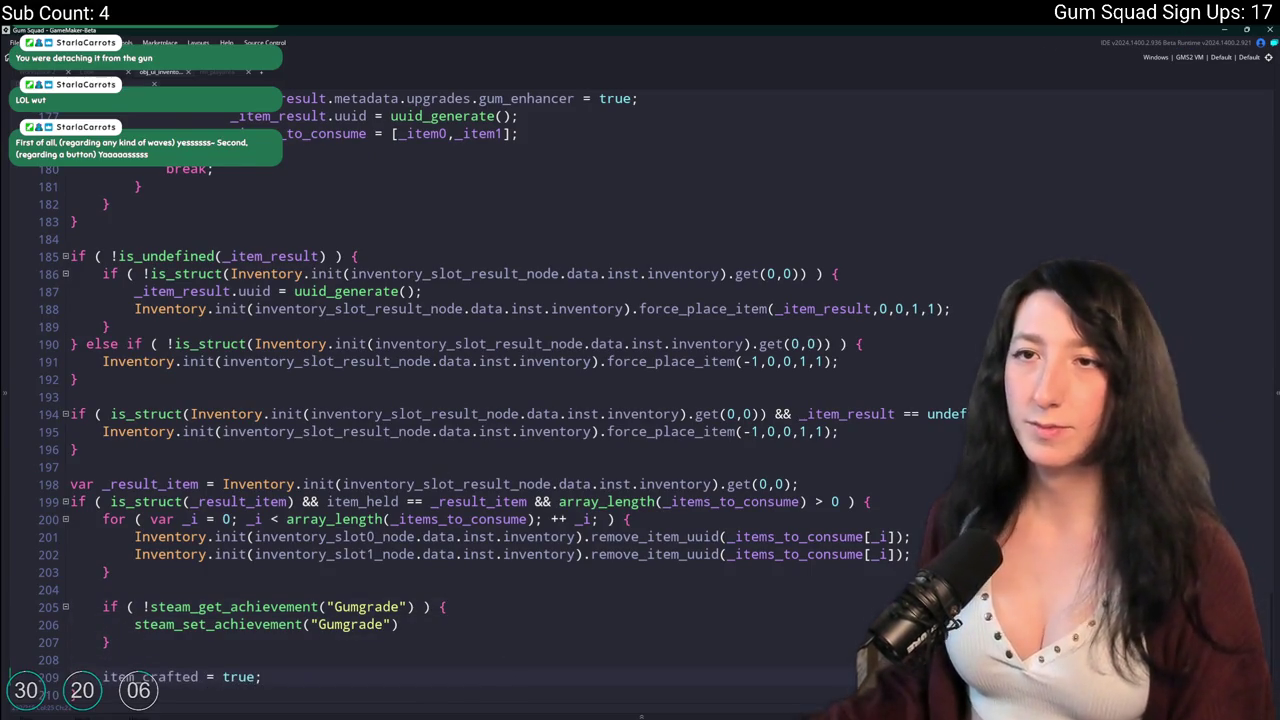
{"action": "left_click", "coordinate": [120, 72]}
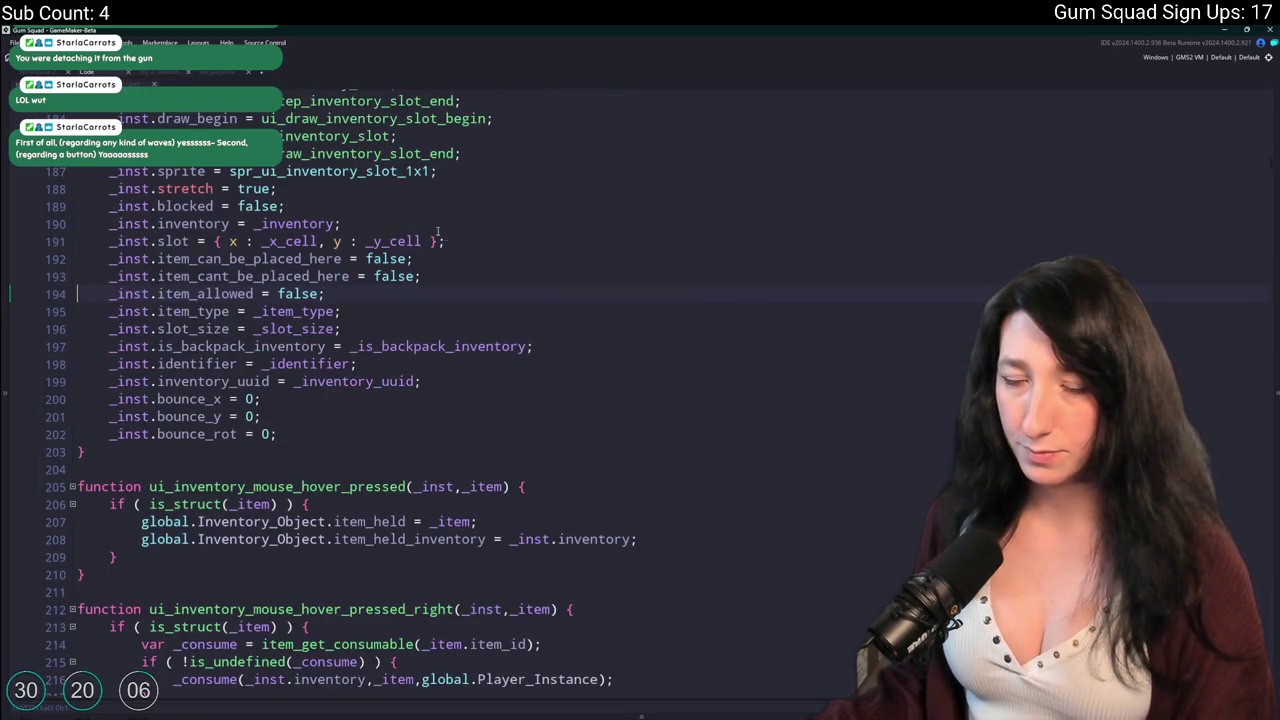
Search the script for 'swap' and step through its matches to QuickSwap.
{"action": "key", "text": "ctrl+f"}
{"action": "type", "text": "swap"}
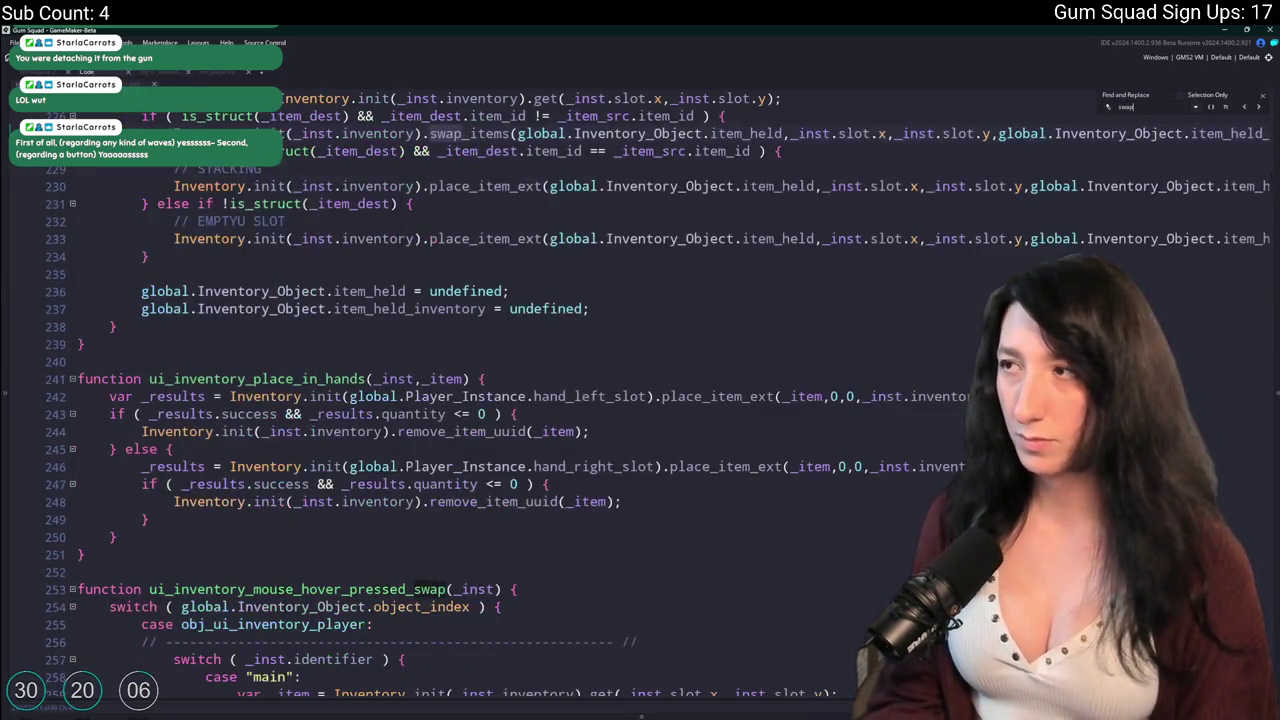
{"action": "left_click", "coordinate": [1210, 107]}
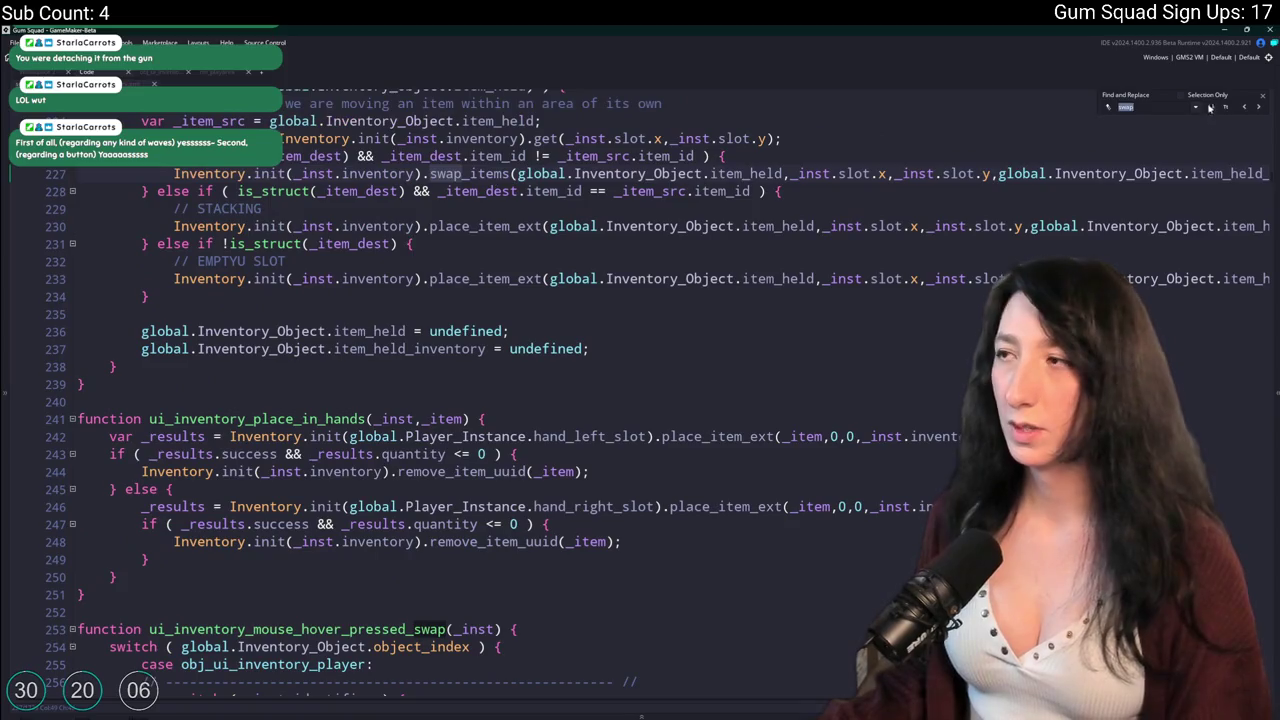
{"action": "left_click", "coordinate": [1259, 108]}
{"action": "left_click", "coordinate": [1259, 108]}
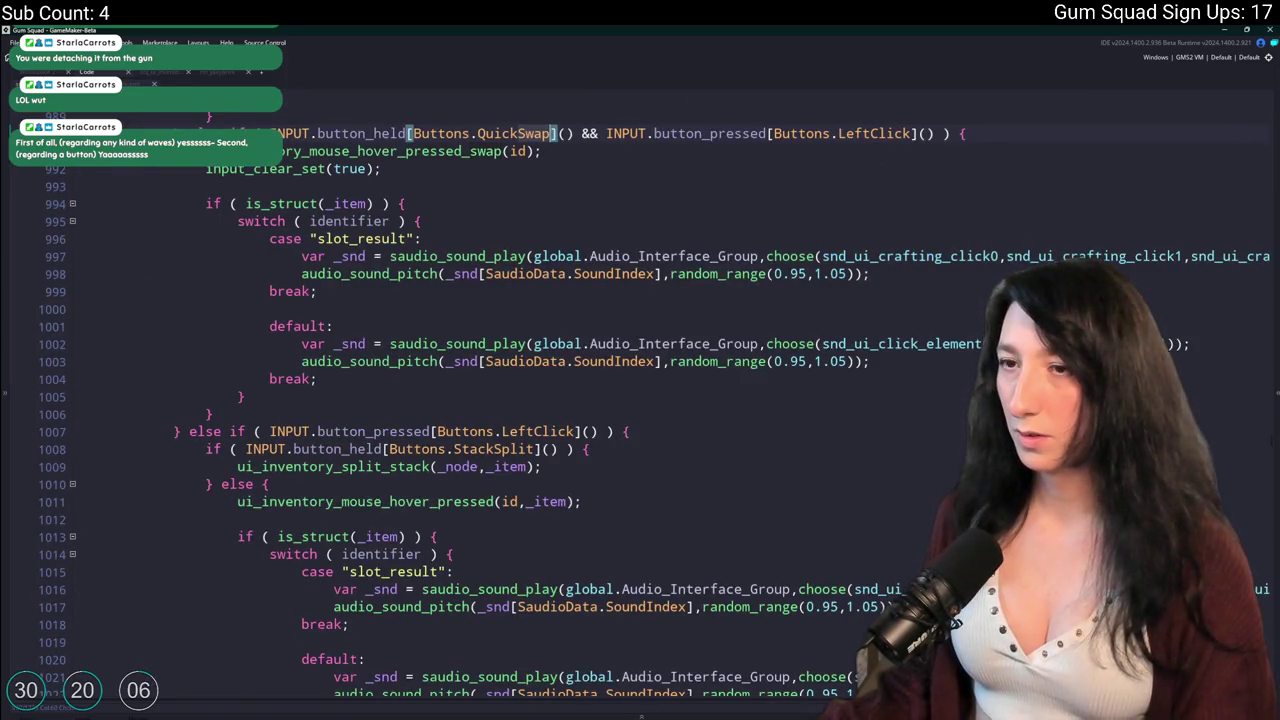
{"action": "scroll", "coordinate": [655, 368], "scroll_direction": "down", "scroll_amount": 10}
{"action": "scroll", "coordinate": [655, 368], "scroll_direction": "up", "scroll_amount": 6}
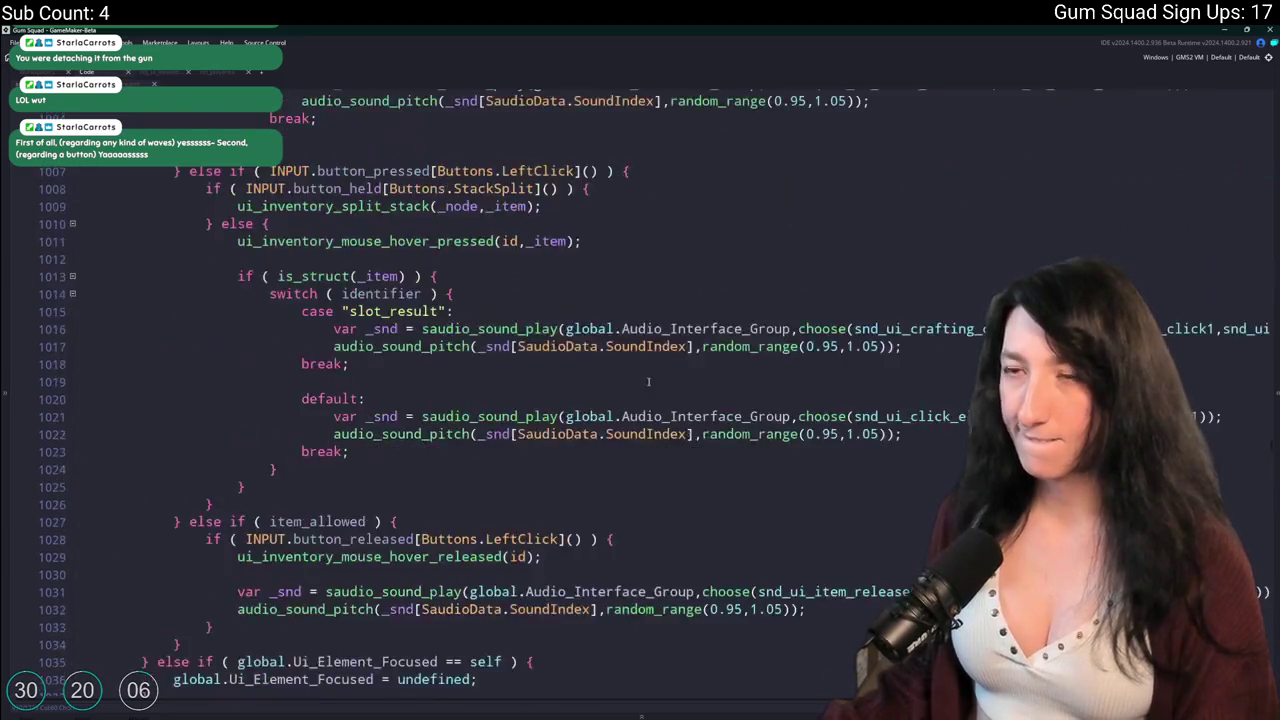
{"action": "scroll", "coordinate": [655, 368], "scroll_direction": "up", "scroll_amount": 20}
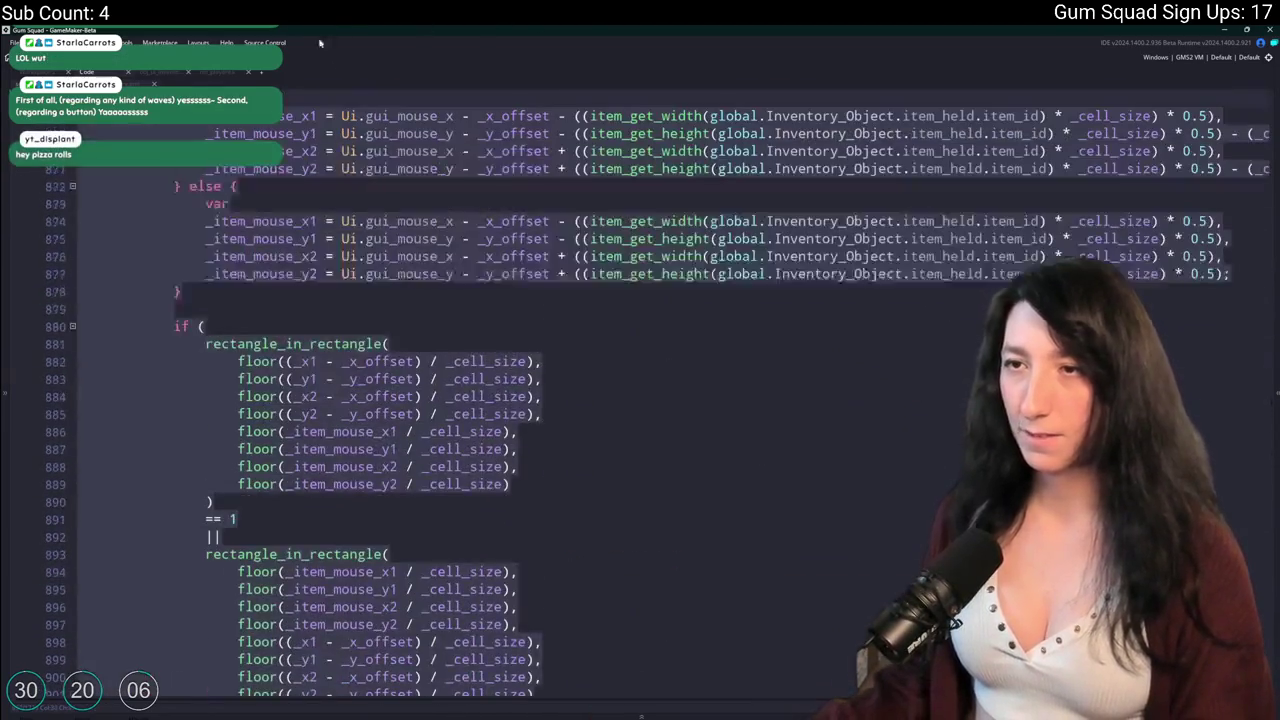
{"action": "left_click", "coordinate": [443, 238]}
Jump to the QuickSwap match on line 991 and go to the swap function's definition.
{"action": "key", "text": "ctrl+f"}
{"action": "key", "text": "Return"}
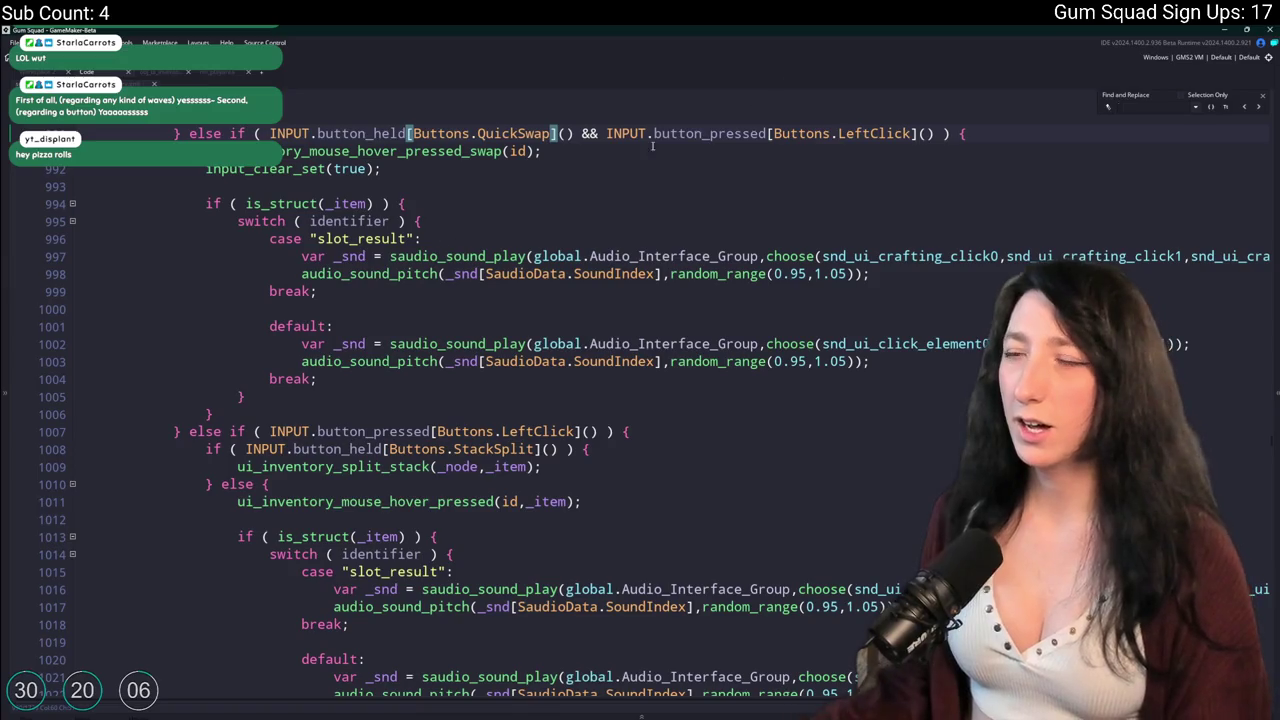
{"action": "left_click", "coordinate": [388, 151]}
{"action": "key", "text": "F12"}
{"action": "scroll", "coordinate": [432, 392], "scroll_direction": "down", "scroll_amount": 5}
{"action": "left_click", "coordinate": [424, 378]}
Find 'workben' and add item_crafted = true; after the Gumgrade achievement block.
{"action": "key", "text": "ctrl+f"}
{"action": "type", "text": "workben"}
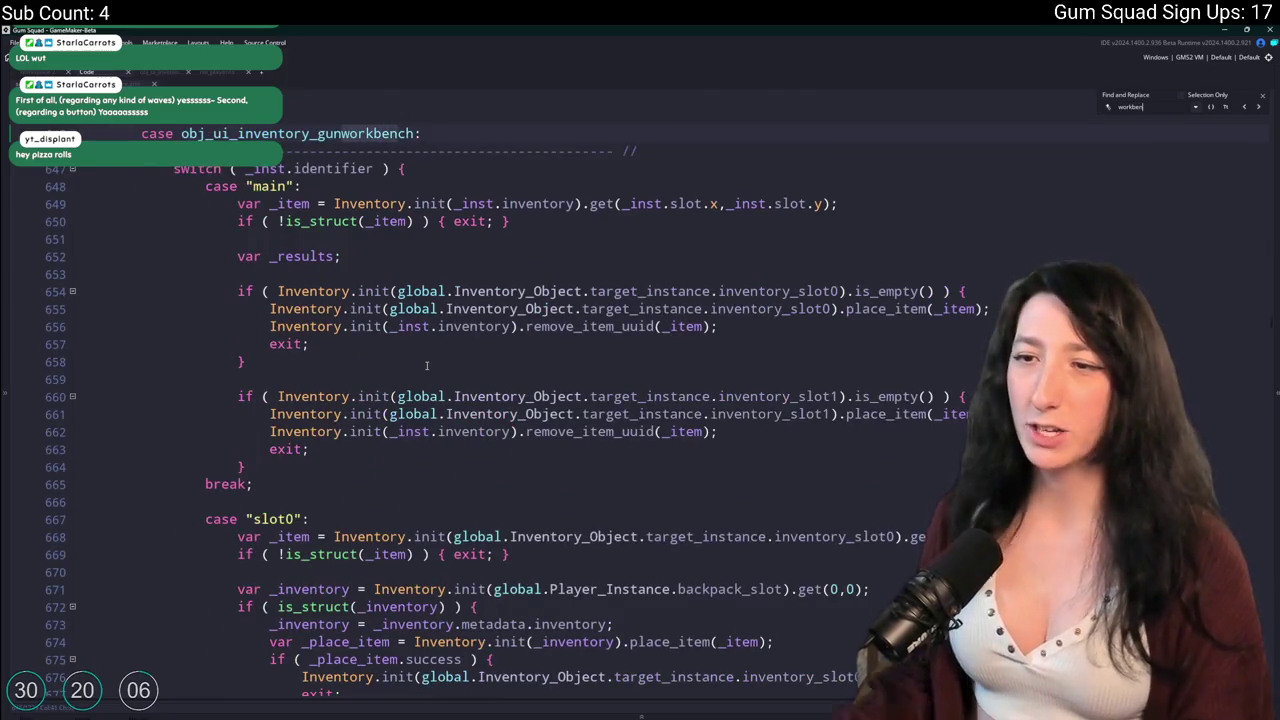
{"action": "scroll", "coordinate": [426, 366], "scroll_direction": "down", "scroll_amount": 20}
{"action": "scroll", "coordinate": [437, 396], "scroll_direction": "down", "scroll_amount": 10}
{"action": "left_click", "coordinate": [712, 400]}
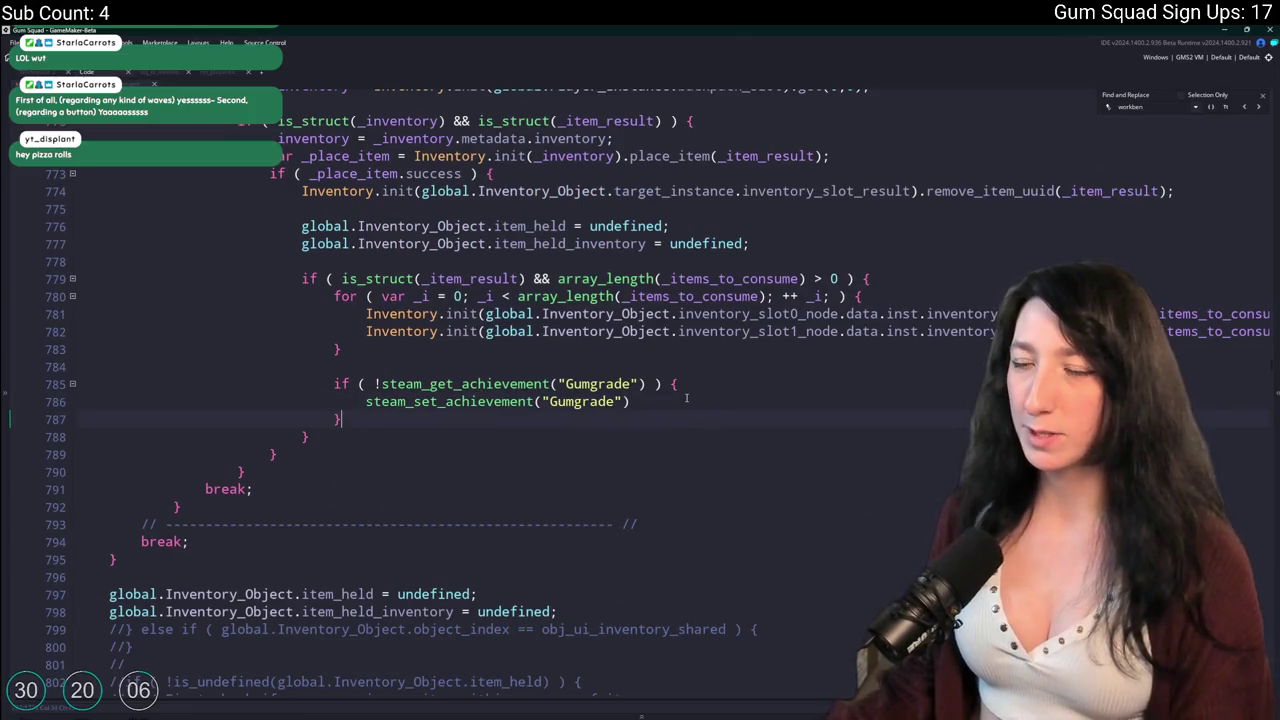
{"action": "key", "text": "Return"}
{"action": "key", "text": "Return"}
{"action": "type", "text": "item_crafted = true;"}
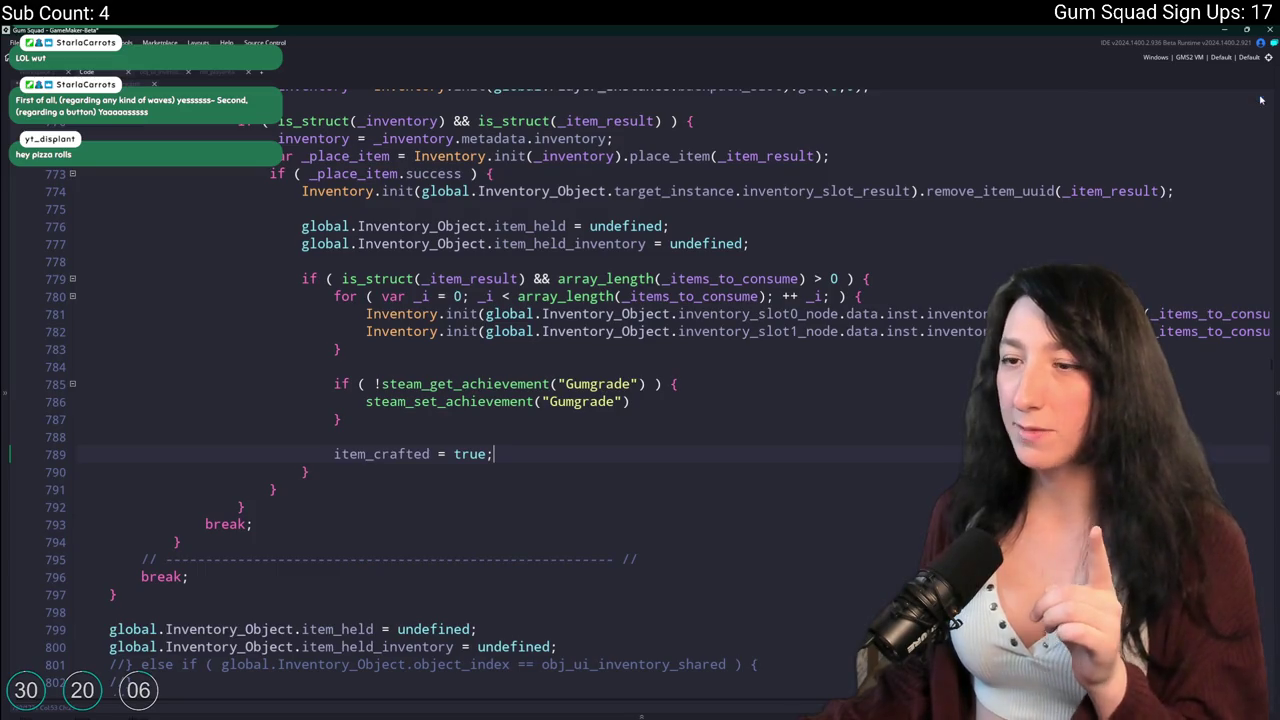
Prefix that line with global.Inventory_Object copied from line 699.
{"action": "scroll", "coordinate": [618, 399], "scroll_direction": "up", "scroll_amount": 10}
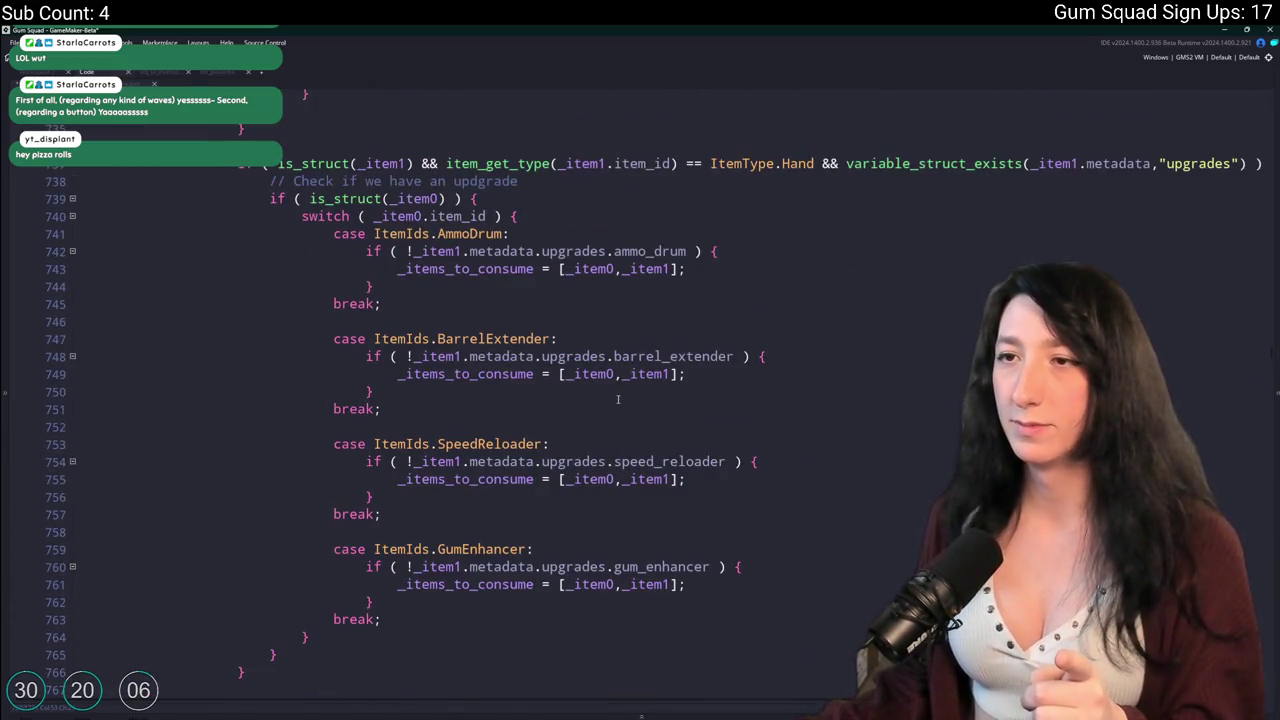
{"action": "scroll", "coordinate": [618, 399], "scroll_direction": "up", "scroll_amount": 15}
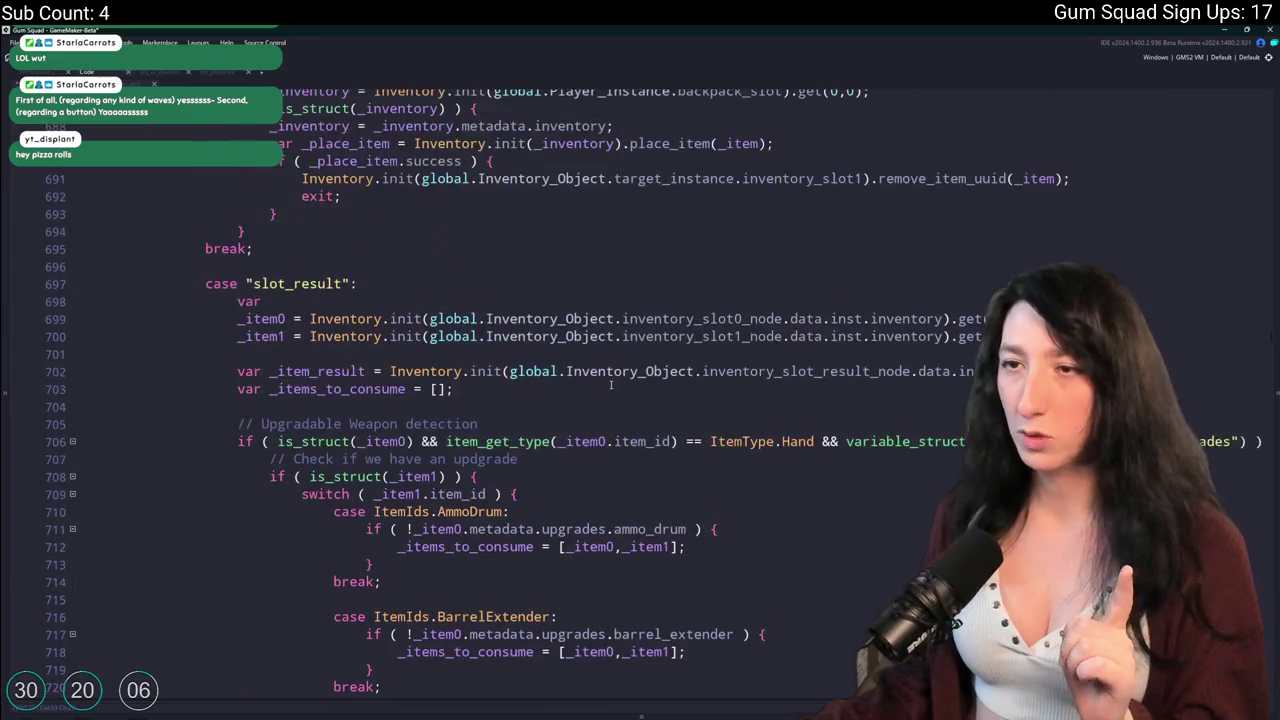
{"action": "left_click", "coordinate": [488, 318]}
{"action": "double_click", "coordinate": [520, 318]}
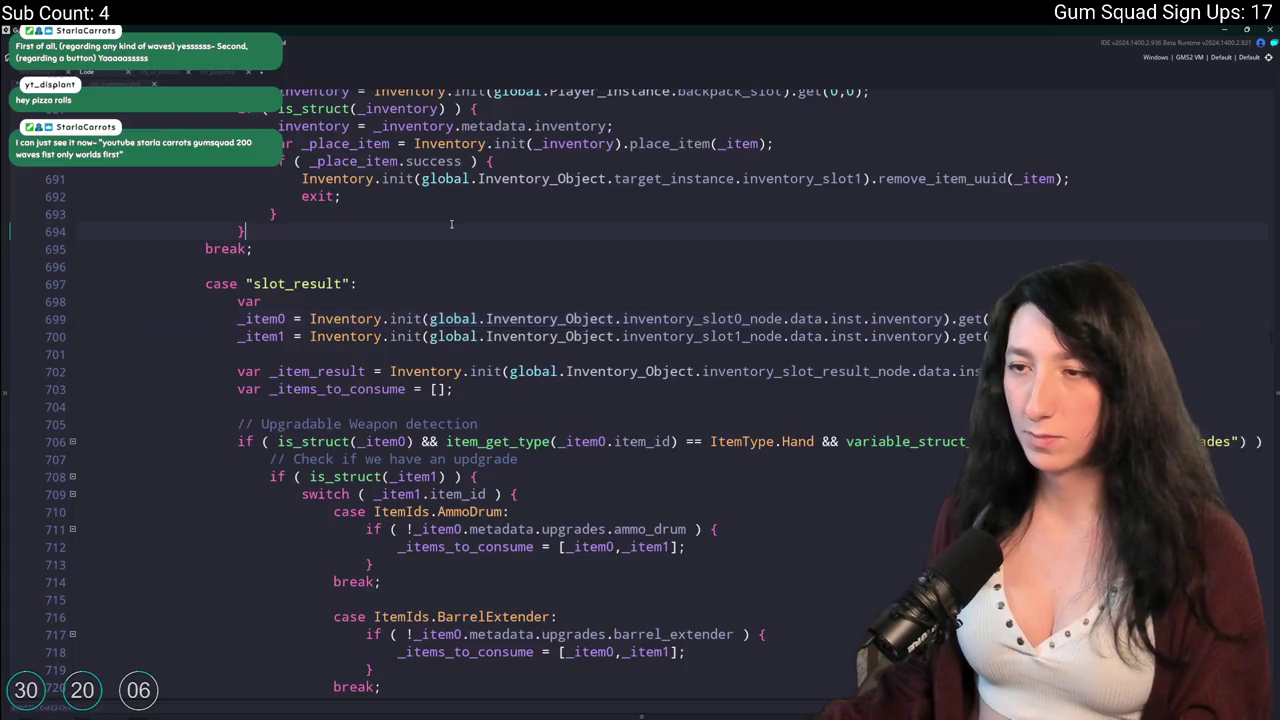
{"action": "key", "text": "ctrl+z"}
{"action": "left_click", "coordinate": [335, 687]}
{"action": "type", "text": "global.Inventory_Object."}
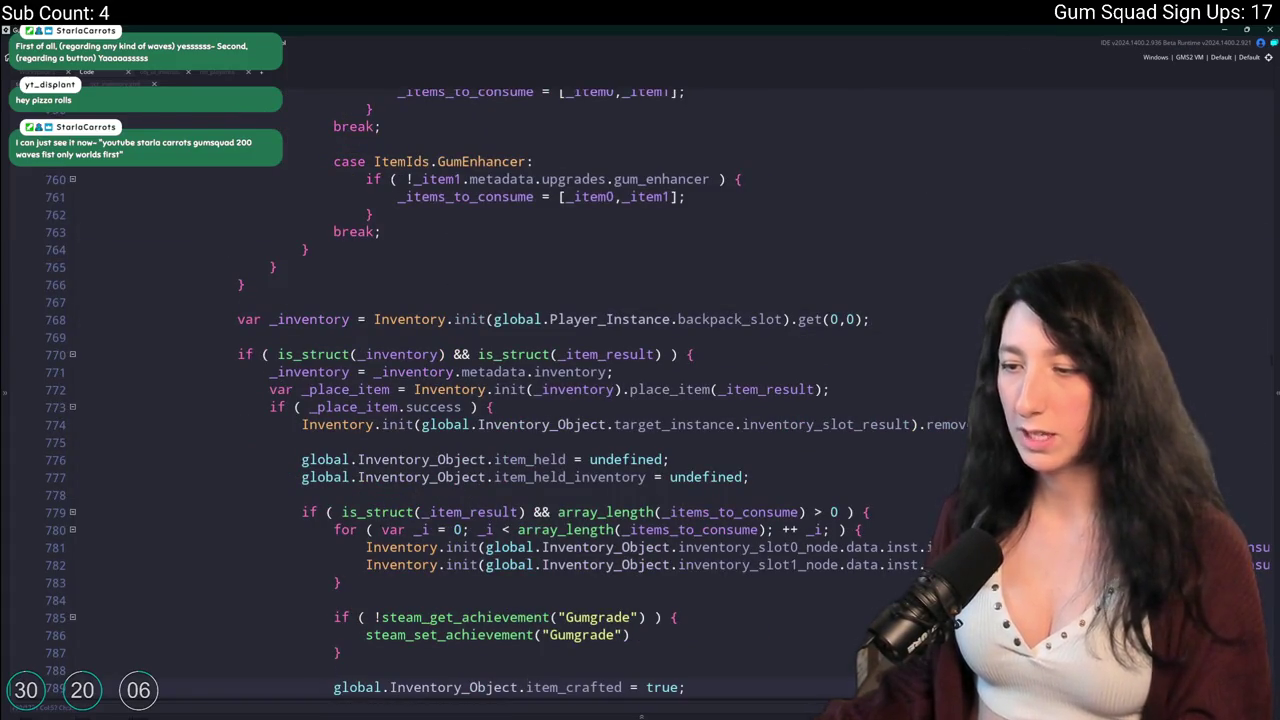
{"action": "key", "text": "ctrl+z"}
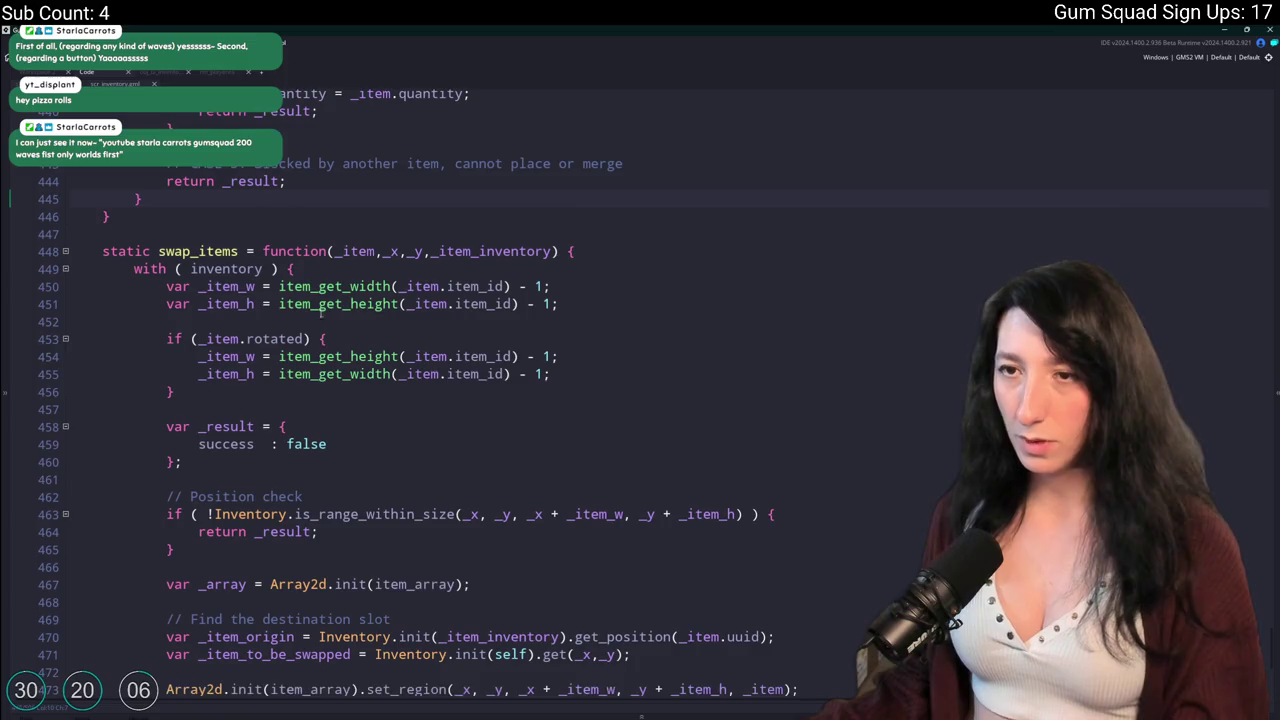
{"action": "left_click", "coordinate": [165, 74]}
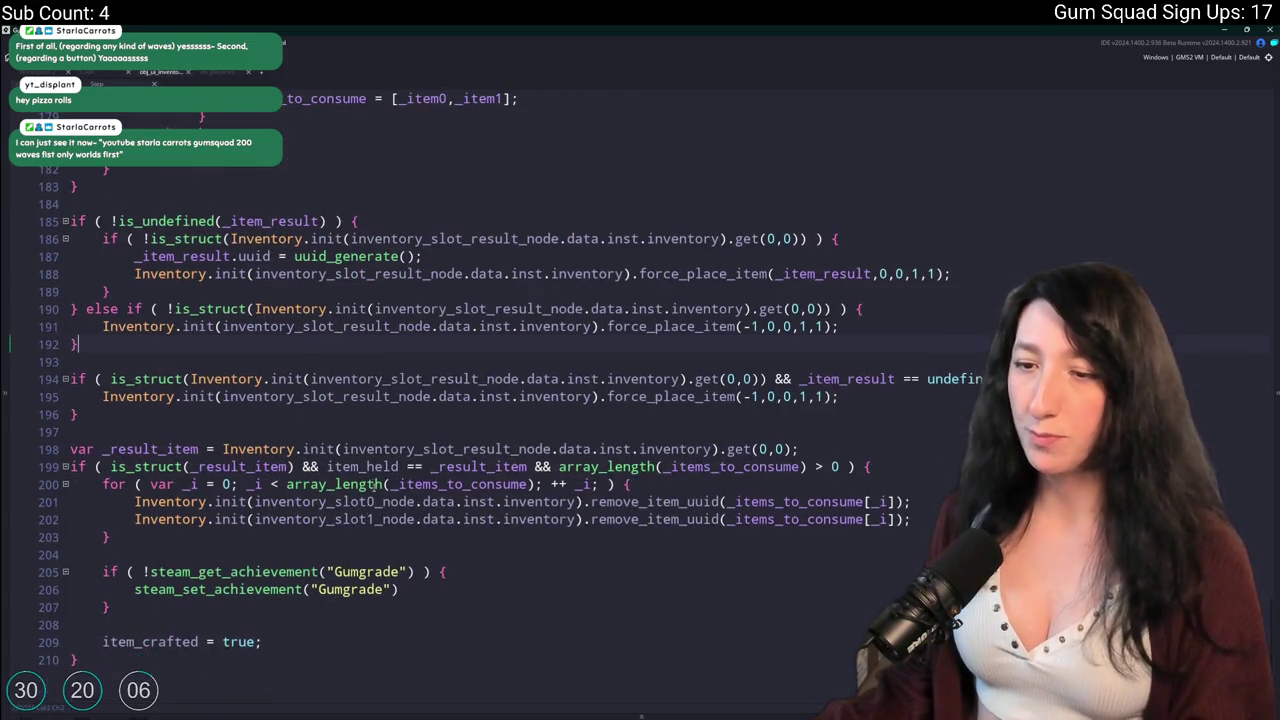
Wrap the result placement lines in an indented if ( !item_crafted ) { } block.
{"action": "left_click", "coordinate": [231, 362]}
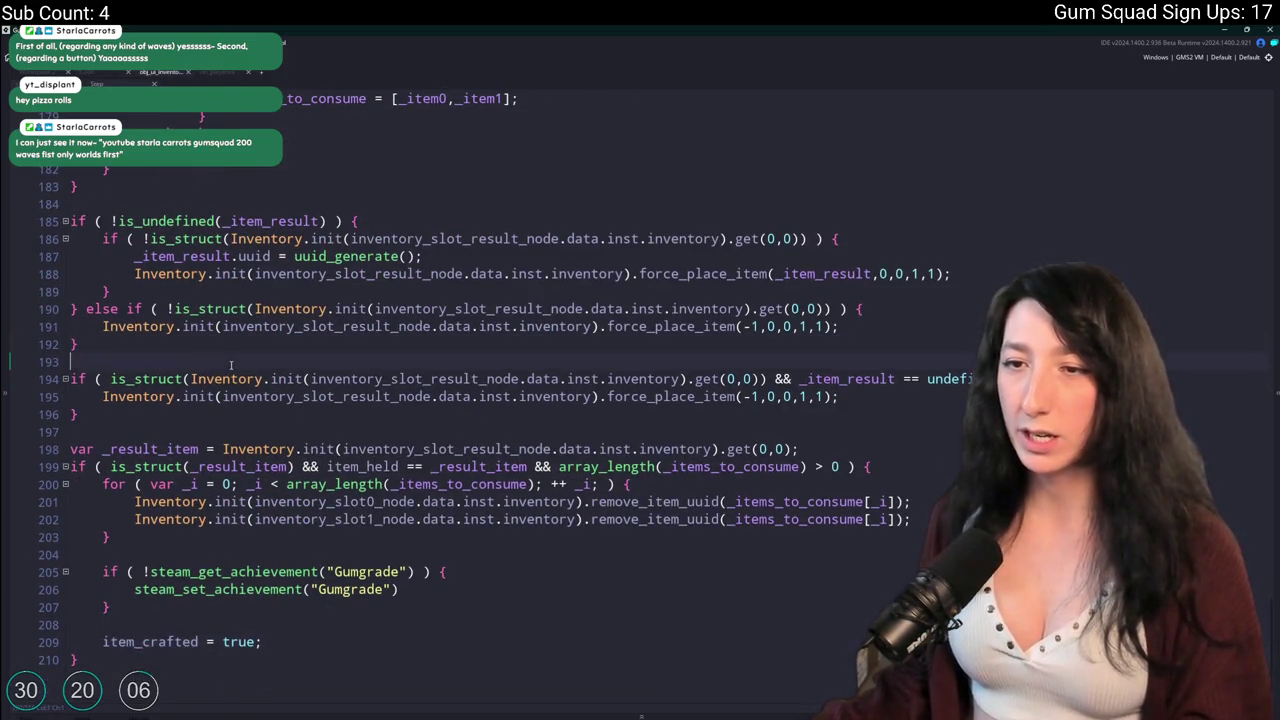
{"action": "key", "text": "Return"}
{"action": "type", "text": "if ( !item_crafted ) {"}
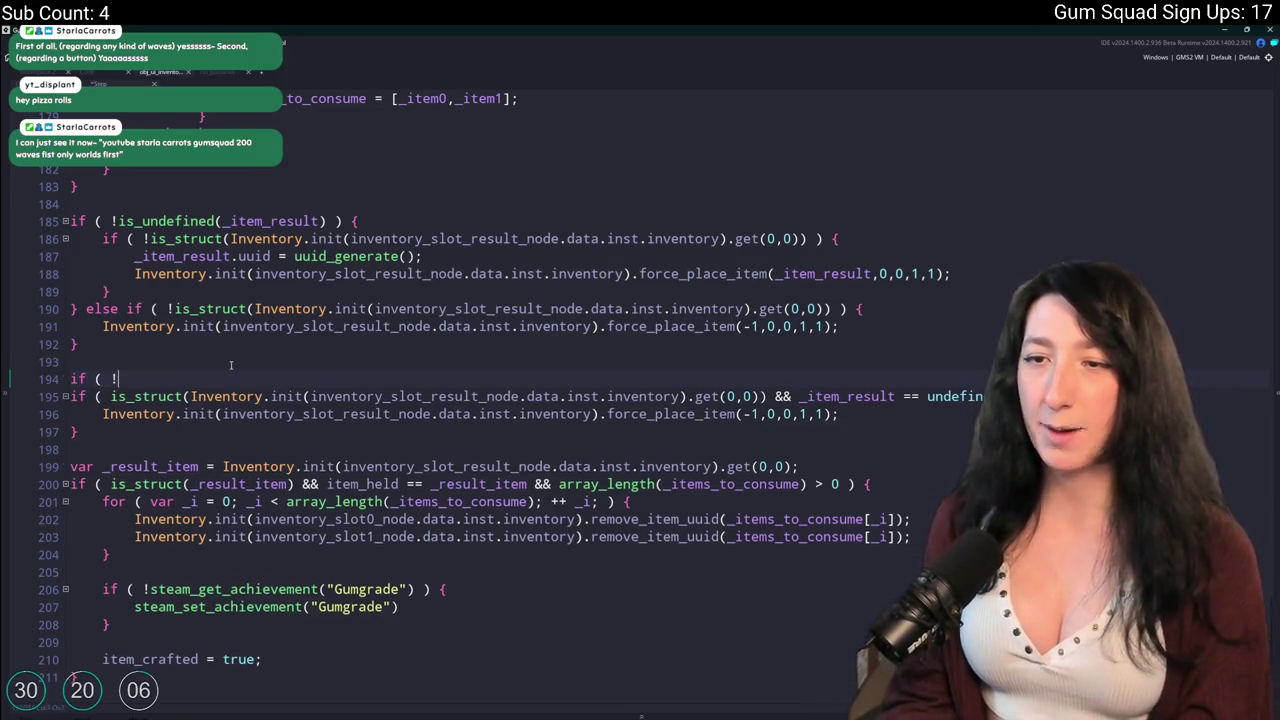
{"action": "left_click", "coordinate": [91, 435]}
{"action": "key", "text": "Return"}
{"action": "type", "text": "}"}
{"action": "mouse_move", "coordinate": [80, 432]}
{"action": "left_mouse_down"}
{"action": "mouse_move", "coordinate": [72, 396]}
{"action": "mouse_move", "coordinate": [106, 390]}
{"action": "left_mouse_up"}
{"action": "key", "text": "Tab"}
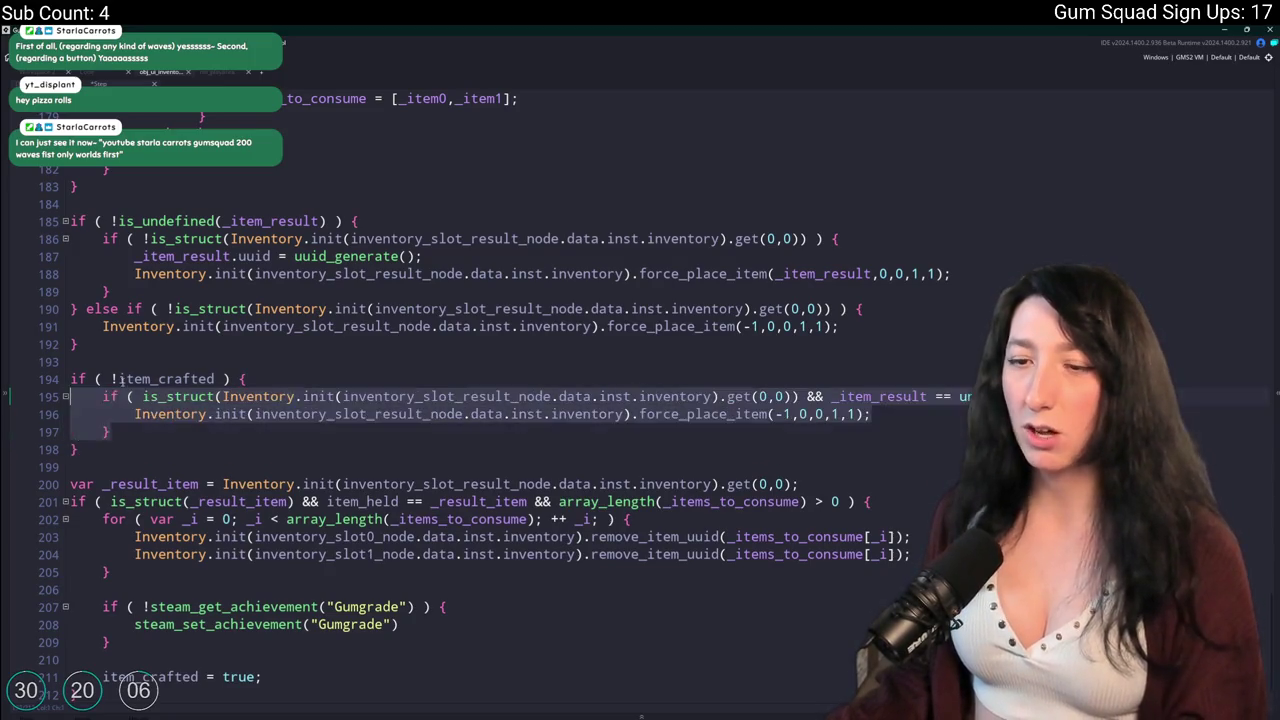
{"action": "double_click", "coordinate": [151, 379]}
{"action": "key", "text": "ctrl+c"}
{"action": "scroll", "coordinate": [151, 379], "scroll_direction": "down", "scroll_amount": 1}
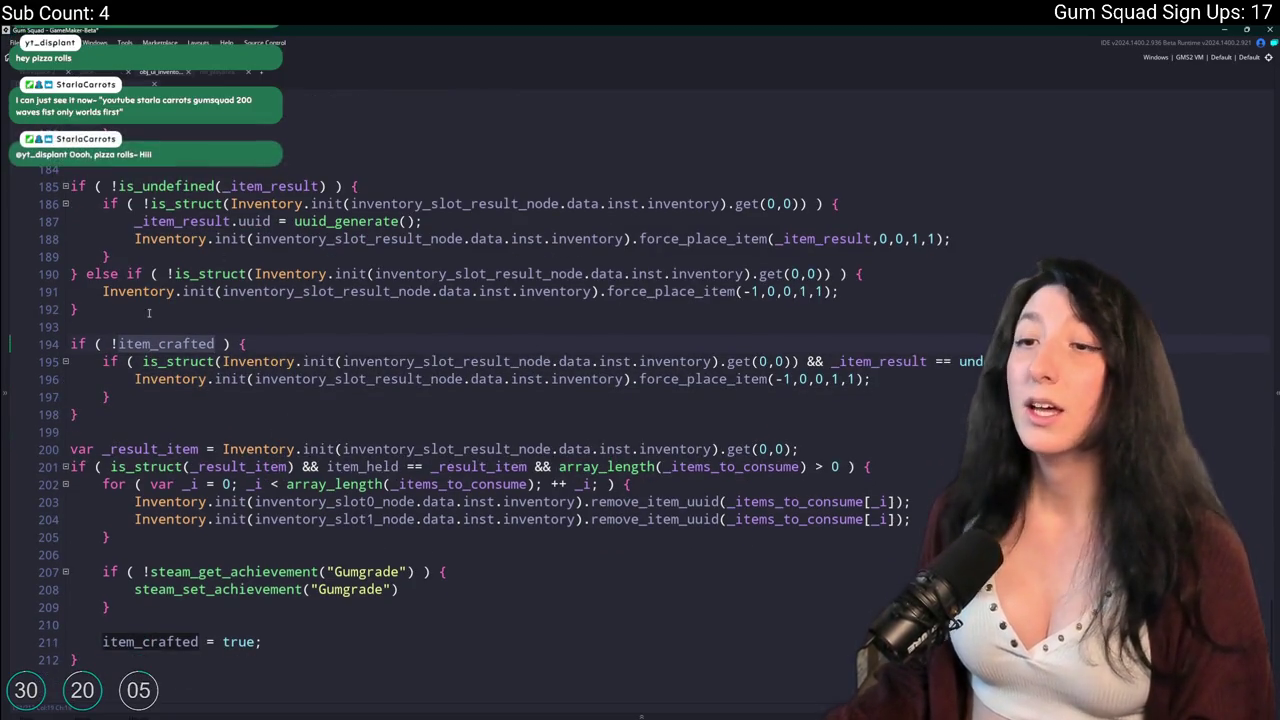
{"action": "left_click", "coordinate": [180, 666]}
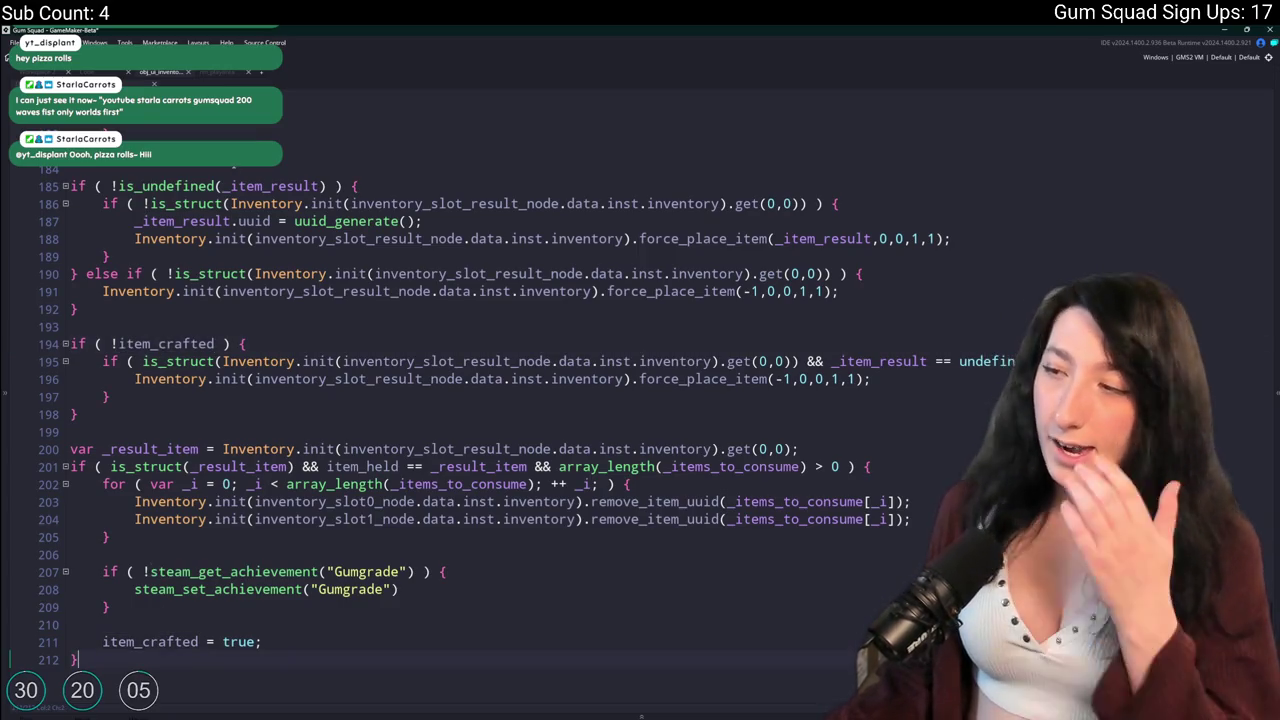
Add item_crafted = false; after line 191 and build and run the game with F5.
{"action": "left_click", "coordinate": [254, 291]}
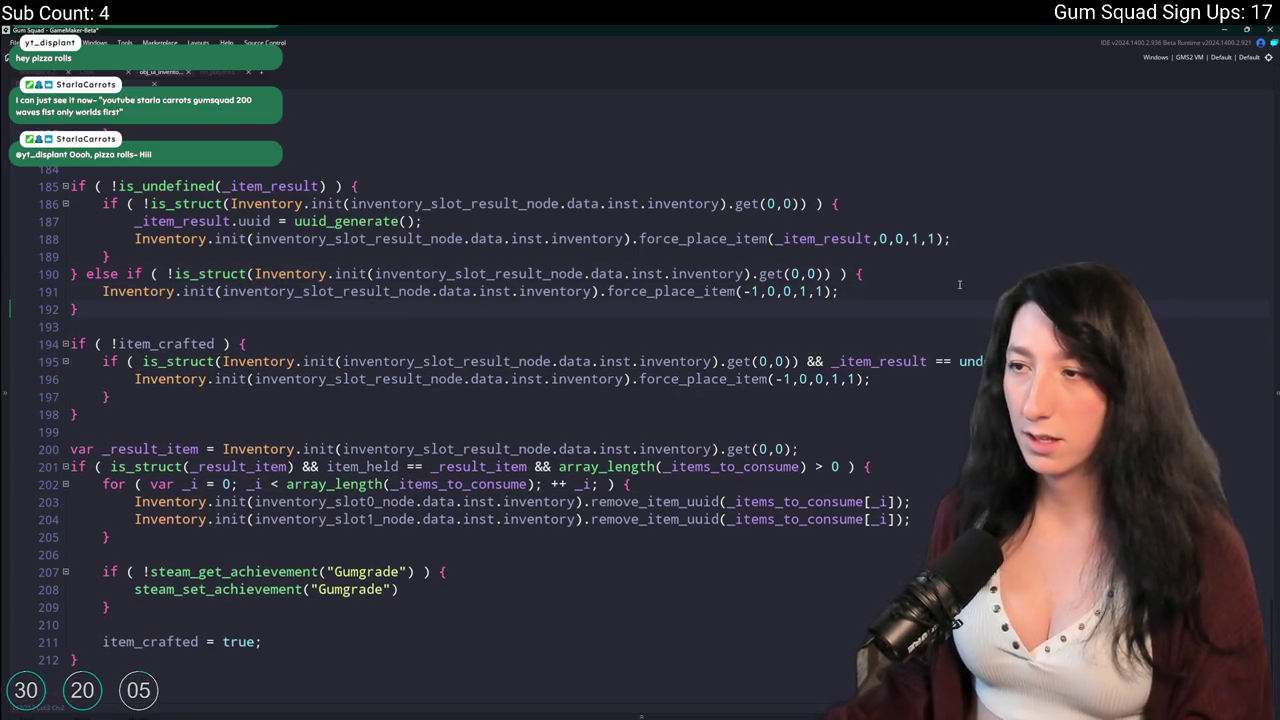
{"action": "key", "text": "Return"}
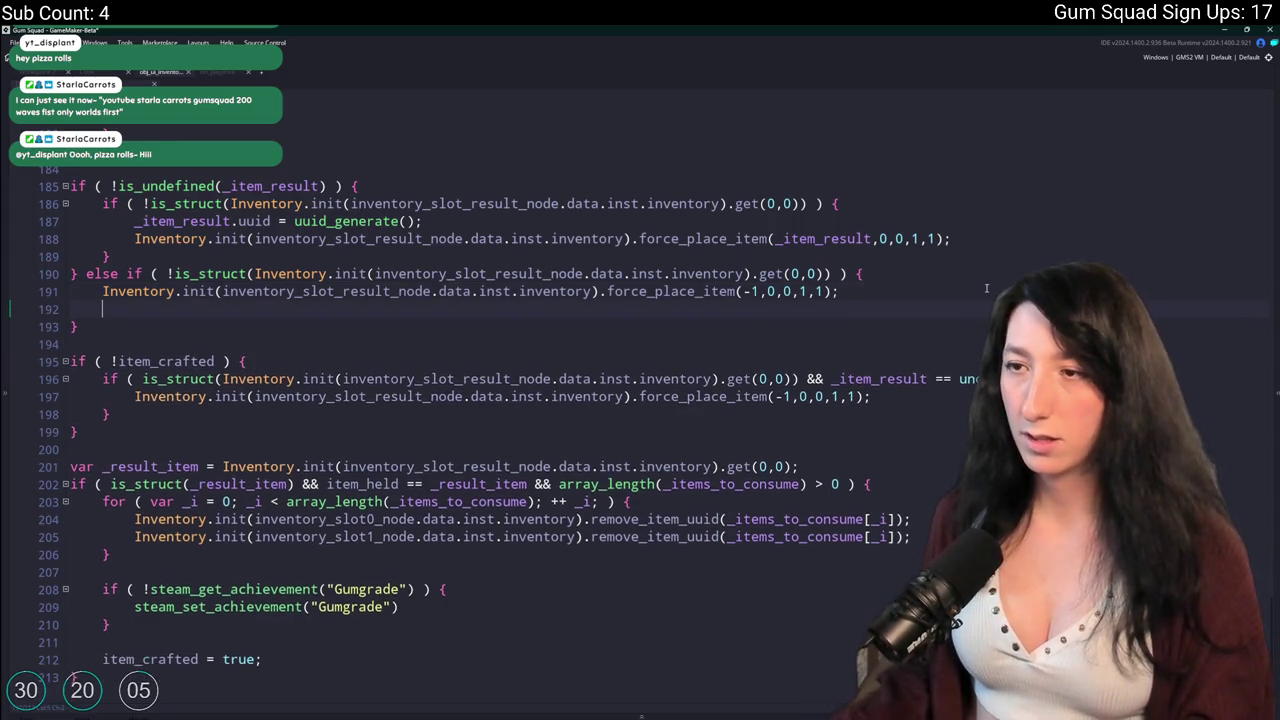
{"action": "key", "text": "ctrl+v"}
{"action": "type", "text": "= false;"}
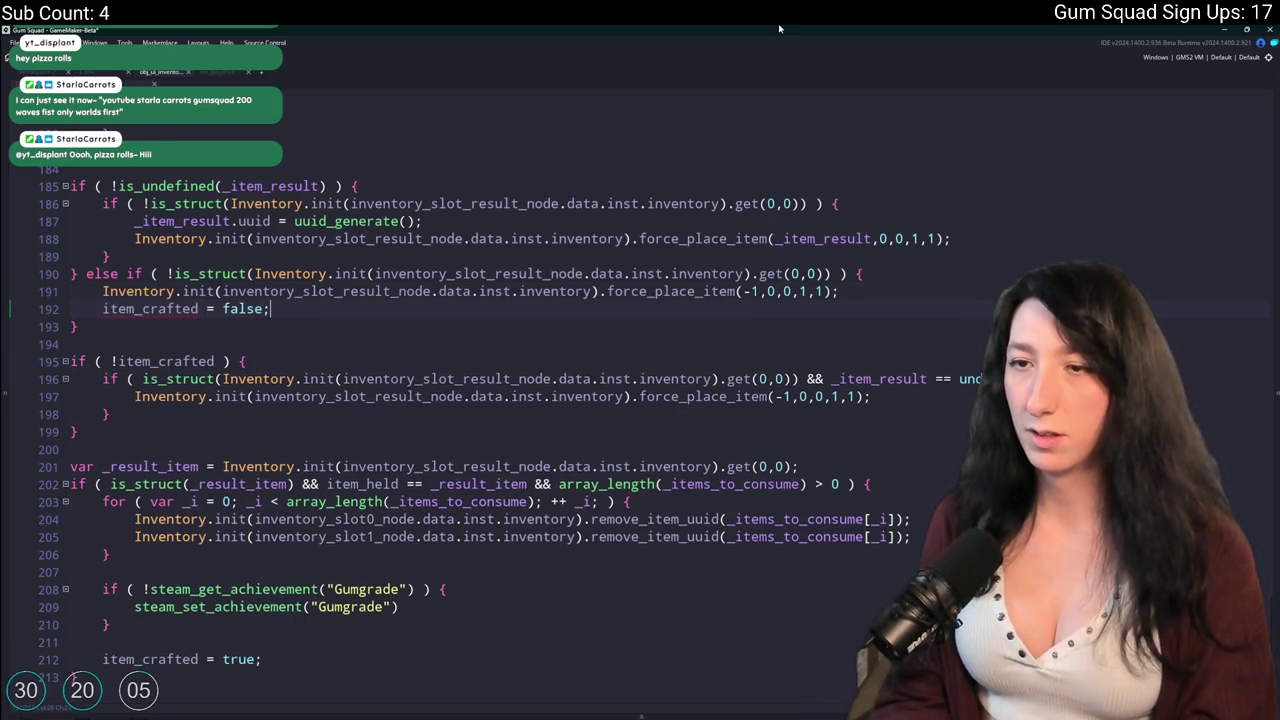
{"action": "key", "text": "F5"}
{"action": "left_click_drag", "start_coordinate": [832, 273], "coordinate": [220, 274]}
{"action": "double_click", "coordinate": [220, 273]}
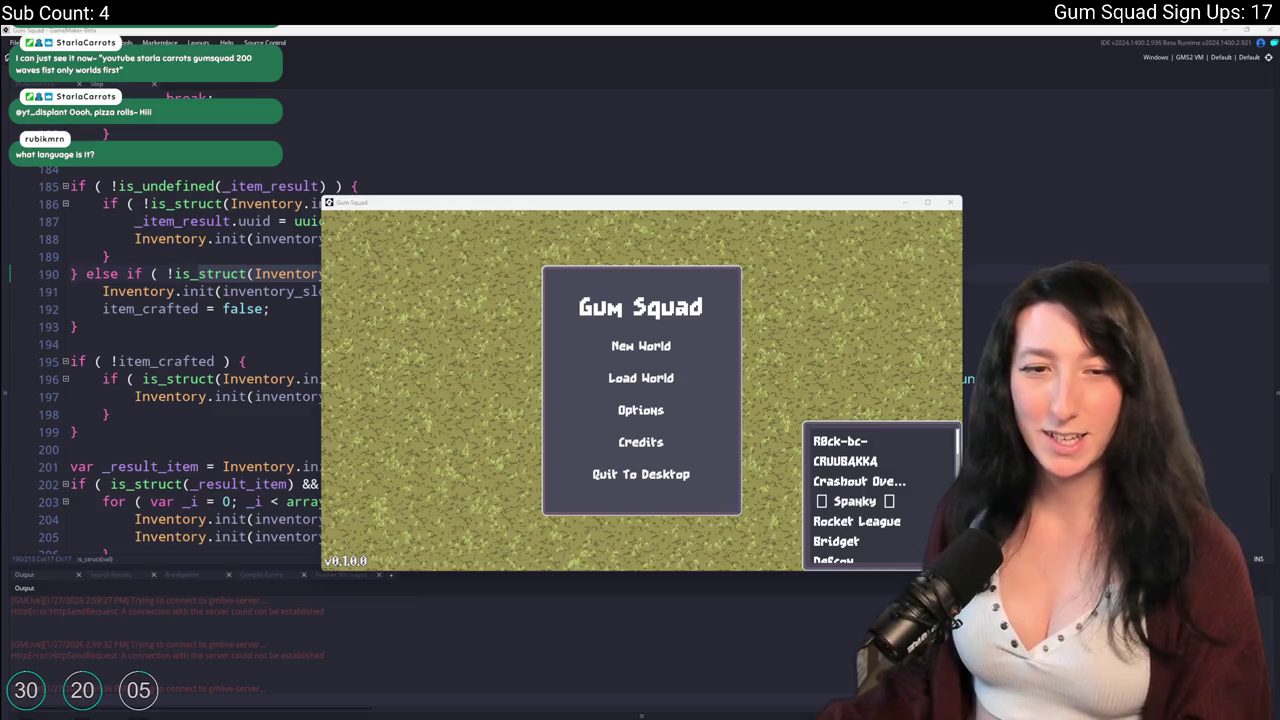
Start a new world, maximize the game window and walk the character to the crafting bench.
{"action": "left_click", "coordinate": [554, 336]}
{"action": "left_click", "coordinate": [640, 463]}
{"action": "mouse_move", "coordinate": [623, 237]}
{"action": "left_mouse_down"}
{"action": "mouse_move", "coordinate": [506, 26]}
{"action": "mouse_move", "coordinate": [480, 24]}
{"action": "left_mouse_up"}
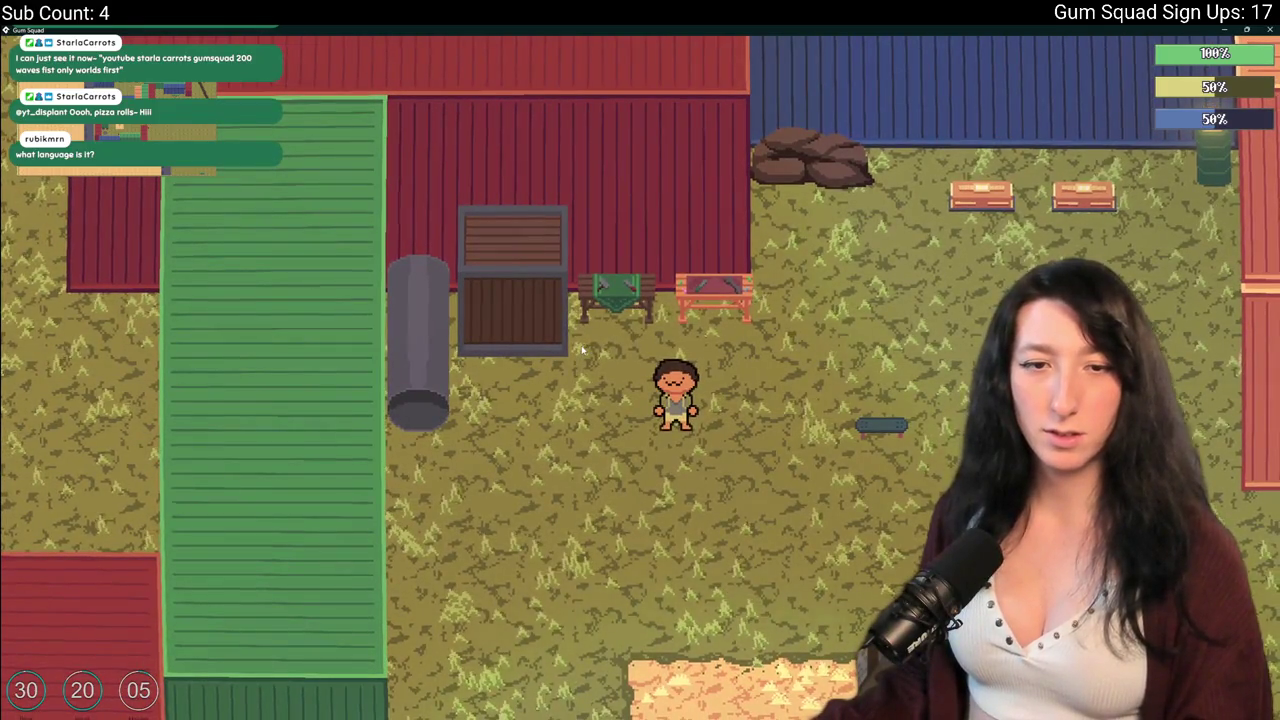
{"action": "key", "text": "d"}
{"action": "key", "text": "s"}
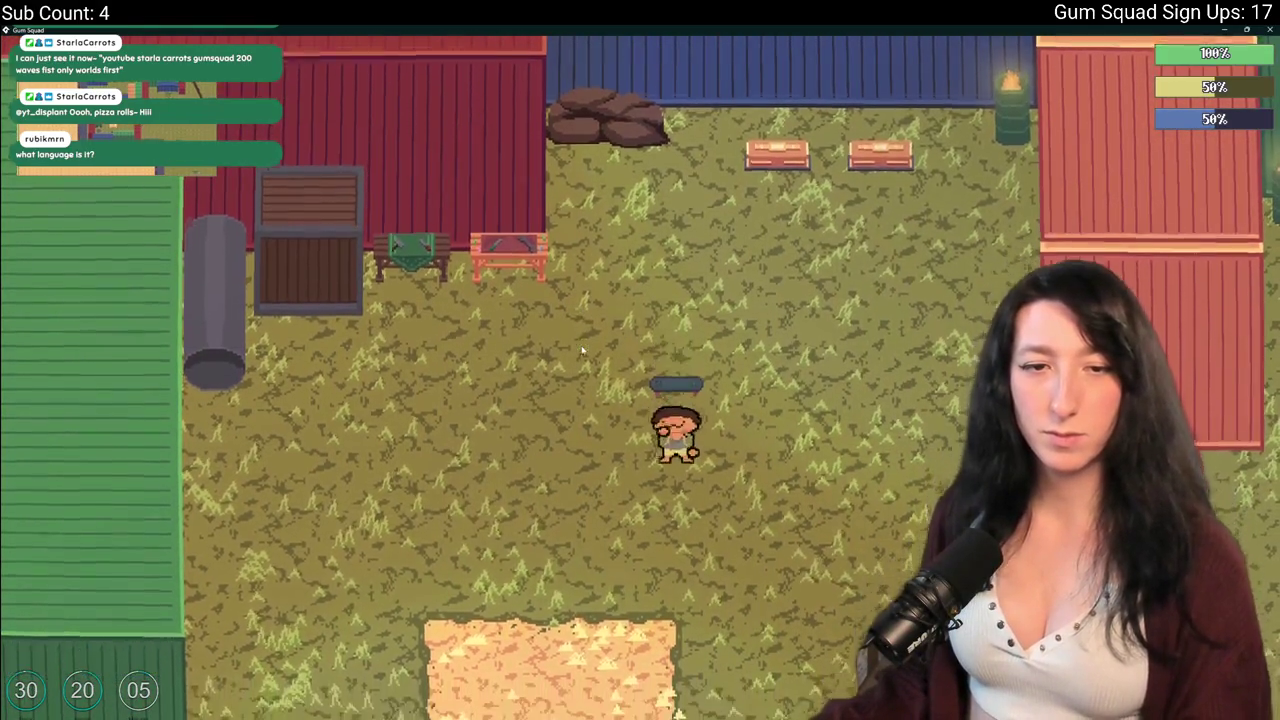
{"action": "key", "text": "w"}
{"action": "key", "text": "s"}
{"action": "key", "text": "w"}
{"action": "key", "text": "a"}
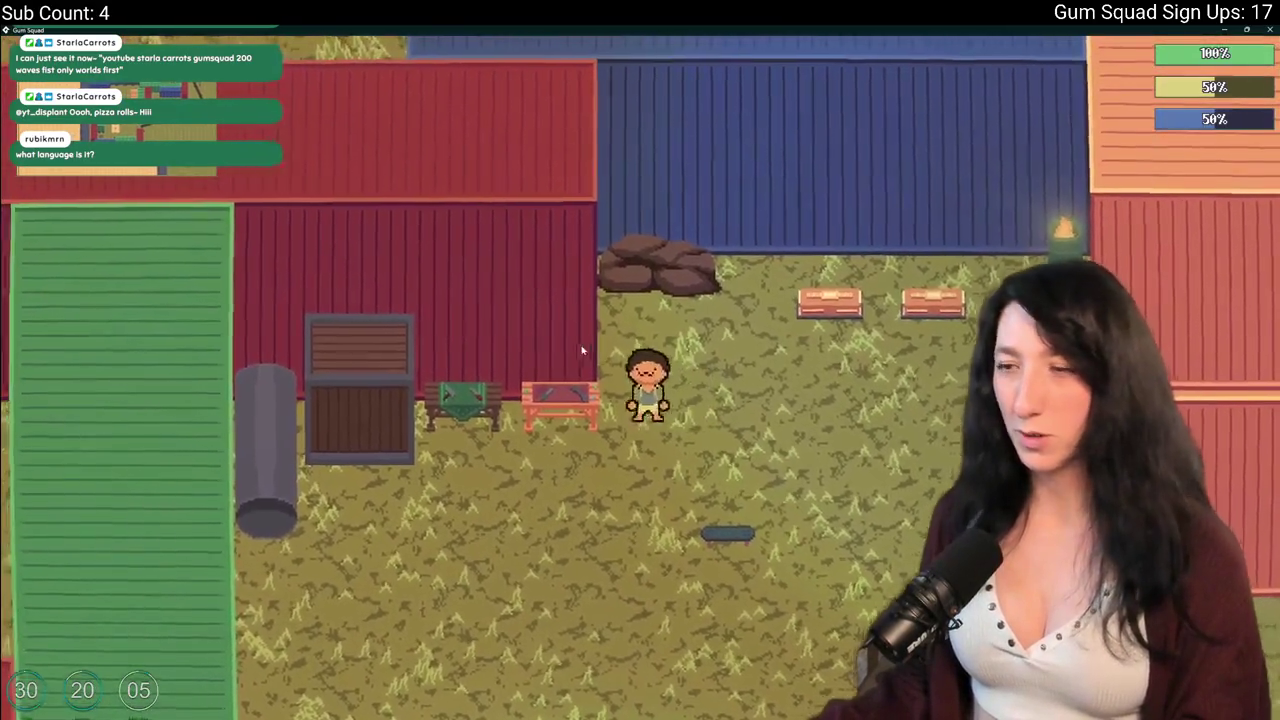
Craft the Makeshift DMR from the rifle and speed reloader at the bench.
{"action": "key", "text": "e"}
{"action": "left_click", "coordinate": [275, 440]}
{"action": "left_click", "coordinate": [281, 481]}
{"action": "left_click", "coordinate": [585, 235]}
{"action": "left_click", "coordinate": [233, 433]}
{"action": "left_click", "coordinate": [872, 226]}
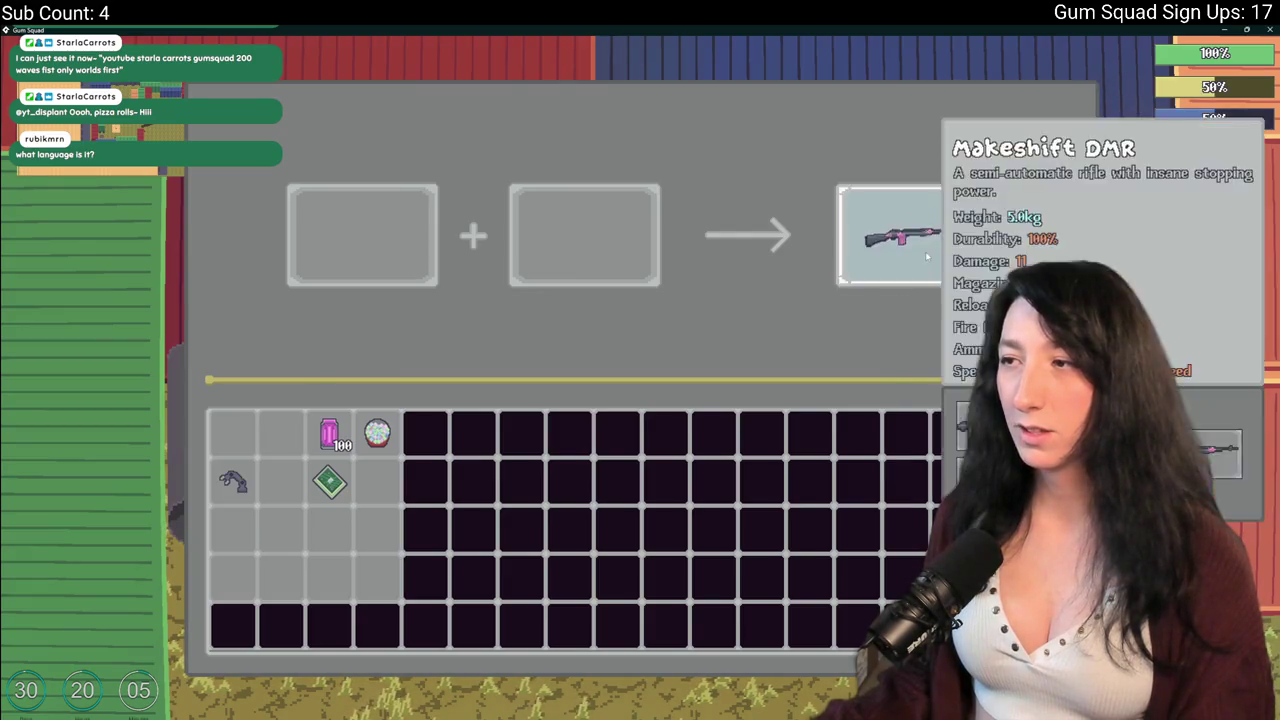
Move the green diamond, reloader and rifle in and out of the crafting slots, watching the result slot.
{"action": "left_click", "coordinate": [330, 484]}
{"action": "left_click", "coordinate": [233, 481]}
{"action": "left_click", "coordinate": [585, 235]}
{"action": "left_click", "coordinate": [910, 235]}
{"action": "left_click", "coordinate": [585, 235]}
{"action": "mouse_move", "coordinate": [936, 236]}
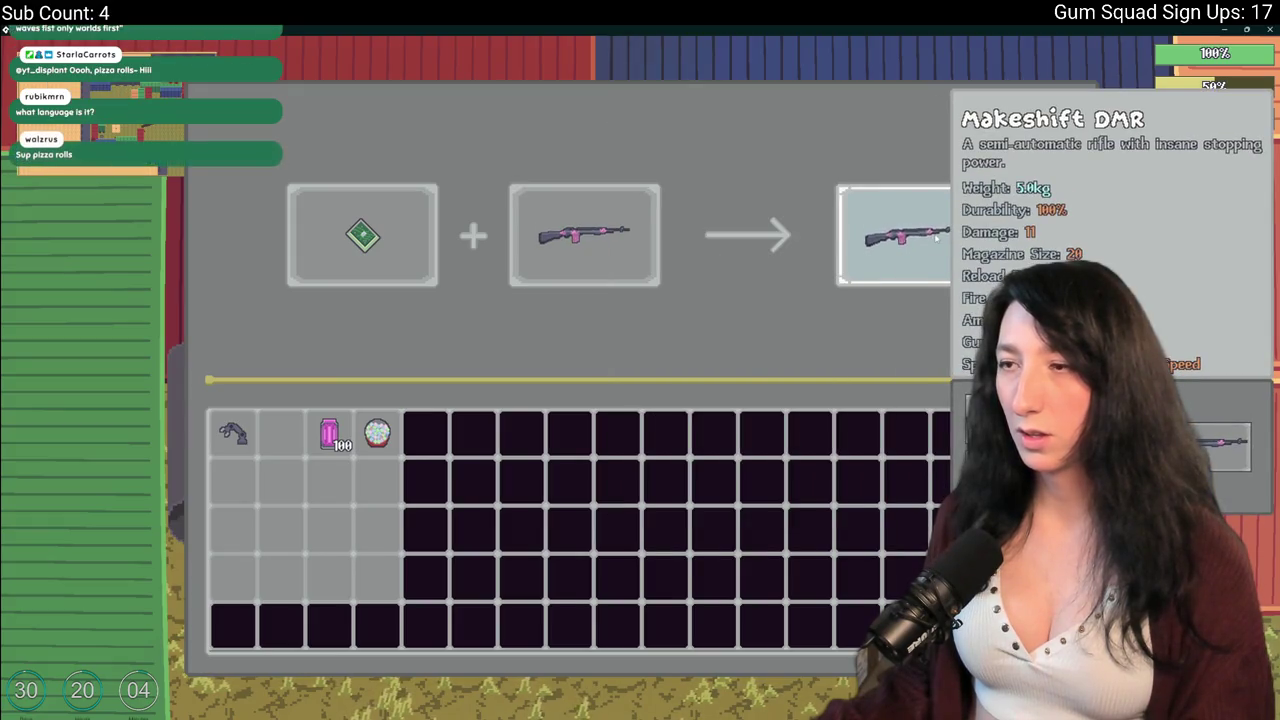
{"action": "left_click", "coordinate": [585, 235]}
{"action": "left_click", "coordinate": [418, 228]}
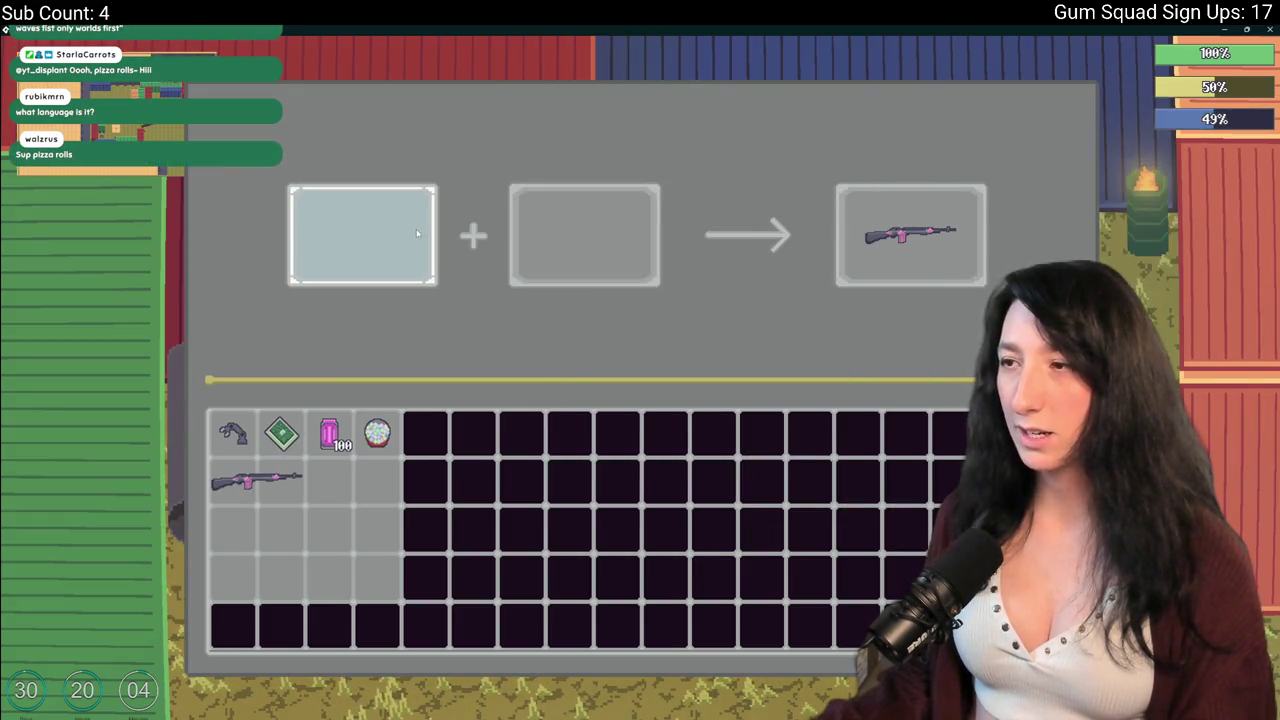
{"action": "left_click", "coordinate": [233, 481]}
{"action": "left_click", "coordinate": [233, 432]}
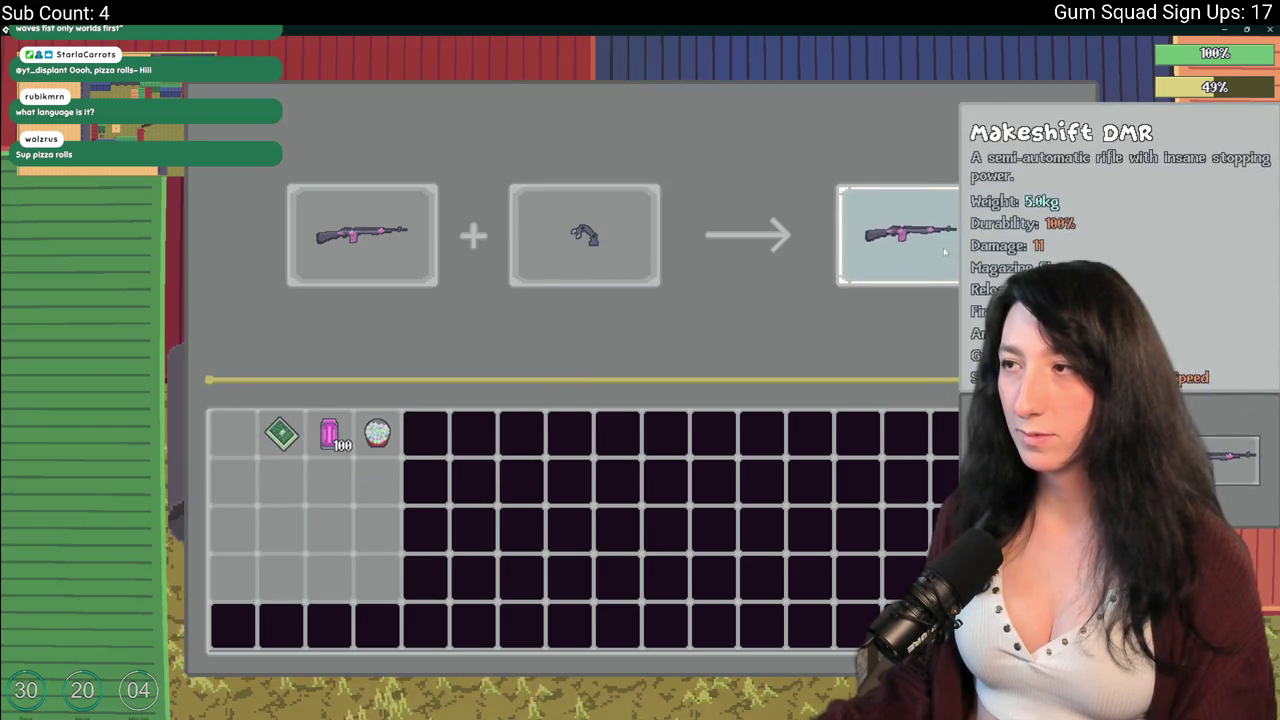
{"action": "left_click", "coordinate": [585, 235]}
{"action": "left_click", "coordinate": [362, 235]}
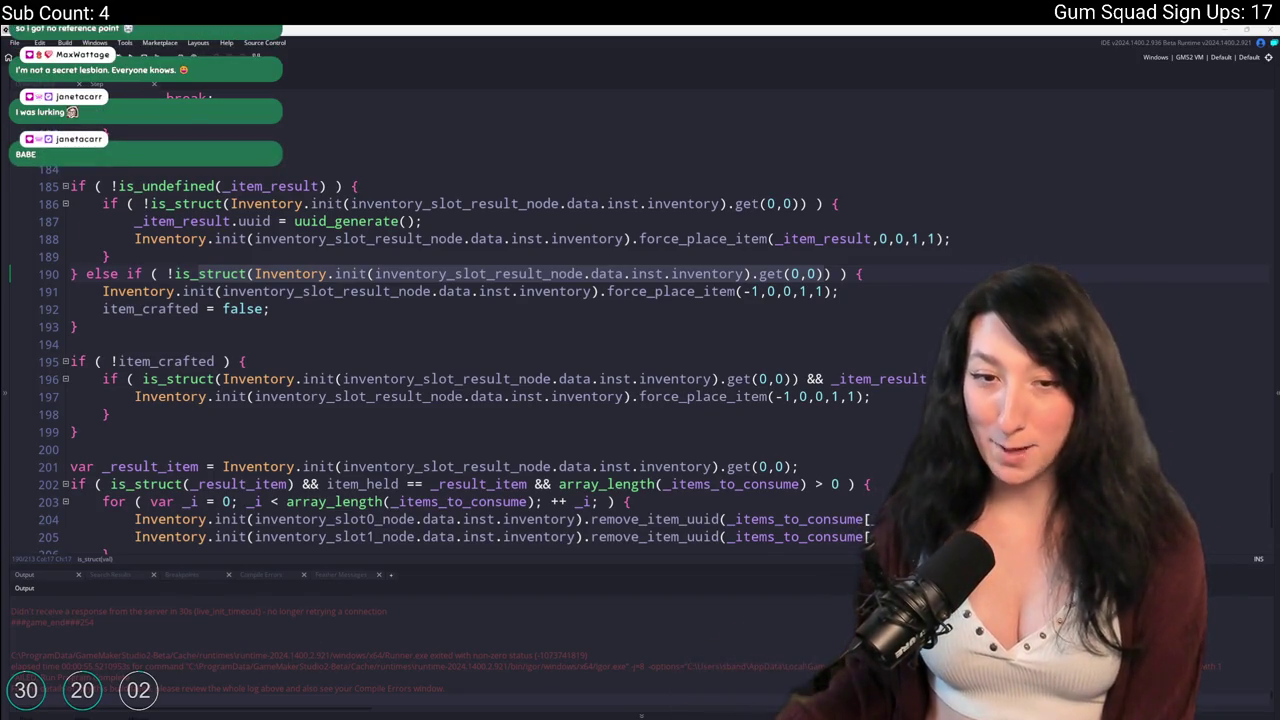
Review the crafting-result code and the non-zero runner exit in the output.
{"action": "mouse_move", "coordinate": [610, 715]}
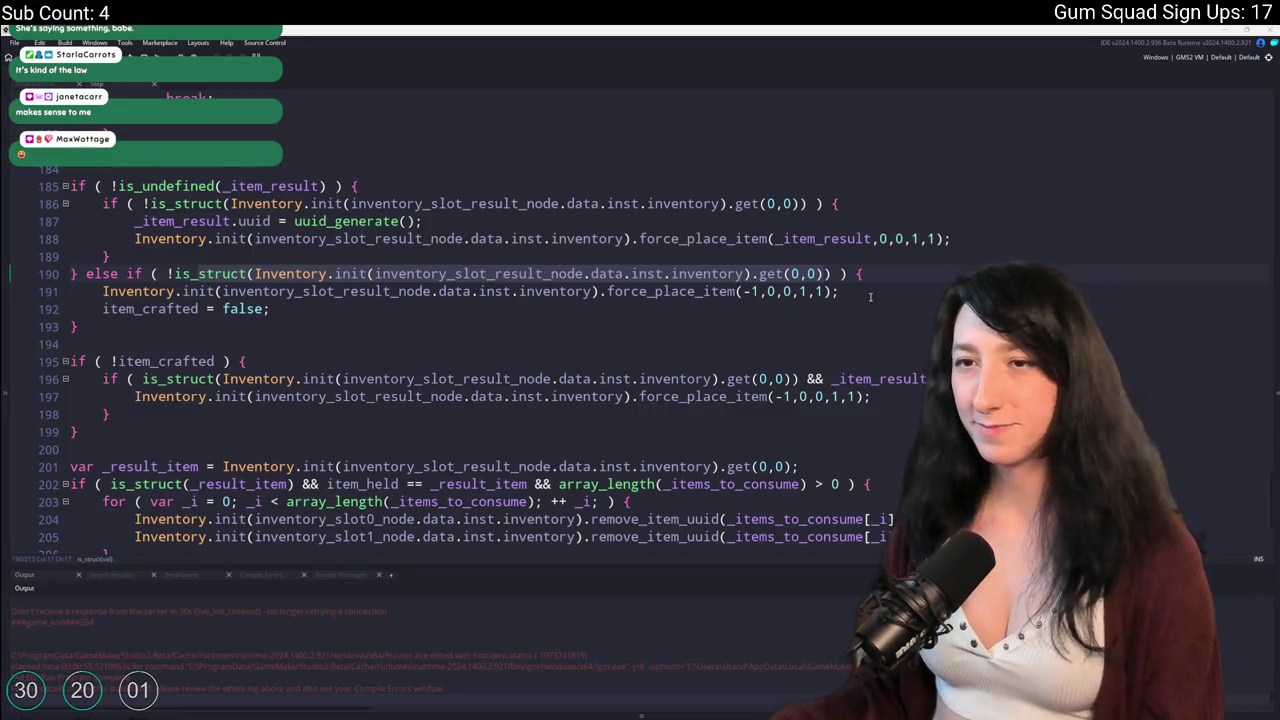
Delete the item_crafted = false; line under line 191.
{"action": "key", "text": "Down"}
{"action": "key", "text": "Down"}
{"action": "key", "text": "Home"}
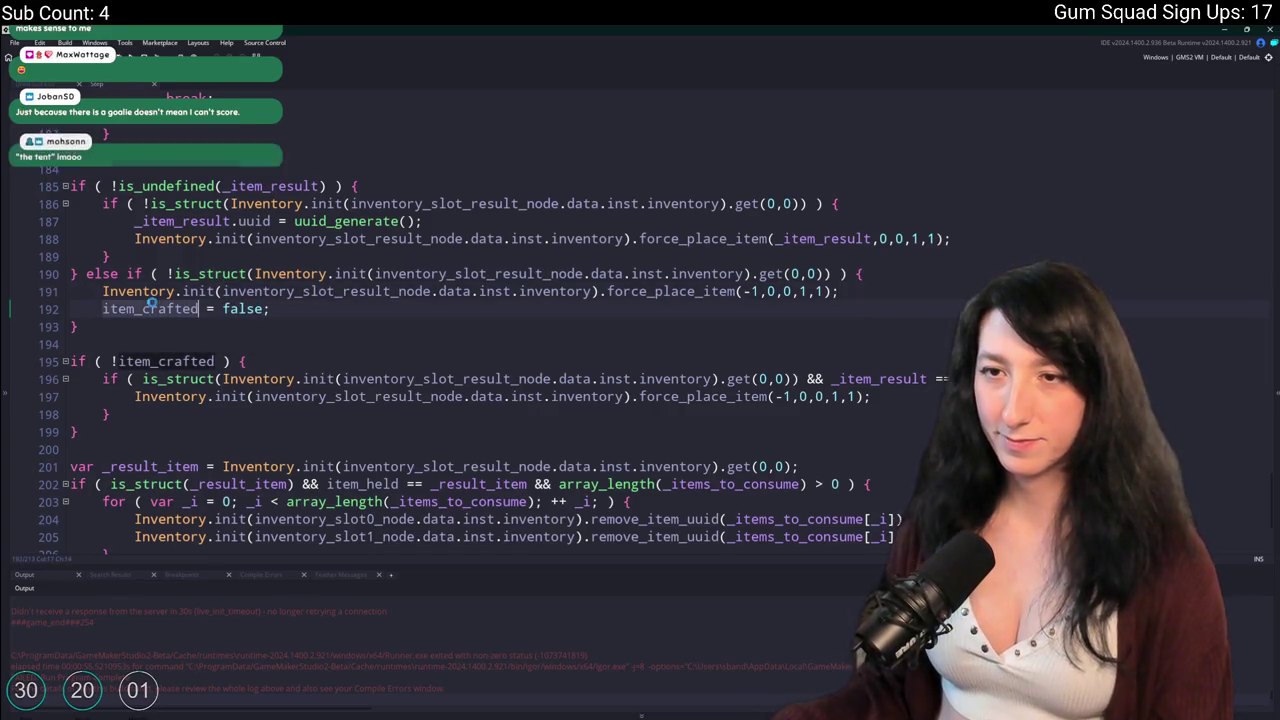
{"action": "left_click_drag", "start_coordinate": [272, 309], "coordinate": [70, 309]}
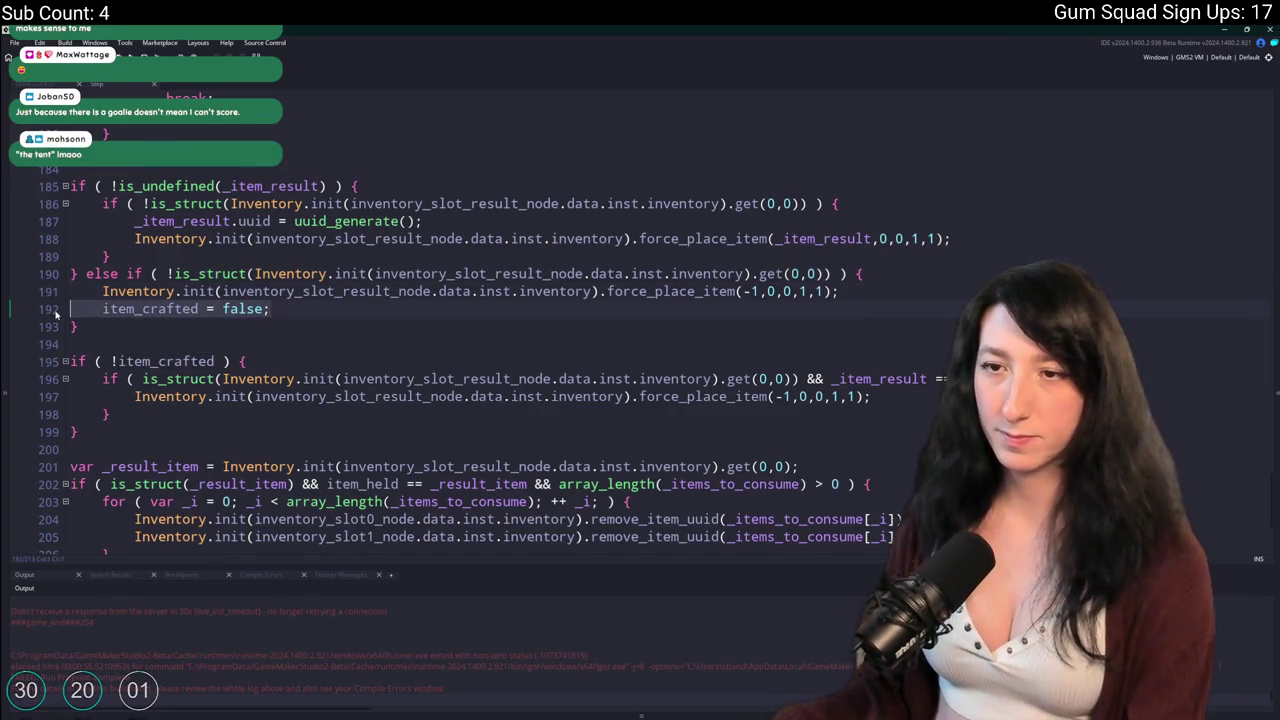
{"action": "key", "text": "BackSpace"}
{"action": "key", "text": "BackSpace"}
Add an if ( item_crafted ) { block containing the pasted empty-result-slot is_struct check.
{"action": "left_click", "coordinate": [459, 305]}
{"action": "key", "text": "Return"}
{"action": "key", "text": "Return"}
{"action": "type", "text": "if"}
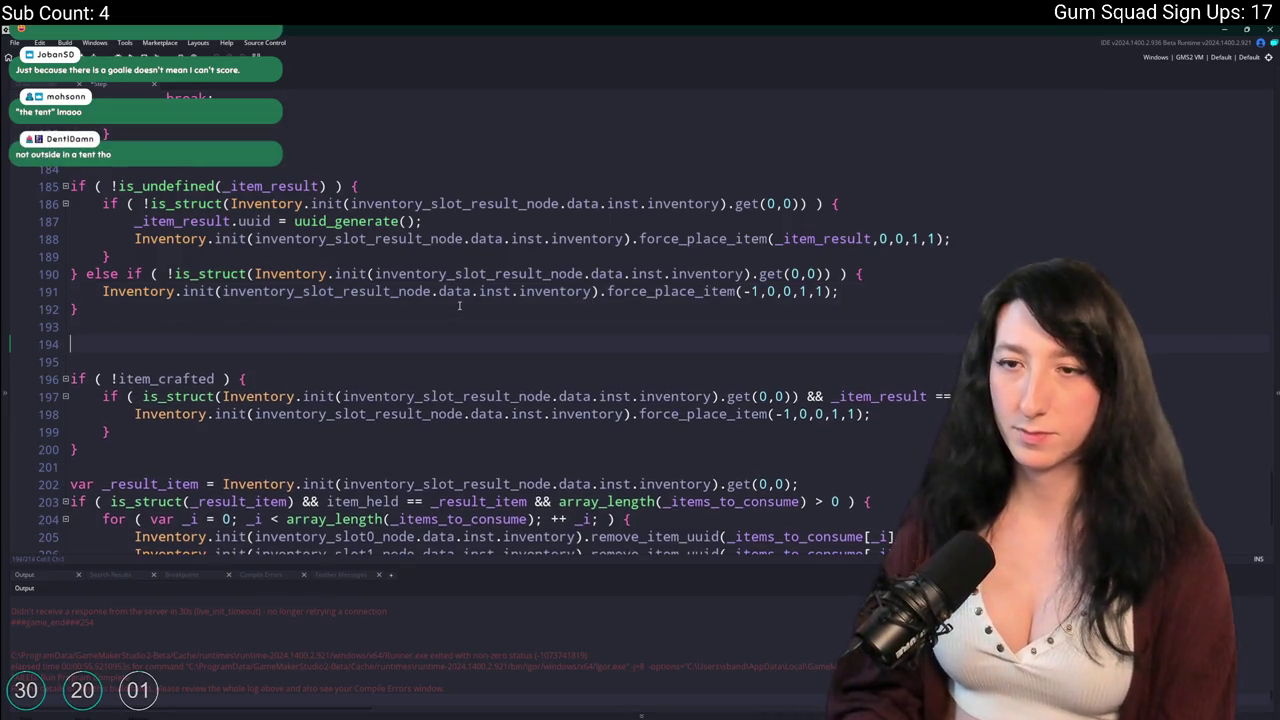
{"action": "type", "text": " ( item_crafted ) {"}
{"action": "key", "text": "Return"}
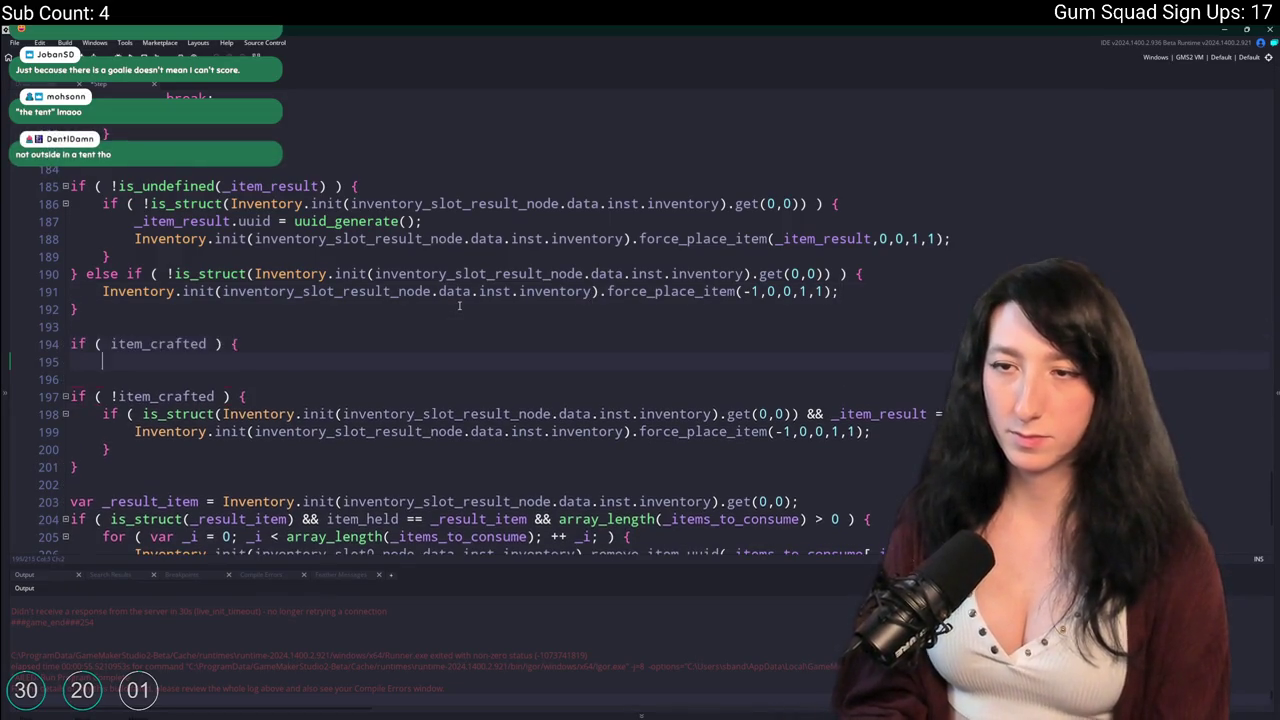
{"action": "type", "text": "}"}
{"action": "left_click_drag", "start_coordinate": [905, 275], "coordinate": [128, 278]}
{"action": "key", "text": "ctrl+c"}
{"action": "left_click", "coordinate": [243, 343]}
{"action": "key", "text": "Return"}
{"action": "key", "text": "ctrl+v"}
{"action": "key", "text": "Return"}
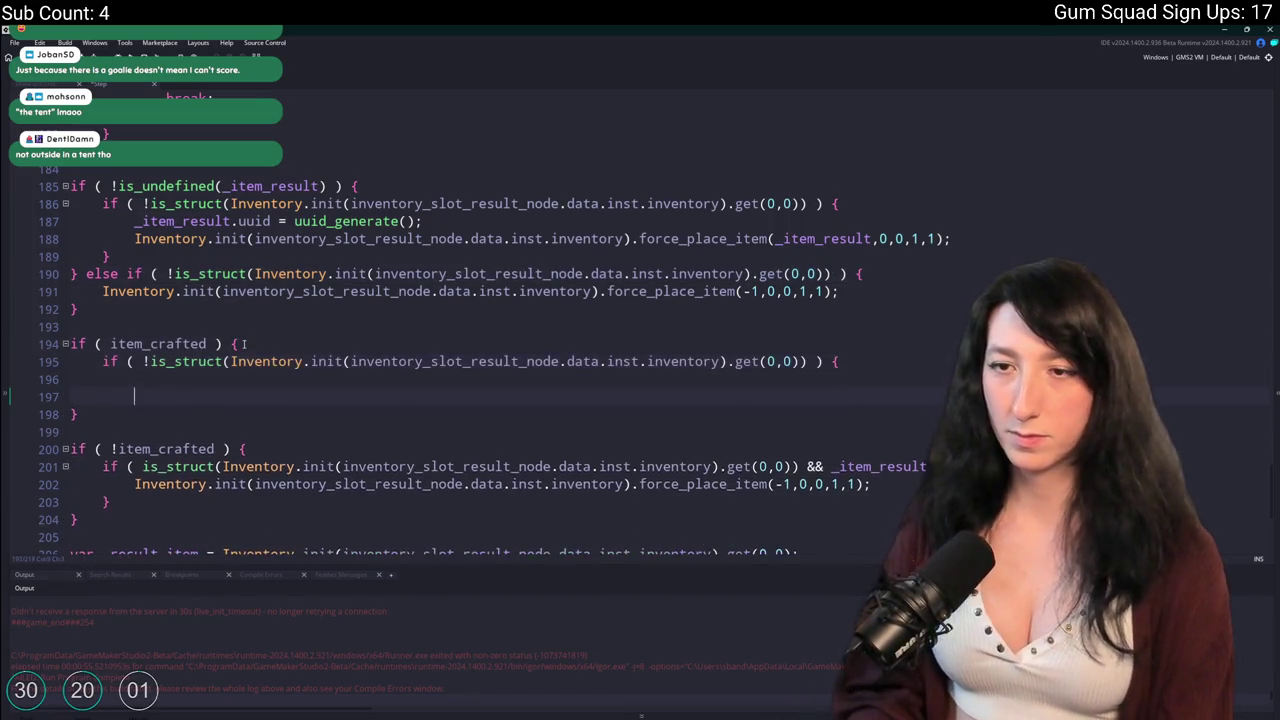
Put item_crafted = false; inside that check and build and run with F5.
{"action": "double_click", "coordinate": [158, 343]}
{"action": "key", "text": "ctrl+c"}
{"action": "left_click", "coordinate": [192, 379]}
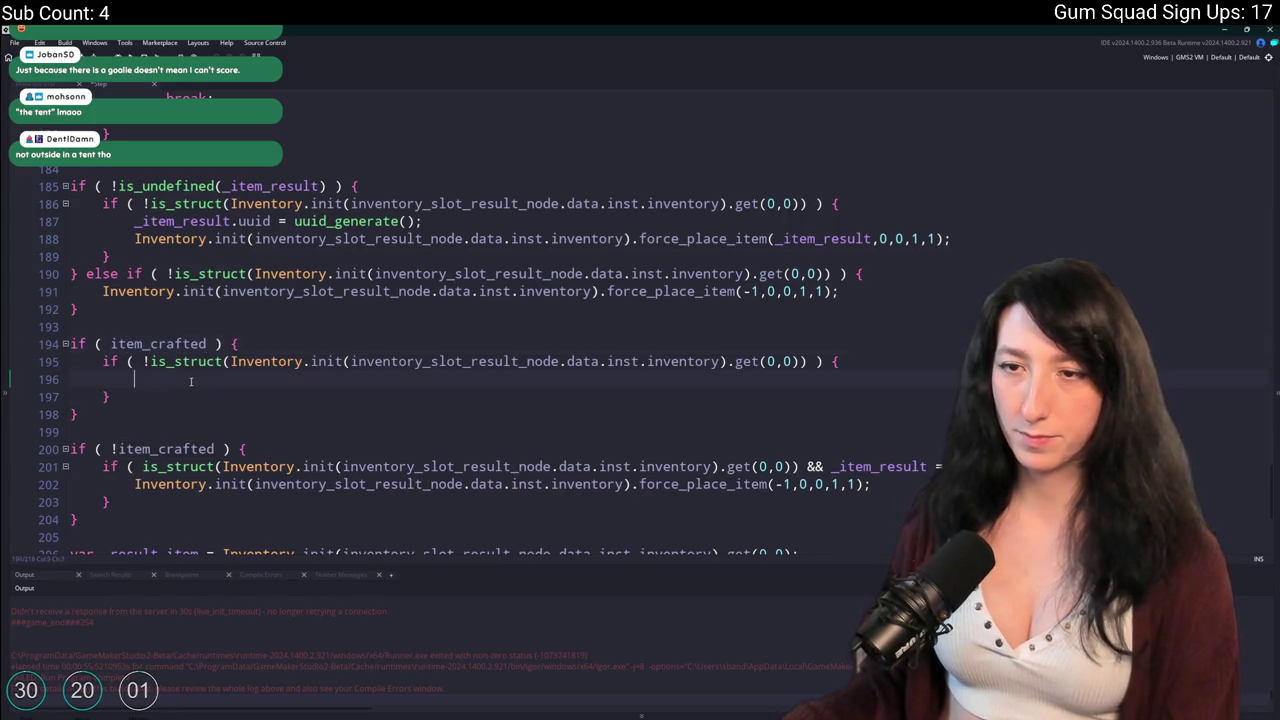
{"action": "key", "text": "ctrl+v"}
{"action": "type", "text": "= f"}
{"action": "key", "text": "BackSpace"}
{"action": "key", "text": "BackSpace"}
{"action": "key", "text": "BackSpace"}
{"action": "type", "text": "= false;"}
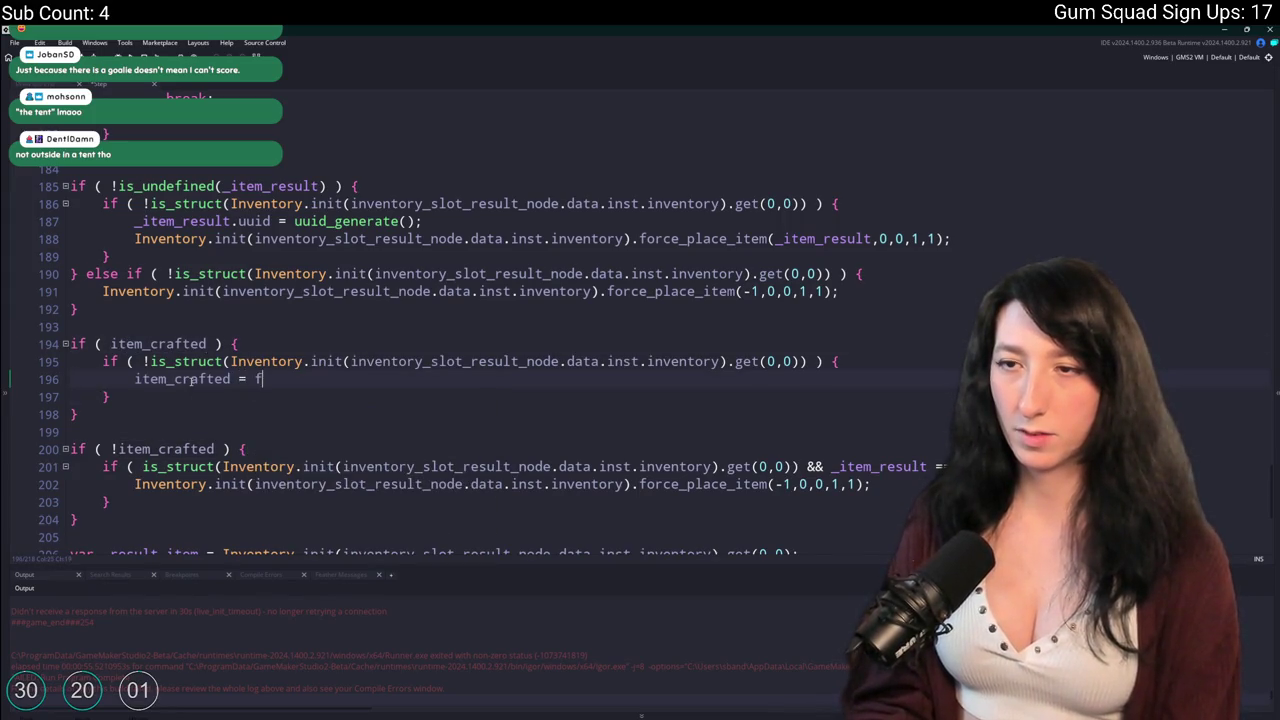
{"action": "key", "text": "F5"}
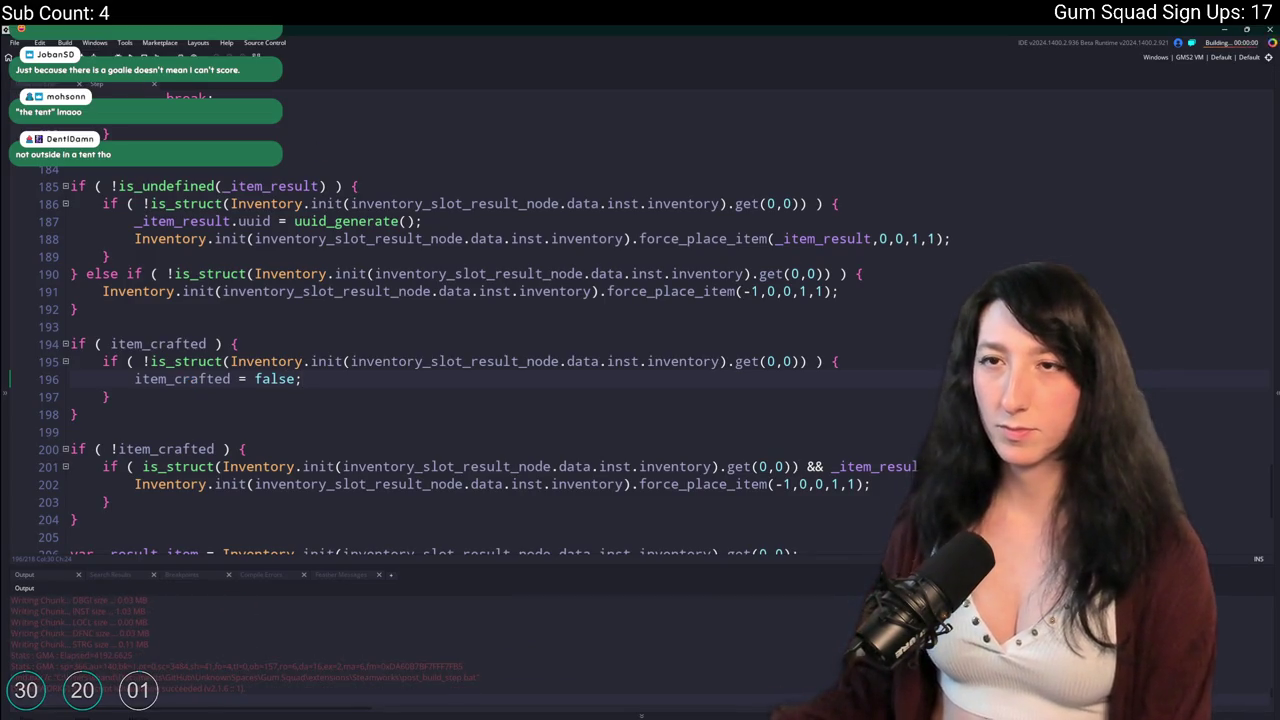
{"action": "left_click_drag", "start_coordinate": [97, 300], "coordinate": [78, 274]}
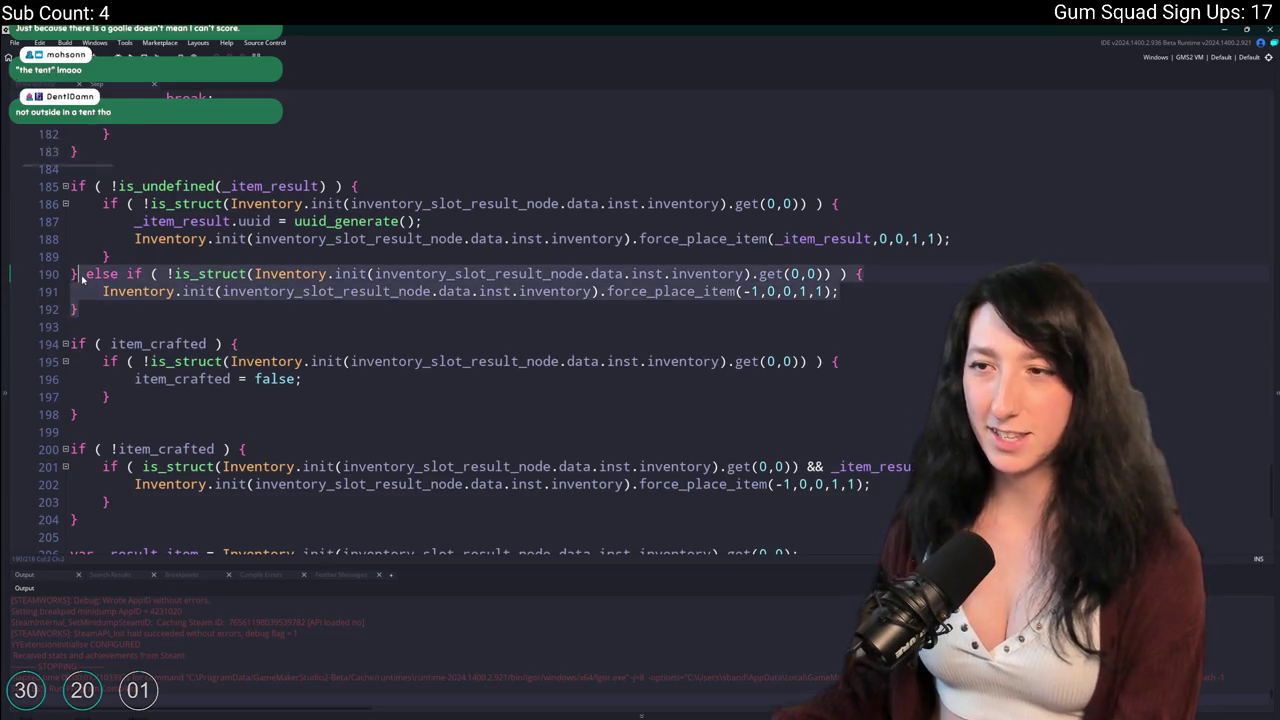
Delete the else-if block on lines 190–192 that emptied the result slot, then rebuild with F5.
{"action": "key", "text": "BackSpace"}
{"action": "key", "text": "F5"}
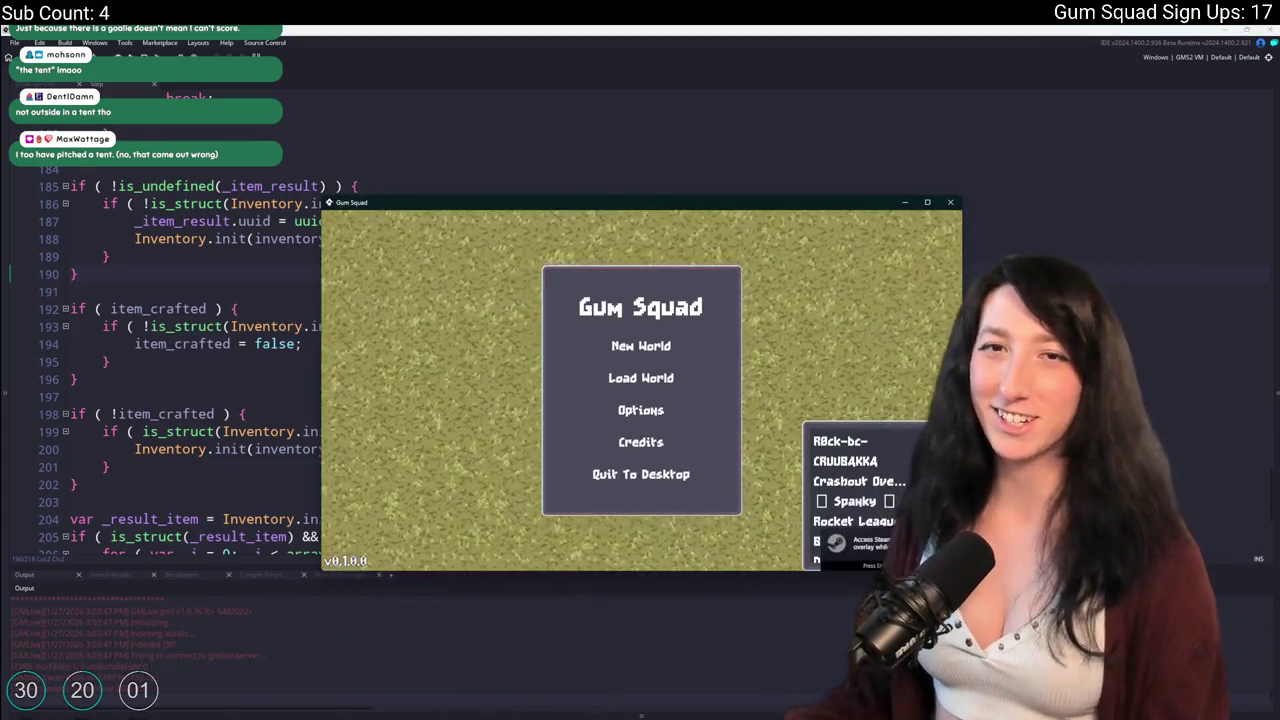
Set up the new world MajorRiver and create its private lobby in the running game.
{"action": "left_click", "coordinate": [625, 345]}
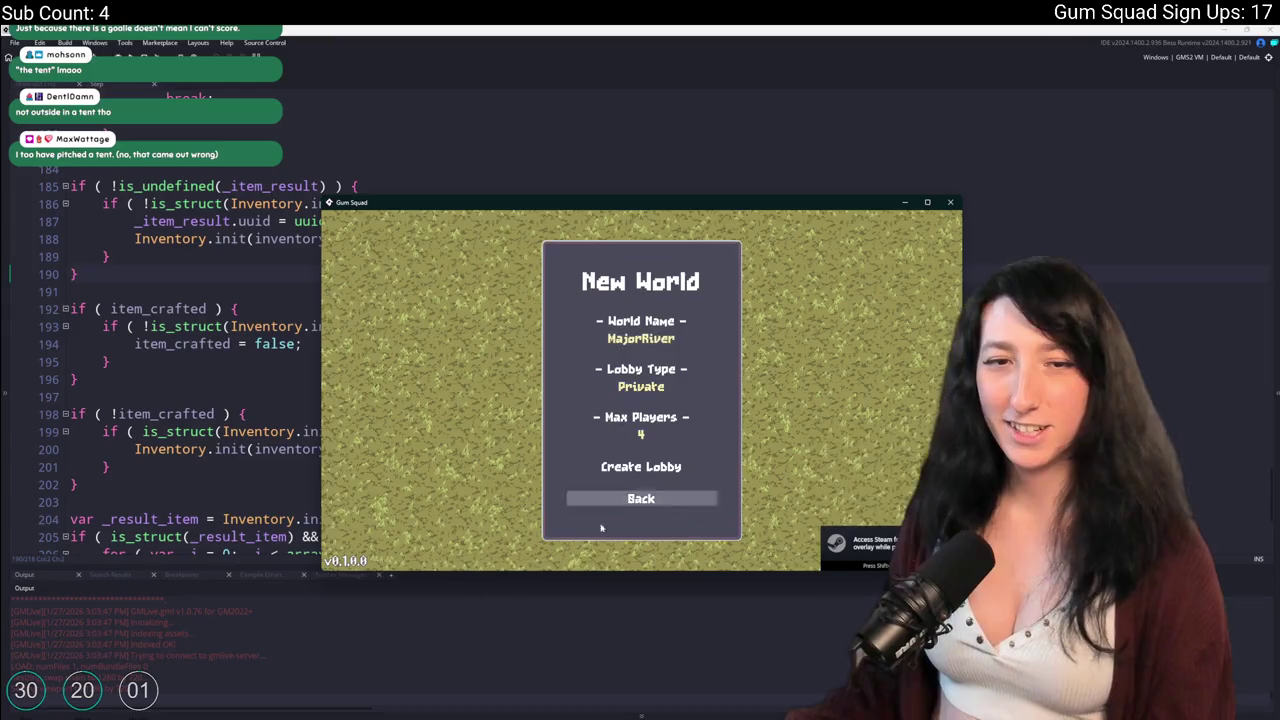
{"action": "left_click", "coordinate": [629, 470]}
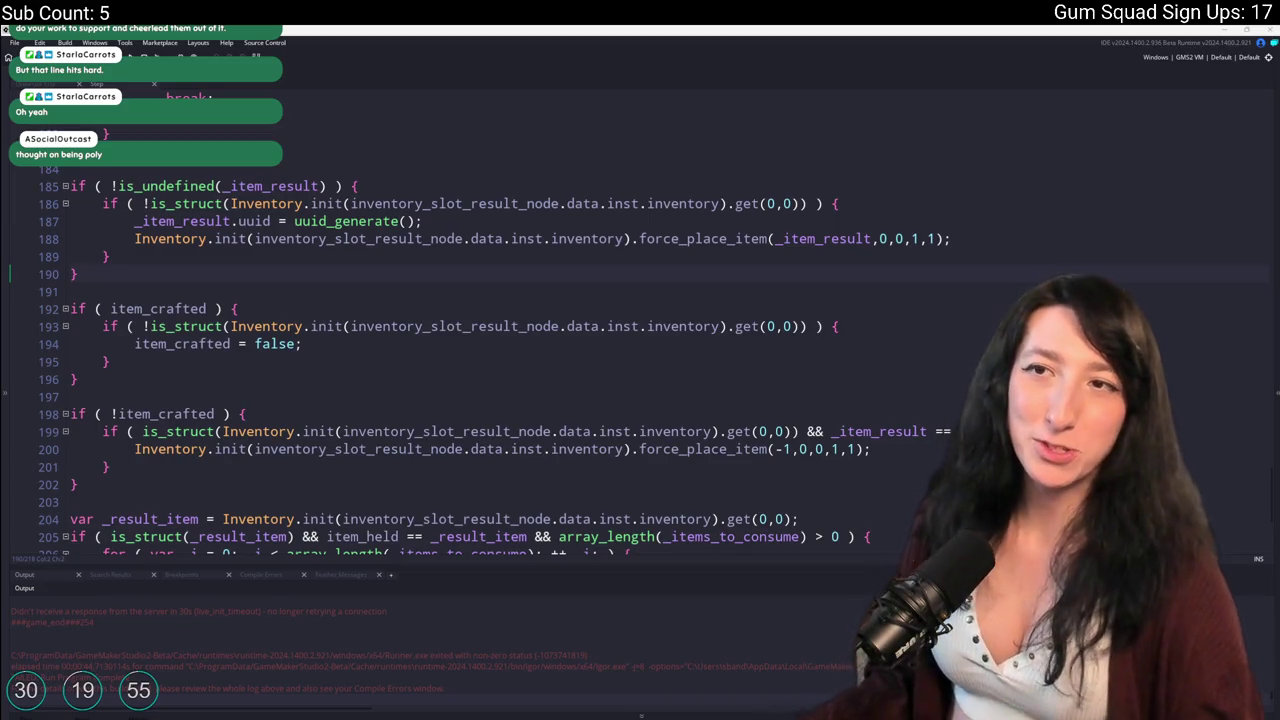
Bring up obj_player's Create code, maximise it, and search for 'gener'.
{"action": "key", "text": "ctrl+Tab"}
{"action": "key", "text": "ctrl+Tab"}
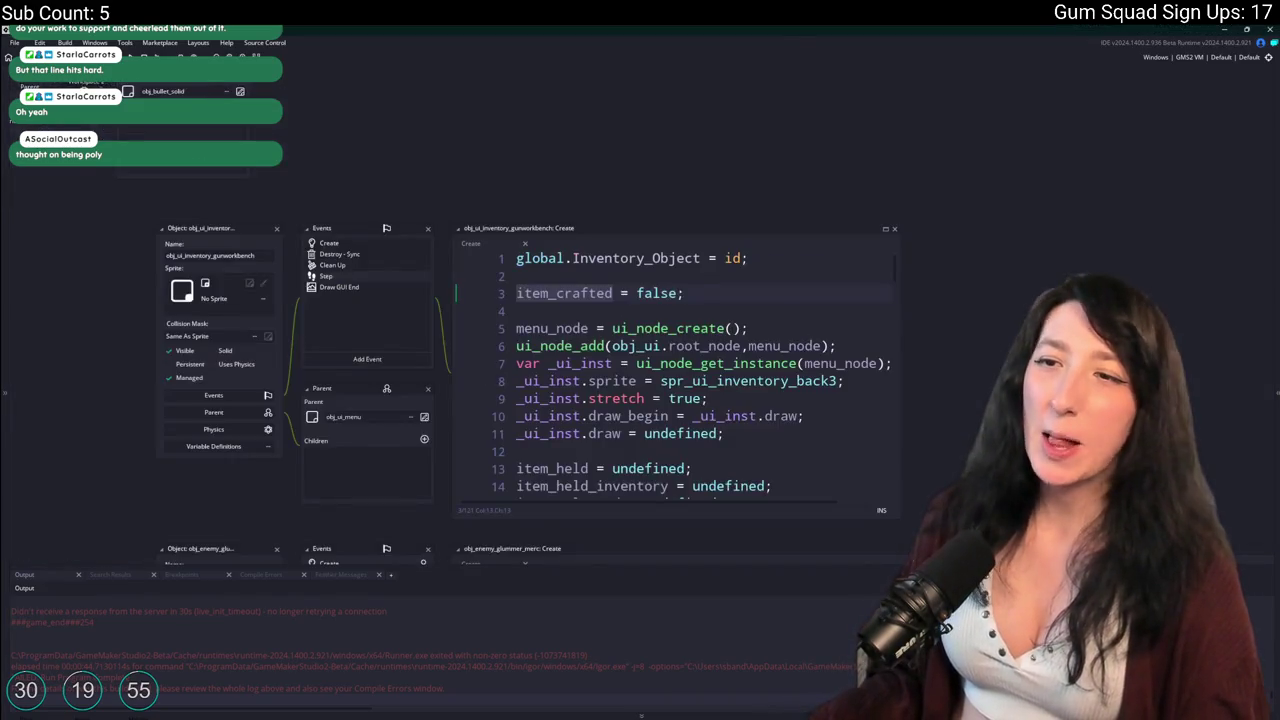
{"action": "key", "text": "ctrl+Tab"}
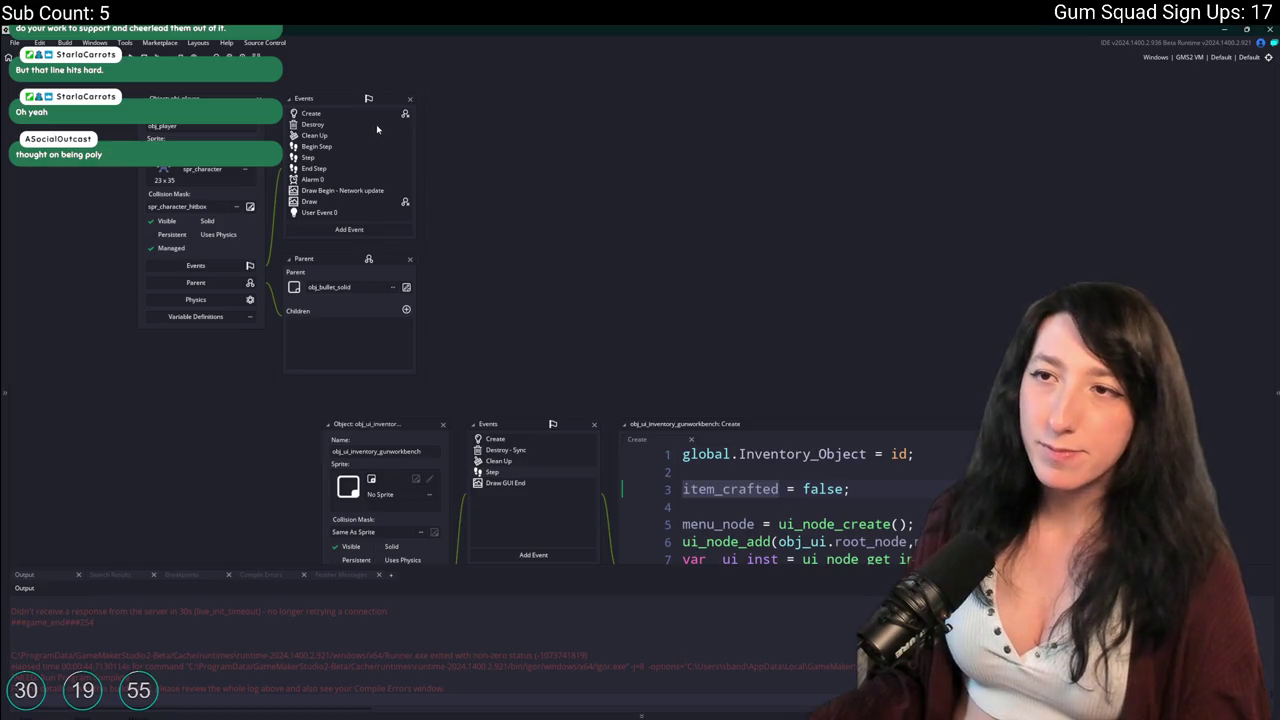
{"action": "key", "text": "ctrl+Tab"}
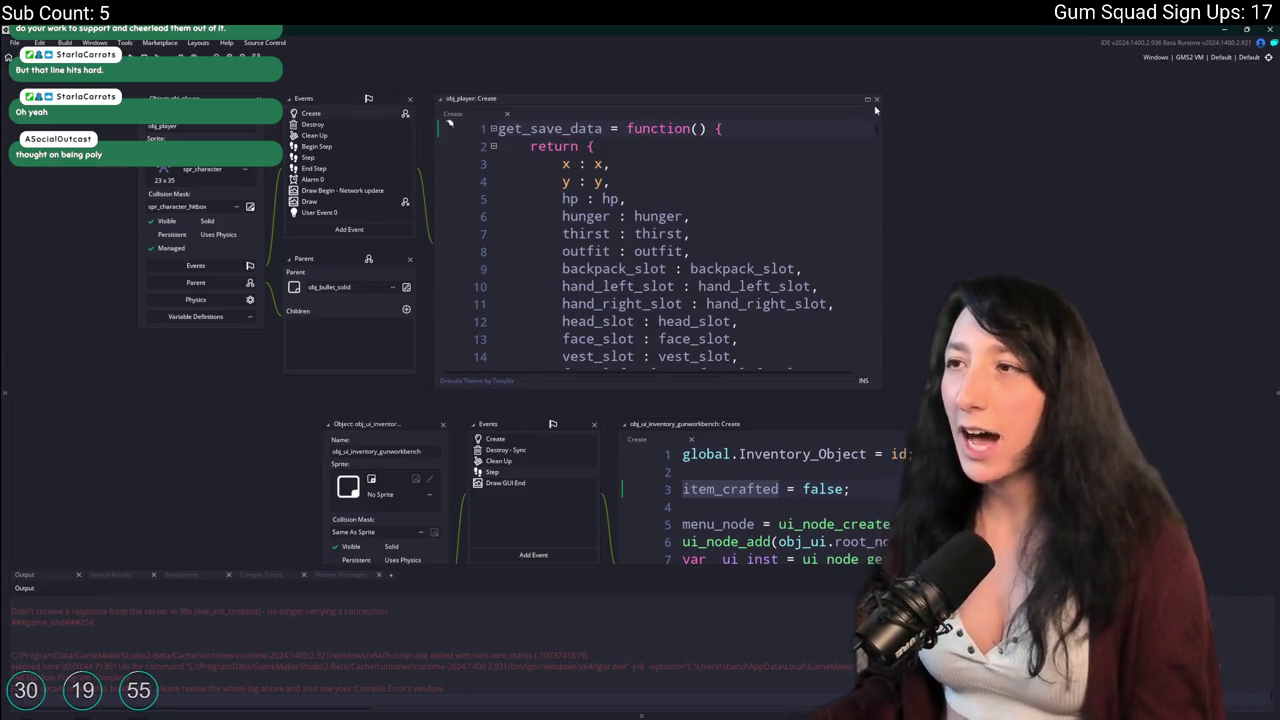
{"action": "double_click", "coordinate": [870, 103]}
{"action": "key", "text": "ctrl+f"}
{"action": "type", "text": "gener"}
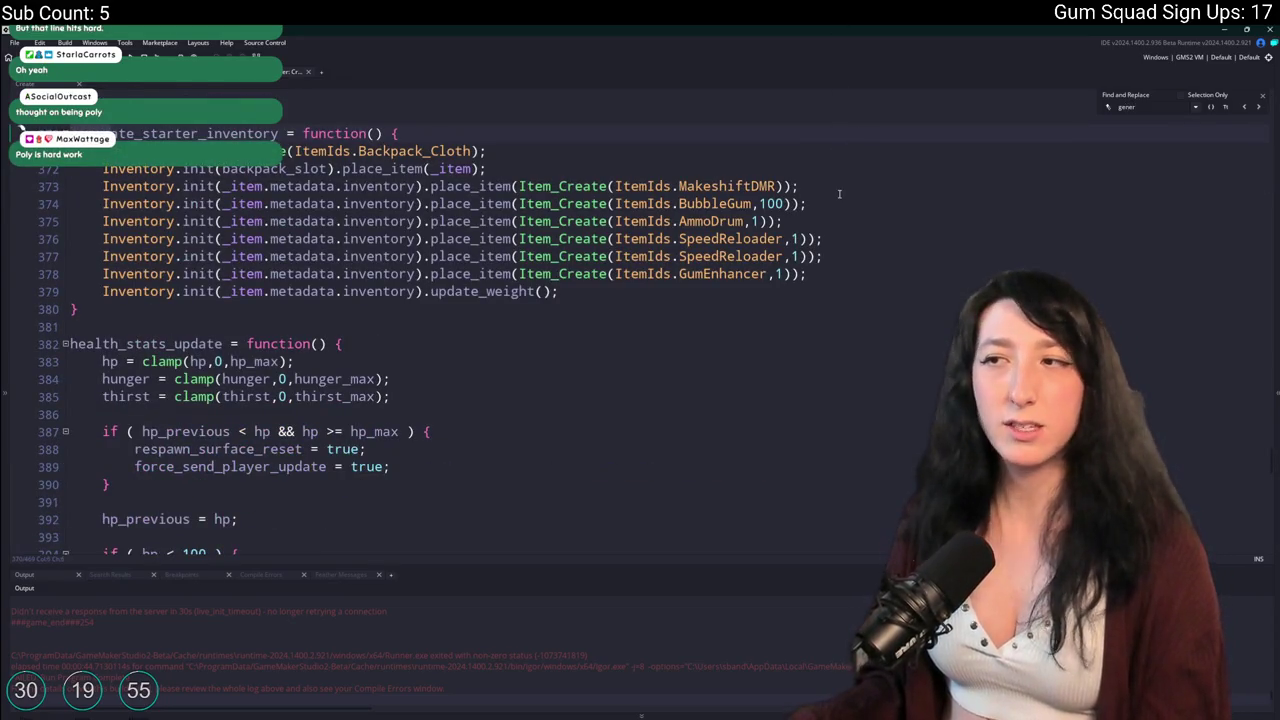
Duplicate the MakeshiftDMR starter line as ItemIds.MakeshiftShotgun and run the game.
{"action": "left_click", "coordinate": [830, 189]}
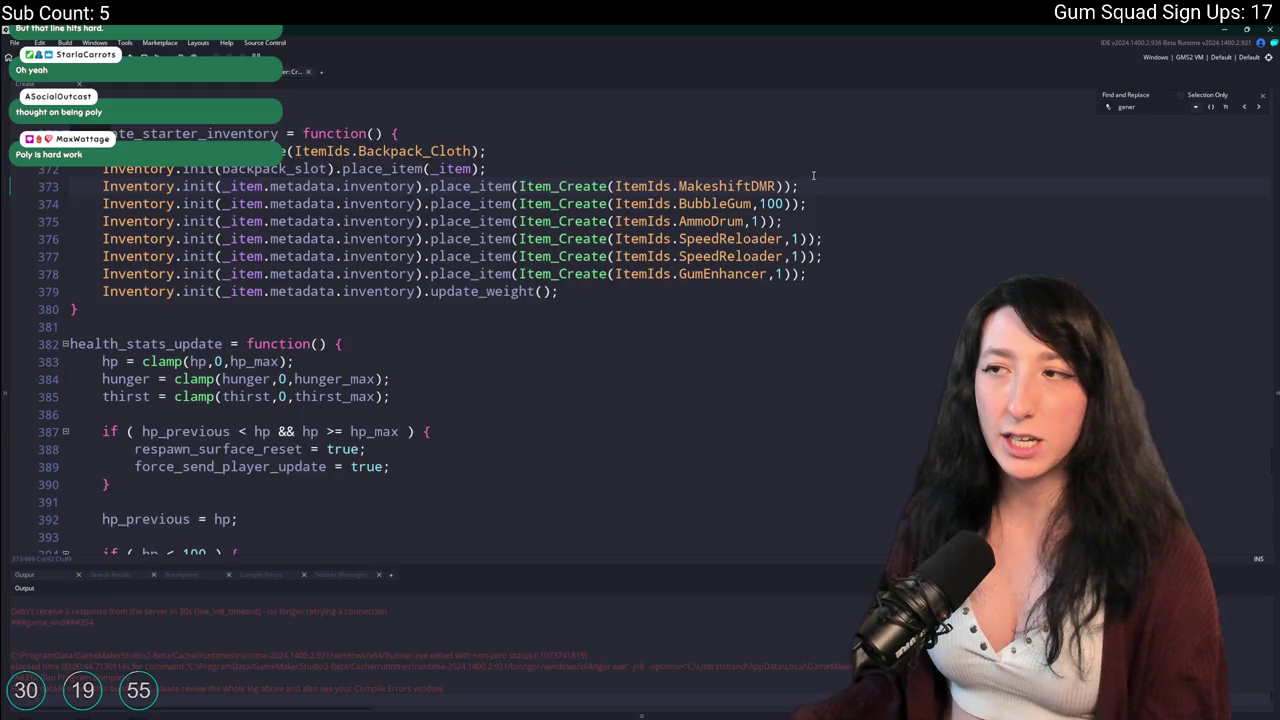
{"action": "key", "text": "ctrl+d"}
{"action": "key", "text": "Left"}
{"action": "key", "text": "Left"}
{"action": "key", "text": "Left"}
{"action": "key", "text": "BackSpace"}
{"action": "key", "text": "BackSpace"}
{"action": "key", "text": "BackSpace"}
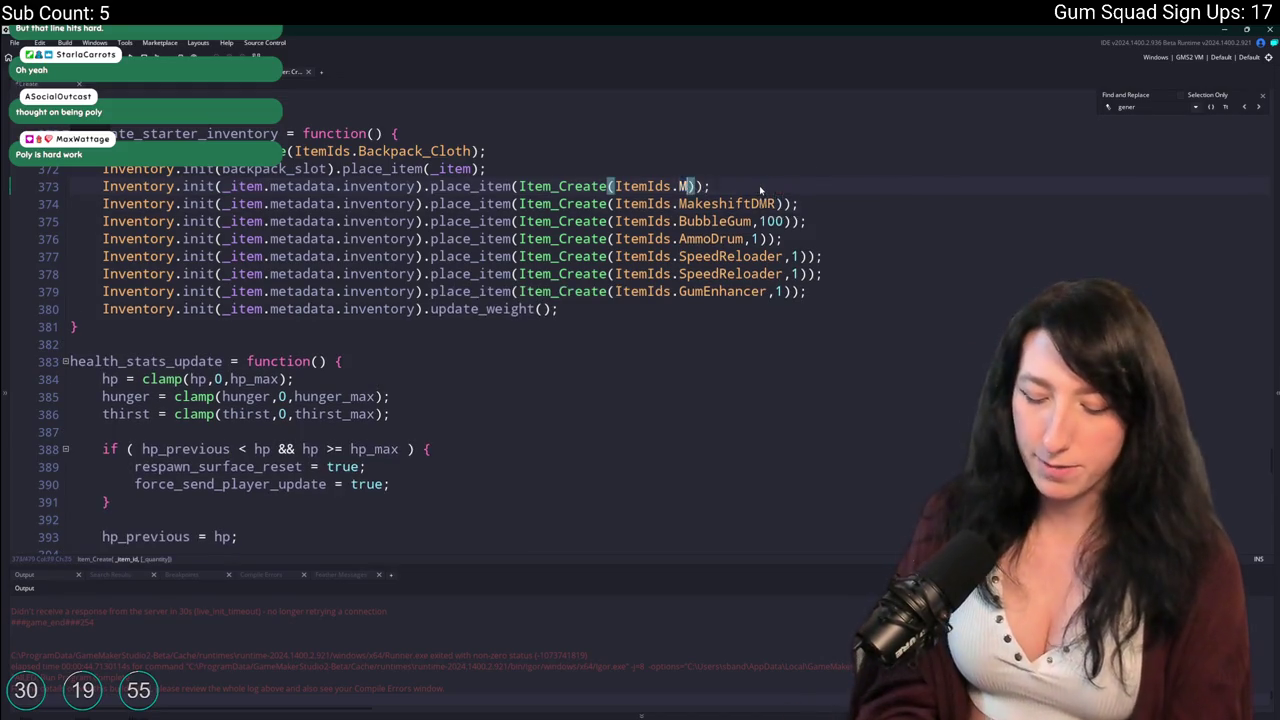
{"action": "type", "text": "ake"}
{"action": "key", "text": "Down"}
{"action": "key", "text": "Down"}
{"action": "key", "text": "Return"}
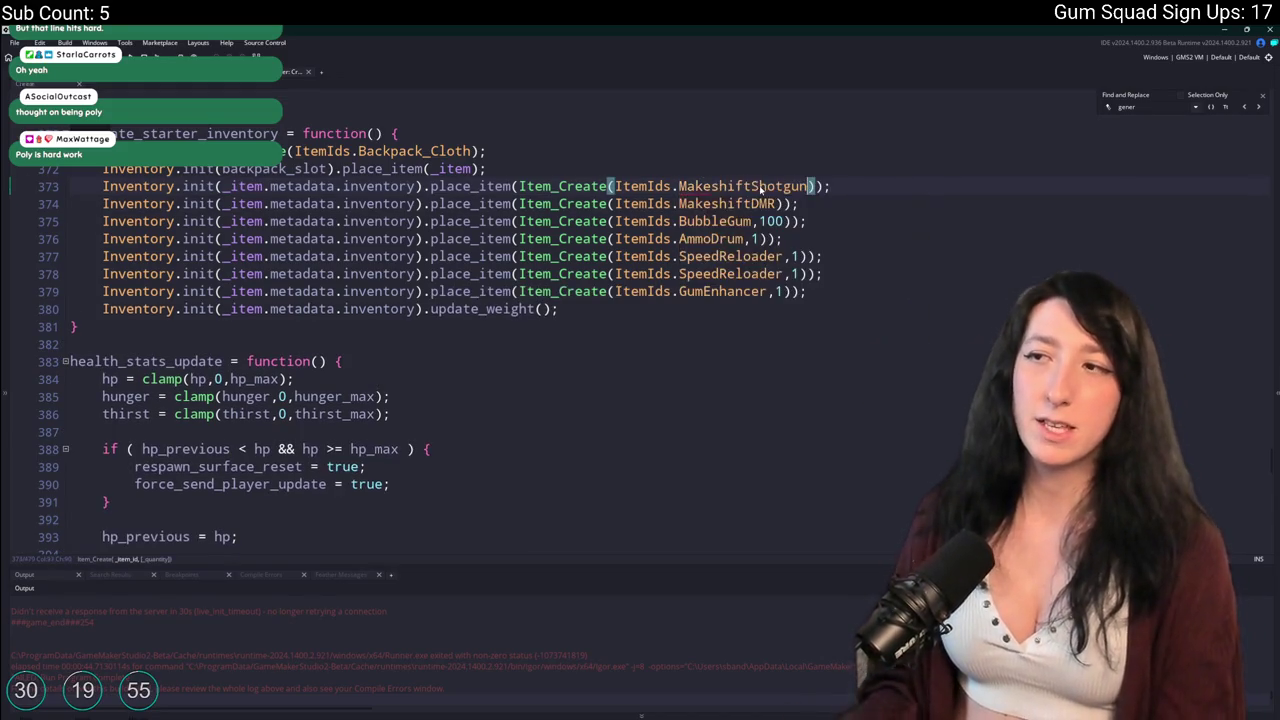
{"action": "key", "text": "F5"}
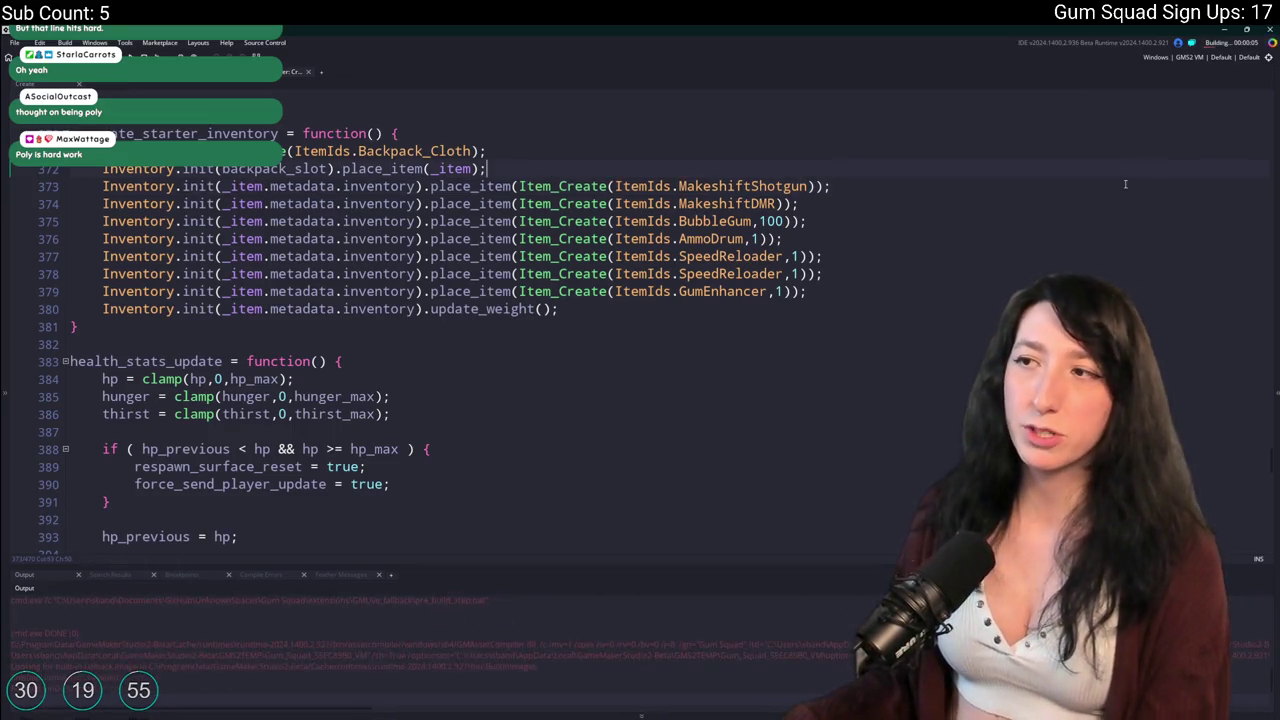
Let the Gum Squad build finish until the game reaches its main menu.
{"action": "left_click", "coordinate": [1129, 181]}
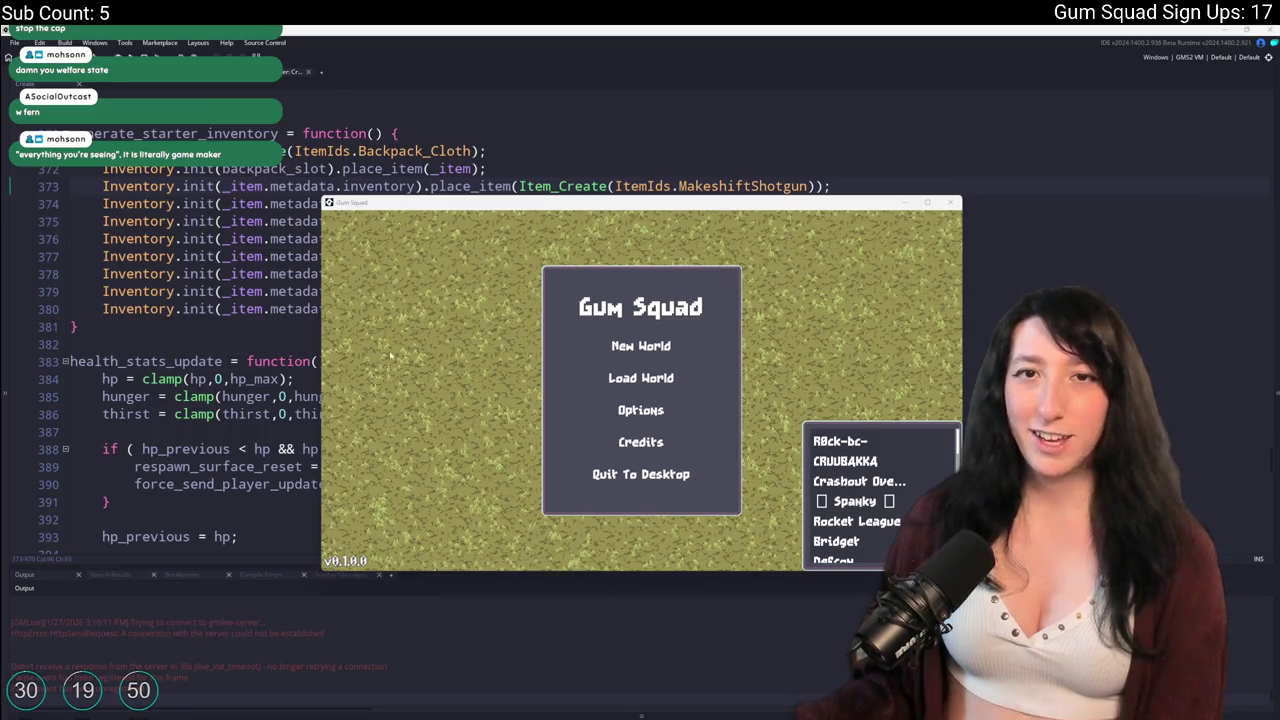
Create a new world lobby in Gum Squad and check the character inventory.
{"action": "left_click", "coordinate": [637, 352]}
{"action": "left_click", "coordinate": [617, 465]}
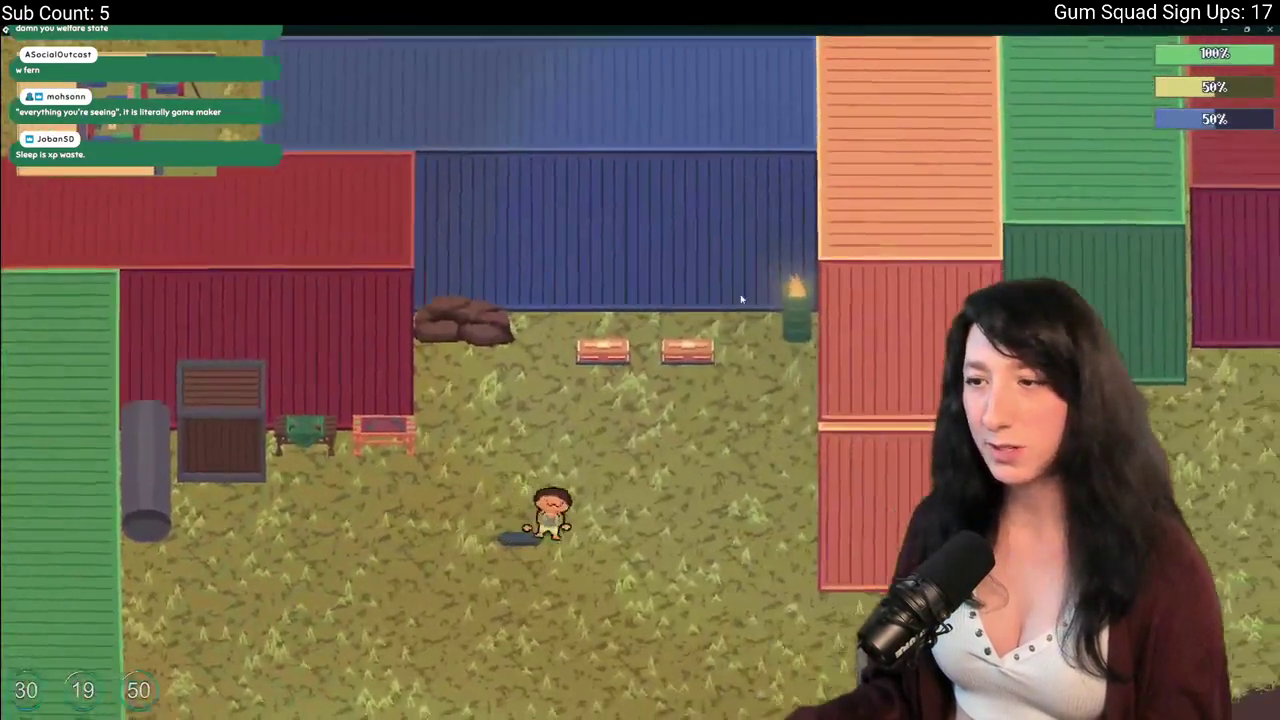
{"action": "key", "text": "Tab"}
{"action": "key", "text": "Tab"}
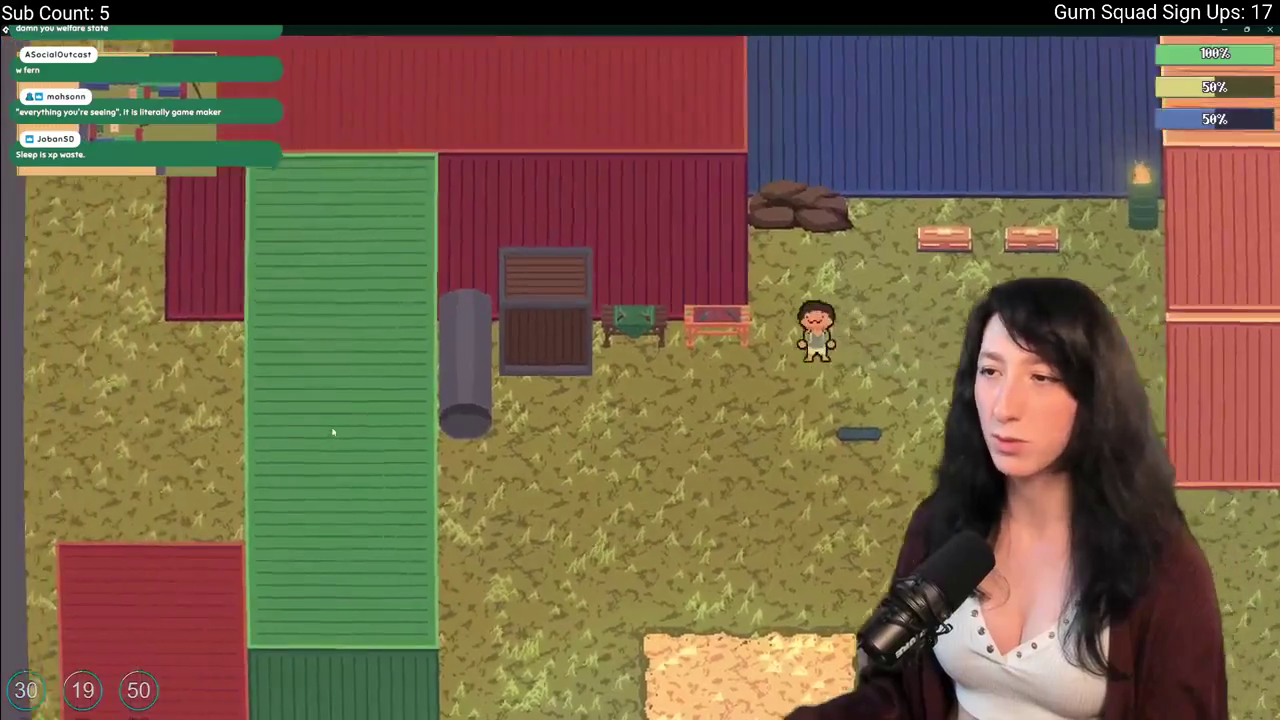
{"action": "key", "text": "Tab"}
Open the crafting panel and drag the Makeshift DMR and gumball into the craft slots.
{"action": "left_click", "coordinate": [245, 430]}
{"action": "left_click", "coordinate": [281, 482]}
{"action": "mouse_move", "coordinate": [352, 432]}
{"action": "left_mouse_down"}
{"action": "mouse_move", "coordinate": [910, 235]}
{"action": "mouse_move", "coordinate": [362, 235]}
{"action": "mouse_move", "coordinate": [380, 245]}
{"action": "left_mouse_up"}
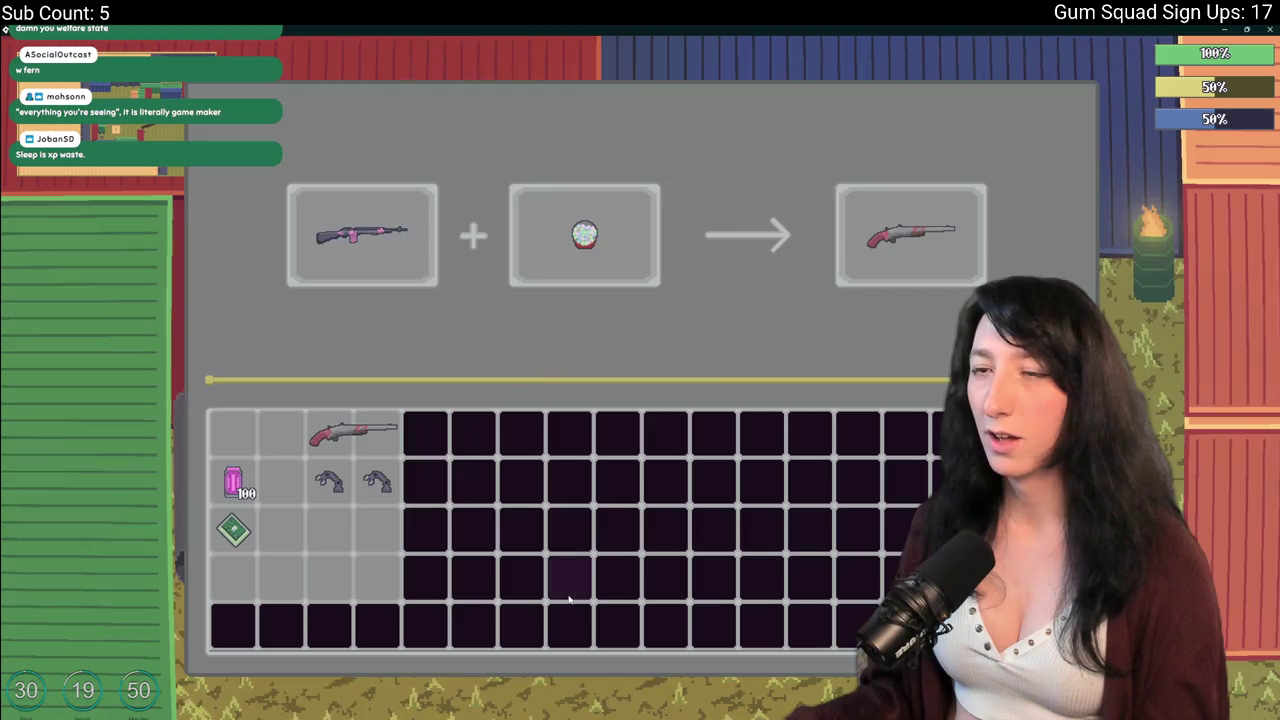
{"action": "mouse_move", "coordinate": [355, 430]}
{"action": "left_mouse_down"}
{"action": "mouse_move", "coordinate": [362, 240]}
{"action": "mouse_move", "coordinate": [383, 313]}
{"action": "left_mouse_up"}
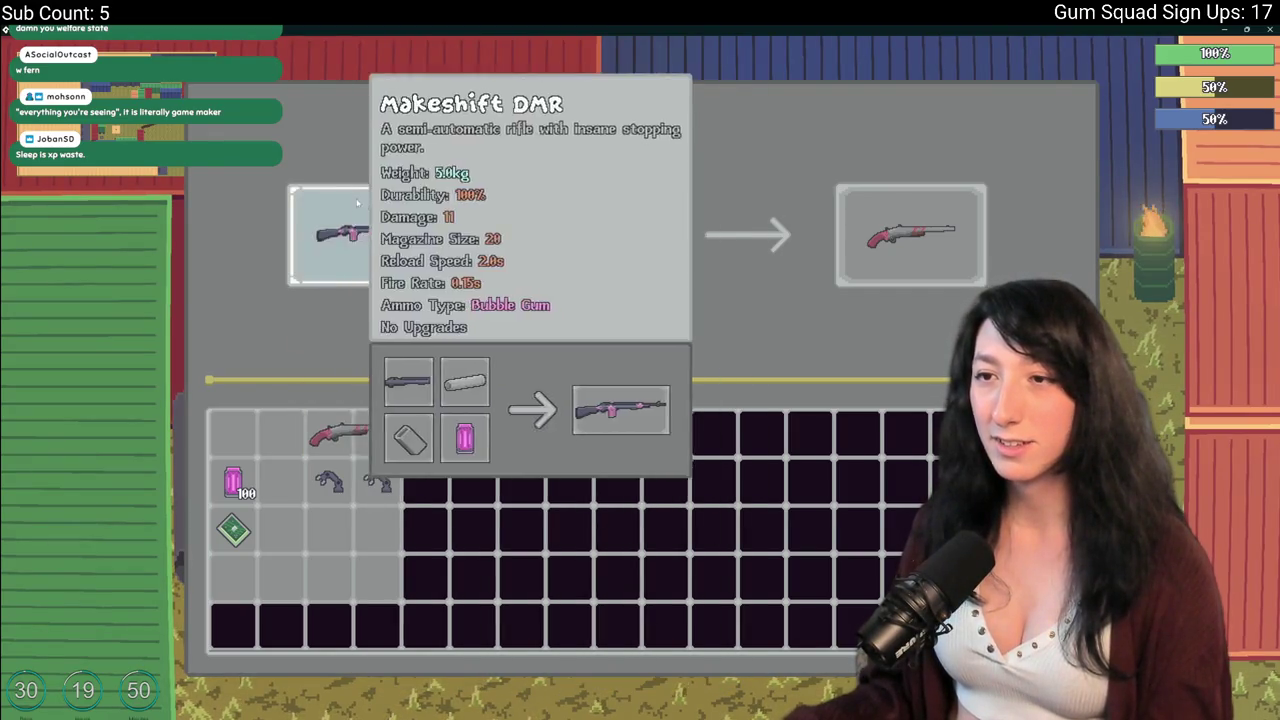
{"action": "mouse_move", "coordinate": [583, 238]}
{"action": "left_mouse_down"}
{"action": "mouse_move", "coordinate": [614, 217]}
{"action": "mouse_move", "coordinate": [286, 434]}
{"action": "mouse_move", "coordinate": [630, 250]}
{"action": "left_mouse_up"}
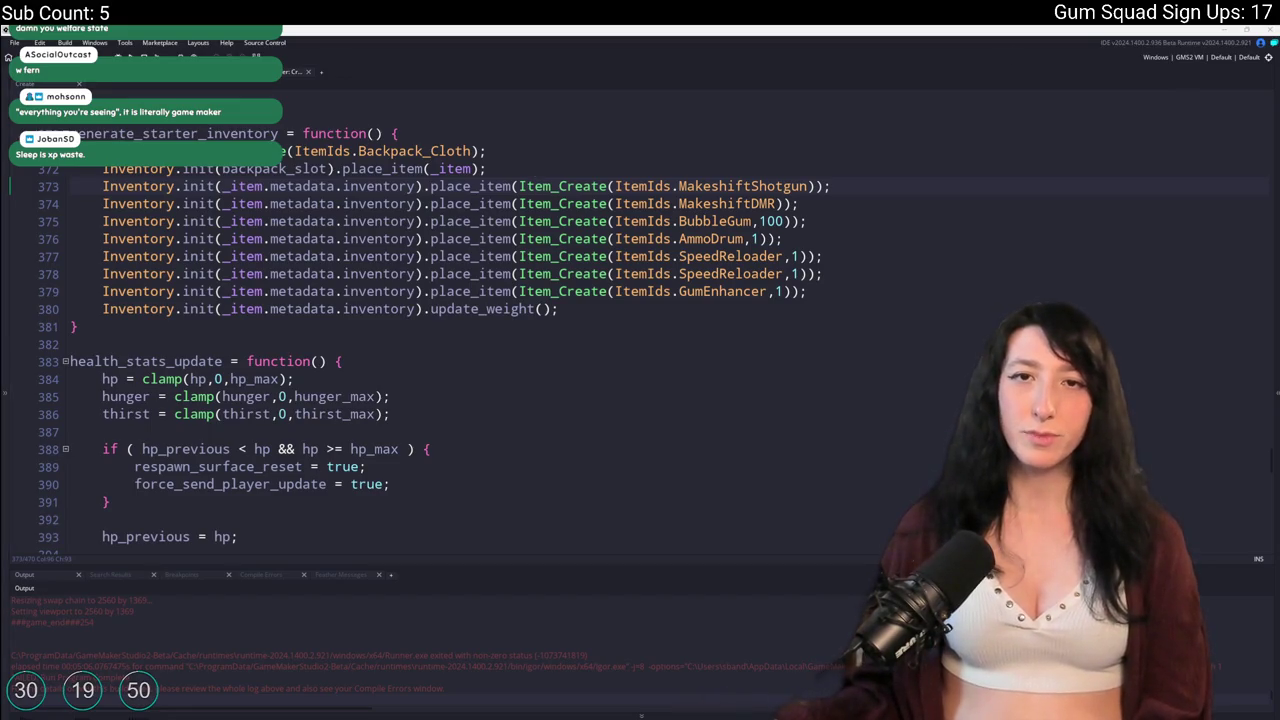
Return to the crafting script and put the cursor on the line placing the crafted result.
{"action": "key", "text": "ctrl+Tab"}
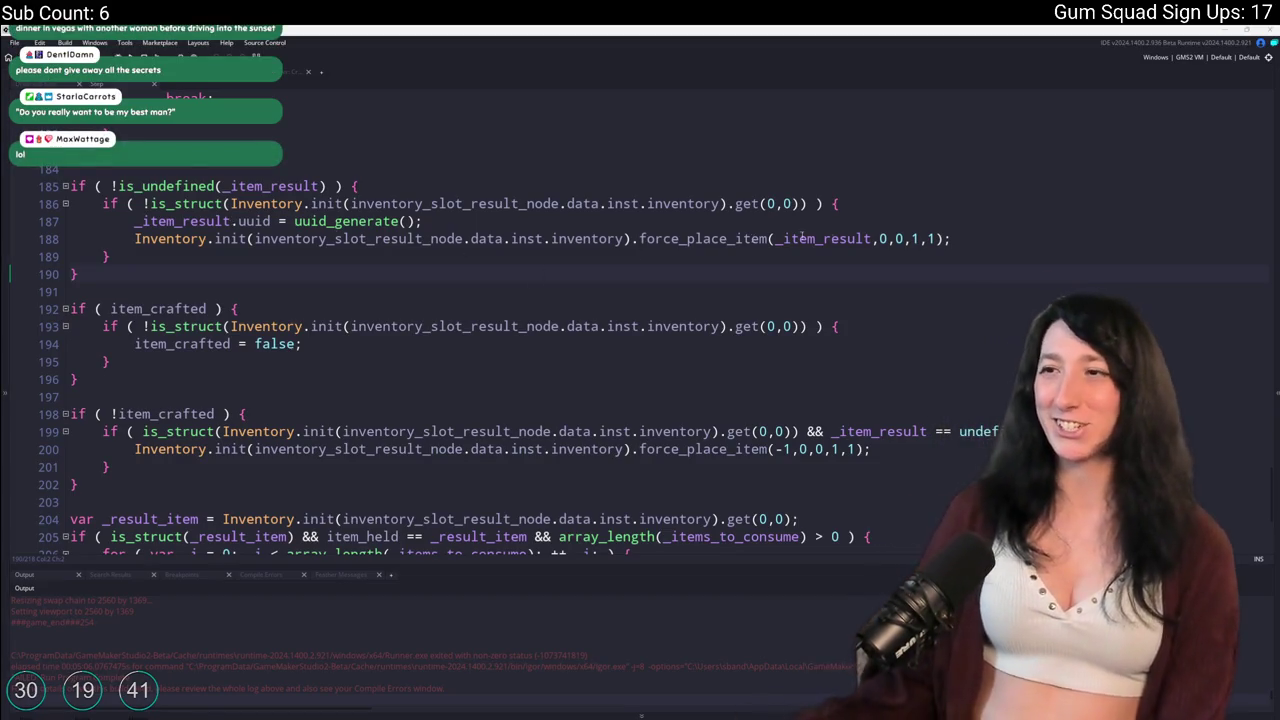
{"action": "left_click", "coordinate": [967, 238]}
{"action": "scroll", "coordinate": [800, 250], "scroll_direction": "up", "scroll_amount": 3}
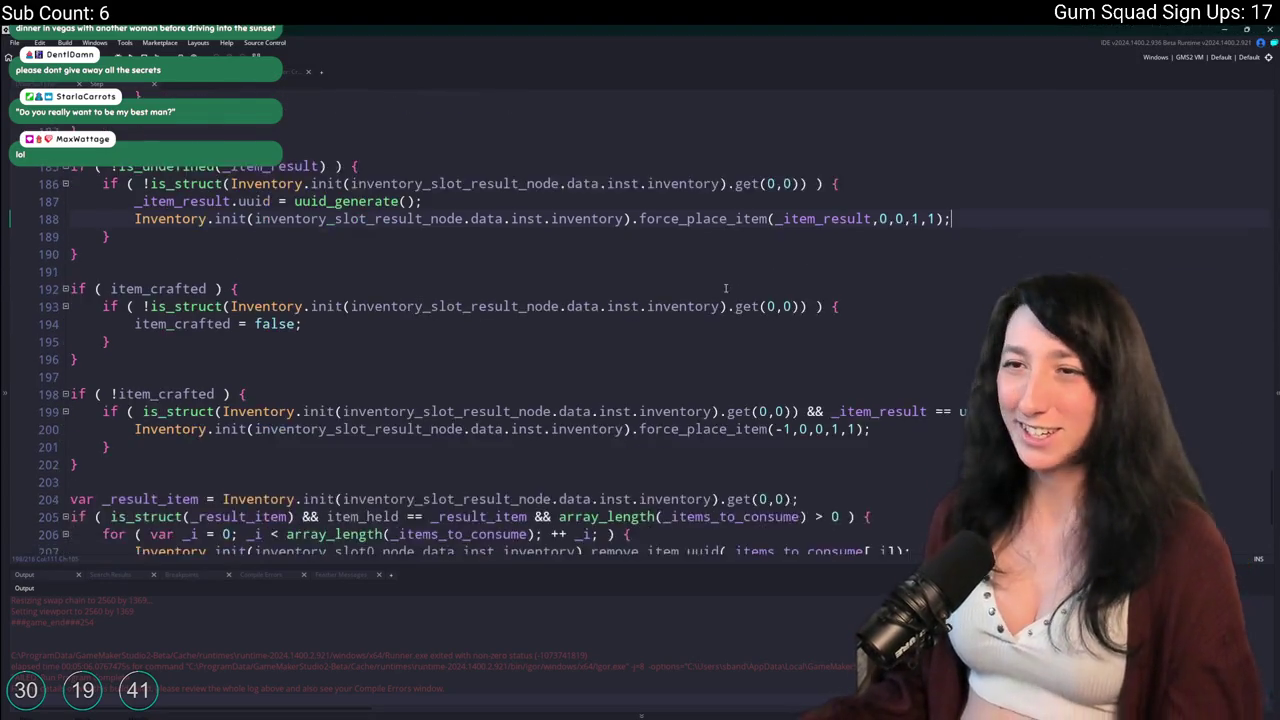
{"action": "scroll", "coordinate": [670, 262], "scroll_direction": "down", "scroll_amount": 5}
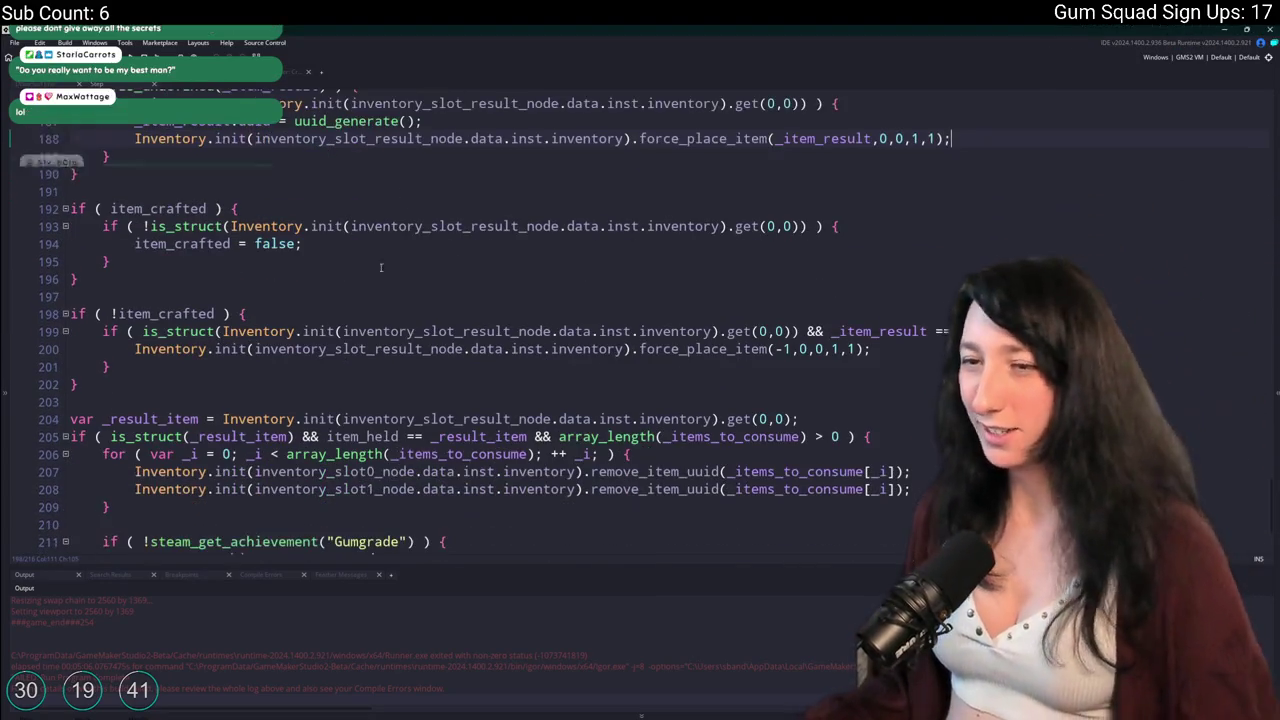
{"action": "left_click", "coordinate": [884, 343]}
{"action": "scroll", "coordinate": [456, 298], "scroll_direction": "up", "scroll_amount": 4}
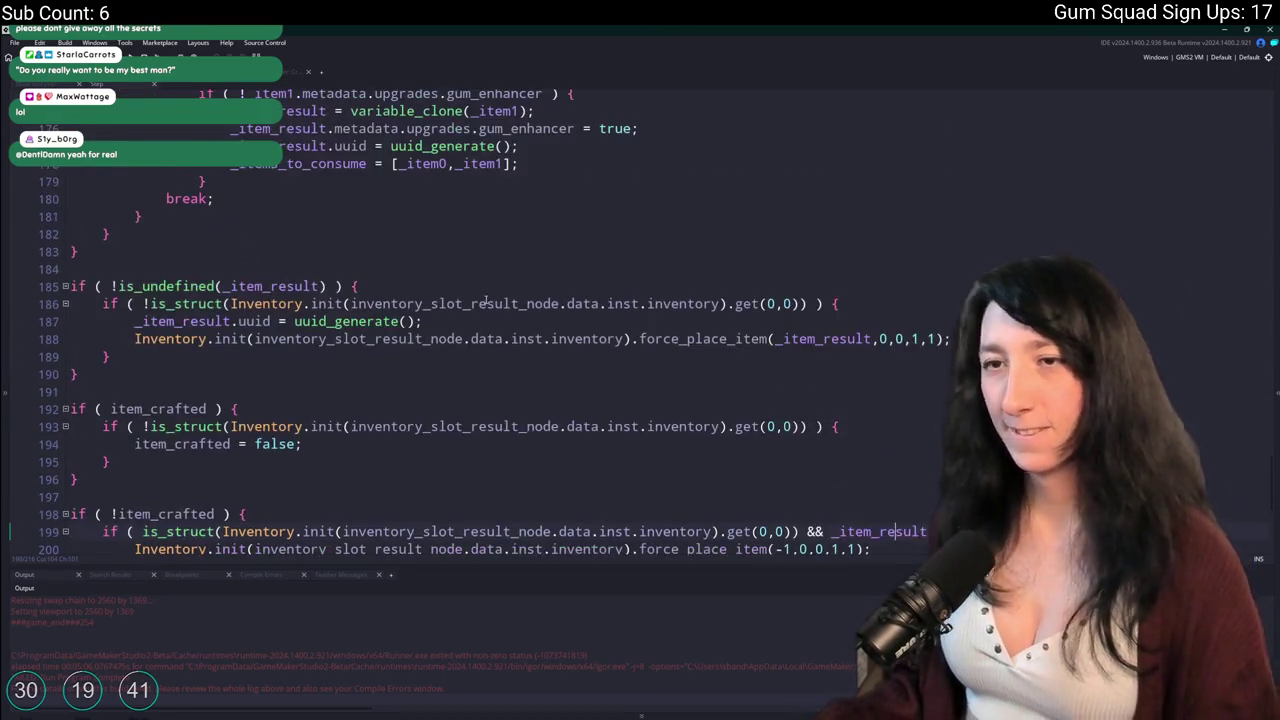
{"action": "left_click", "coordinate": [829, 339]}
{"action": "scroll", "coordinate": [374, 411], "scroll_direction": "up", "scroll_amount": 15}
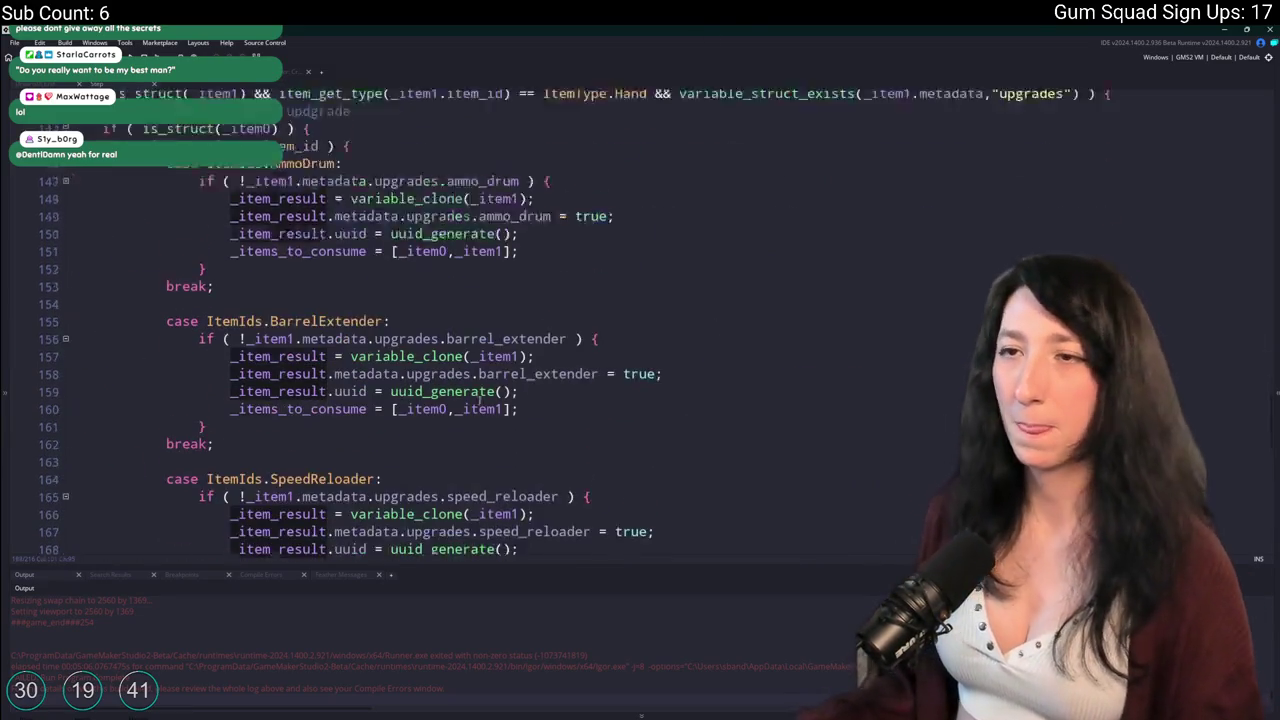
{"action": "scroll", "coordinate": [374, 411], "scroll_direction": "up", "scroll_amount": 15}
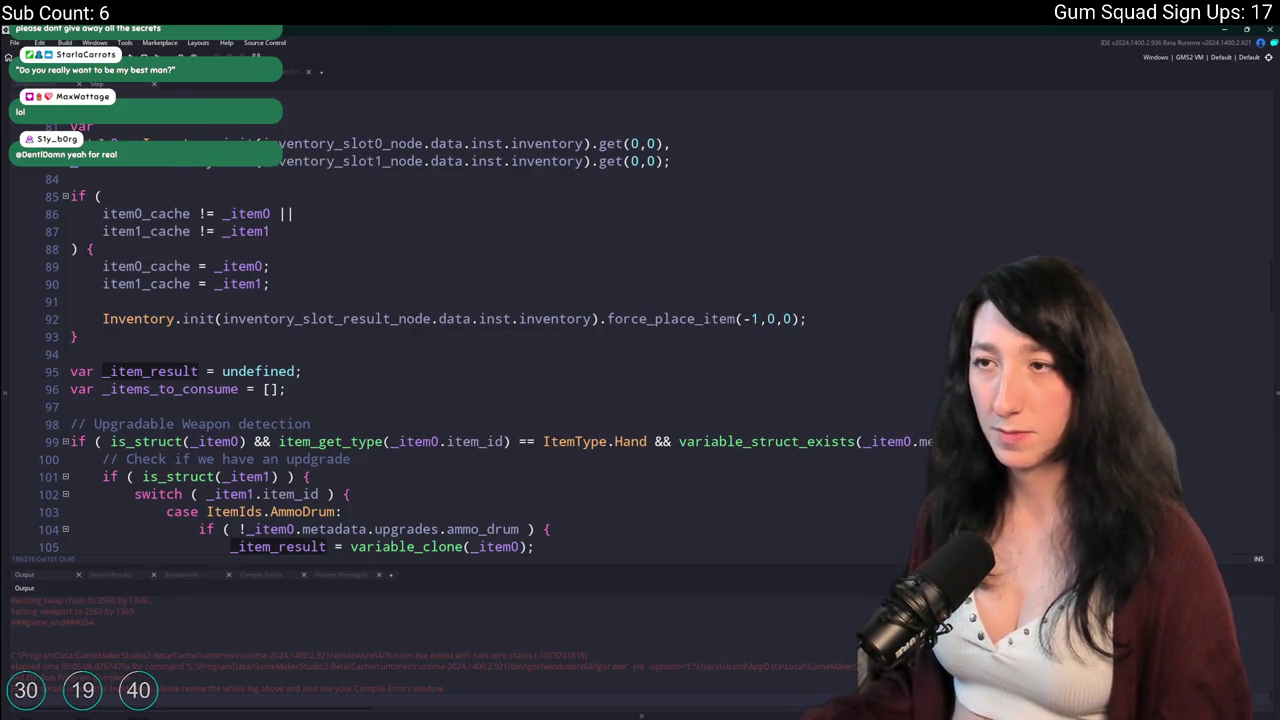
{"action": "left_click", "coordinate": [125, 143]}
{"action": "scroll", "coordinate": [460, 325], "scroll_direction": "down", "scroll_amount": 1}
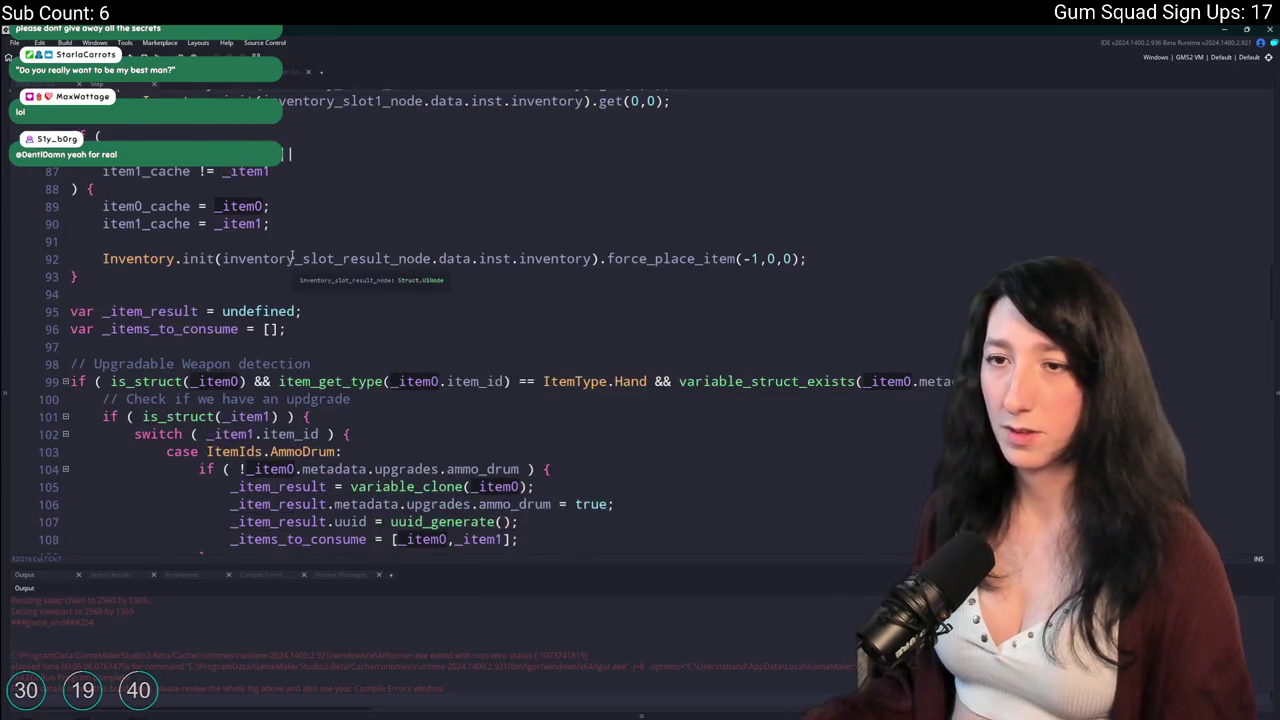
{"action": "scroll", "coordinate": [480, 320], "scroll_direction": "down", "scroll_amount": 4}
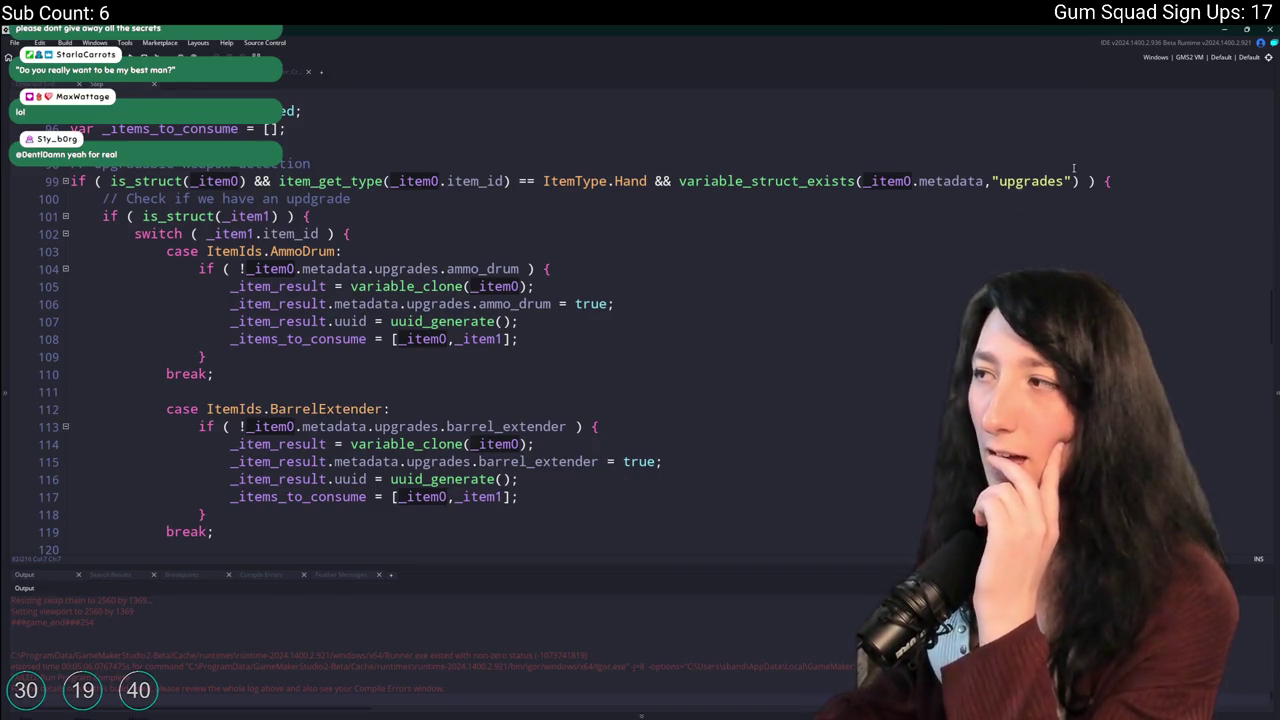
{"action": "left_click_drag", "start_coordinate": [1273, 316], "coordinate": [1272, 470]}
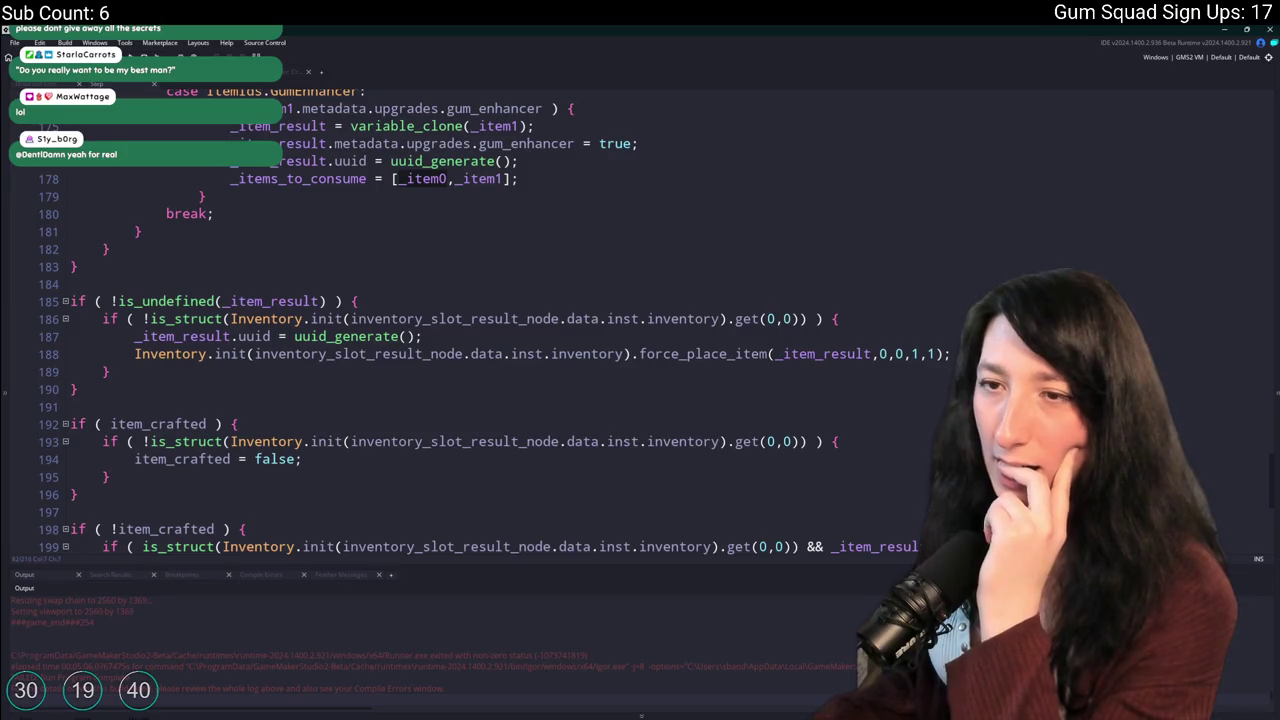
{"action": "scroll", "coordinate": [478, 322], "scroll_direction": "down", "scroll_amount": 2}
{"action": "scroll", "coordinate": [478, 322], "scroll_direction": "down", "scroll_amount": 5}
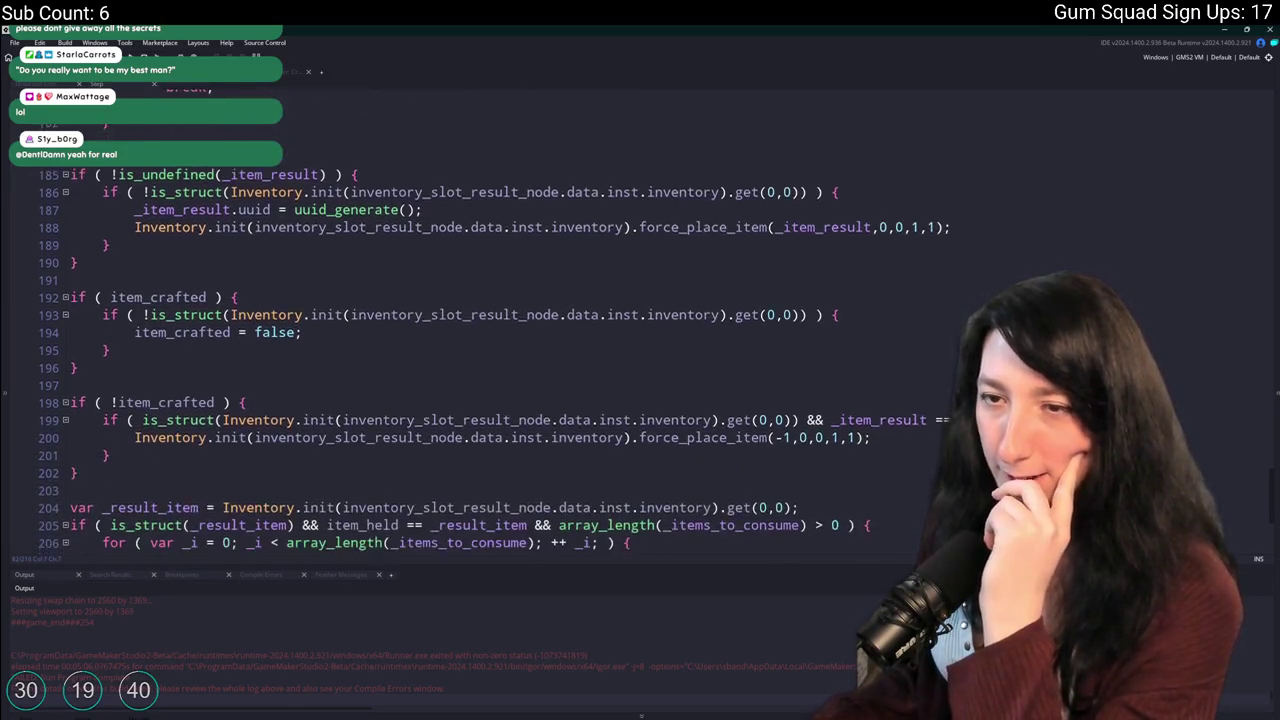
{"action": "scroll", "coordinate": [478, 322], "scroll_direction": "up", "scroll_amount": 6}
{"action": "scroll", "coordinate": [478, 322], "scroll_direction": "up", "scroll_amount": 2}
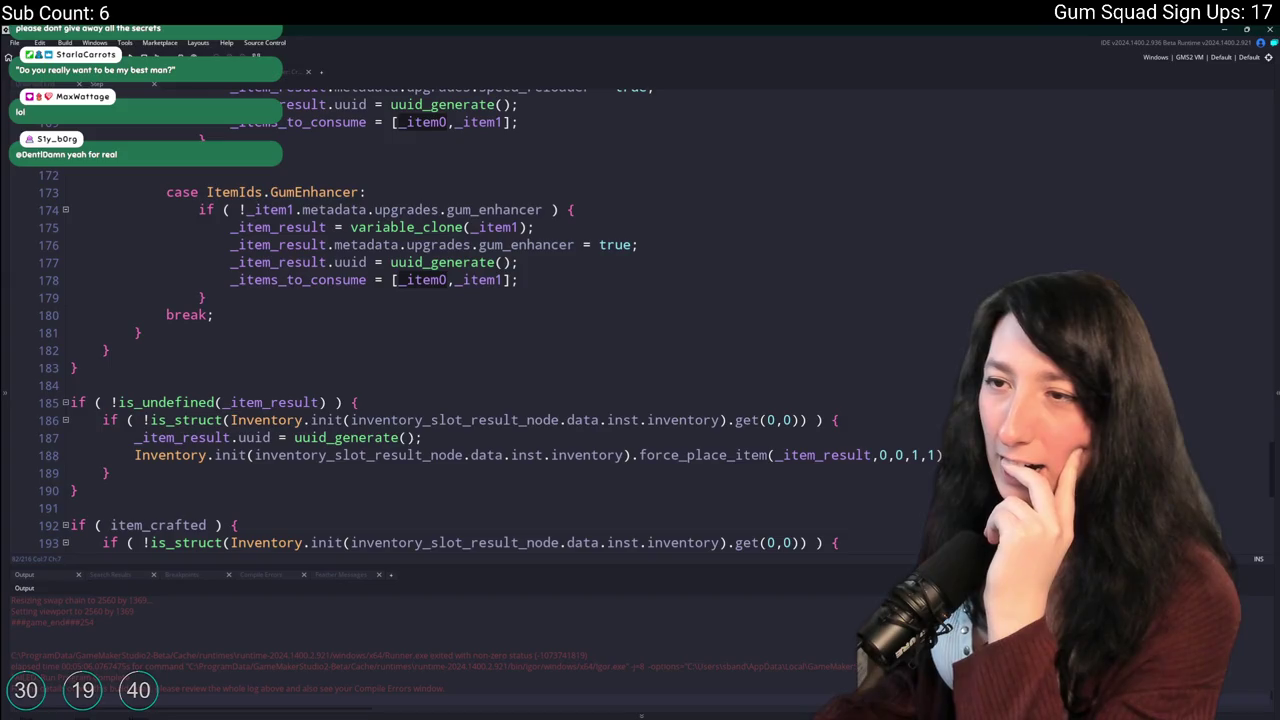
{"action": "scroll", "coordinate": [467, 320], "scroll_direction": "down", "scroll_amount": 2}
{"action": "type", "text": ";"}
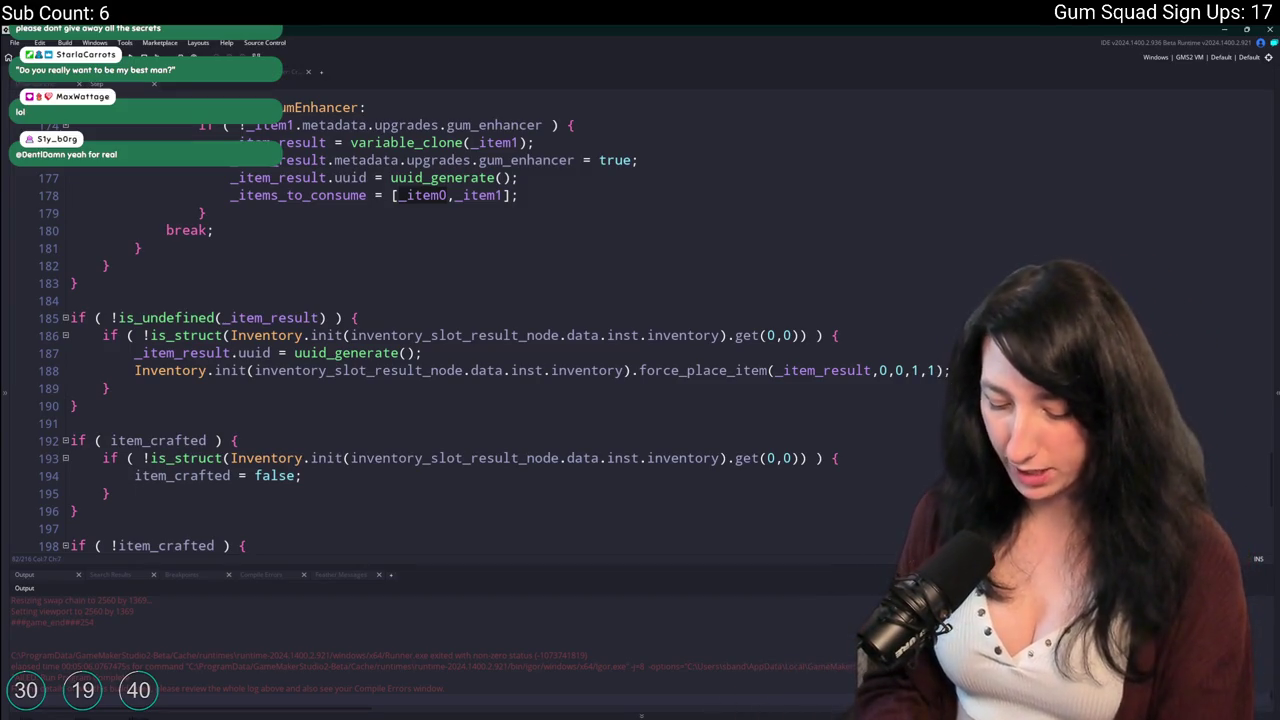
{"action": "key", "text": "BackSpace"}
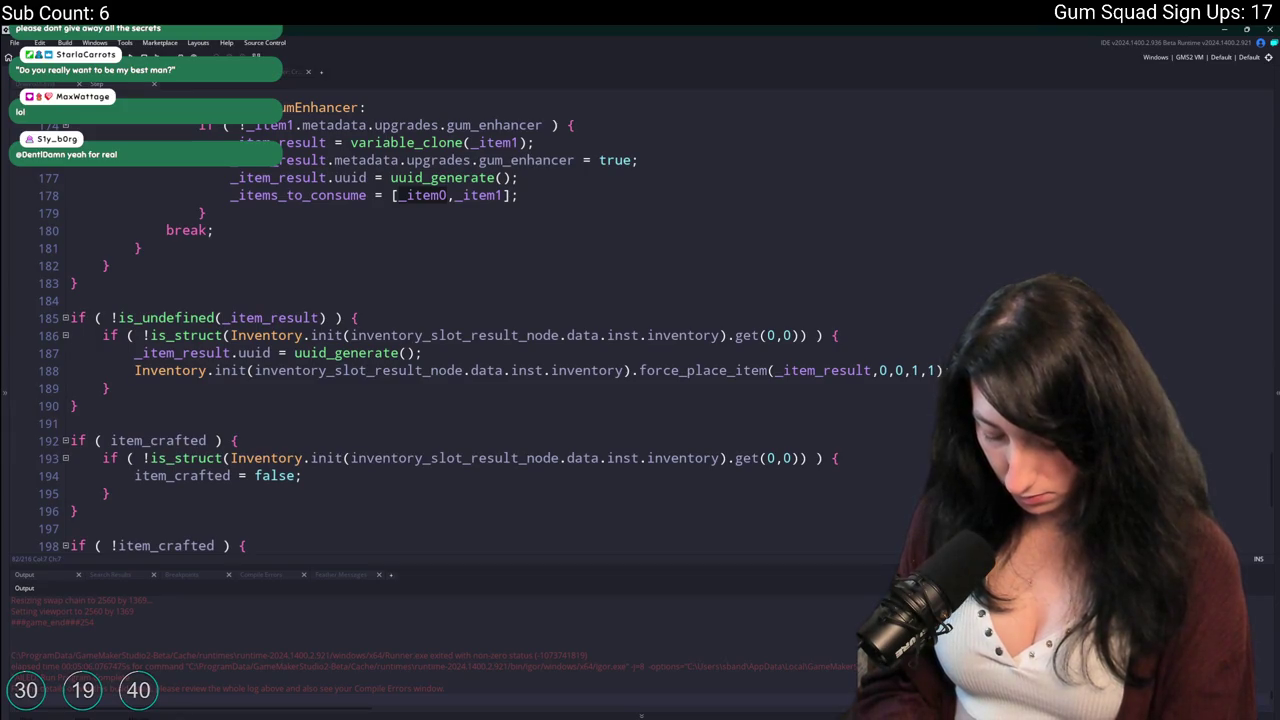
{"action": "type", "text": ";"}
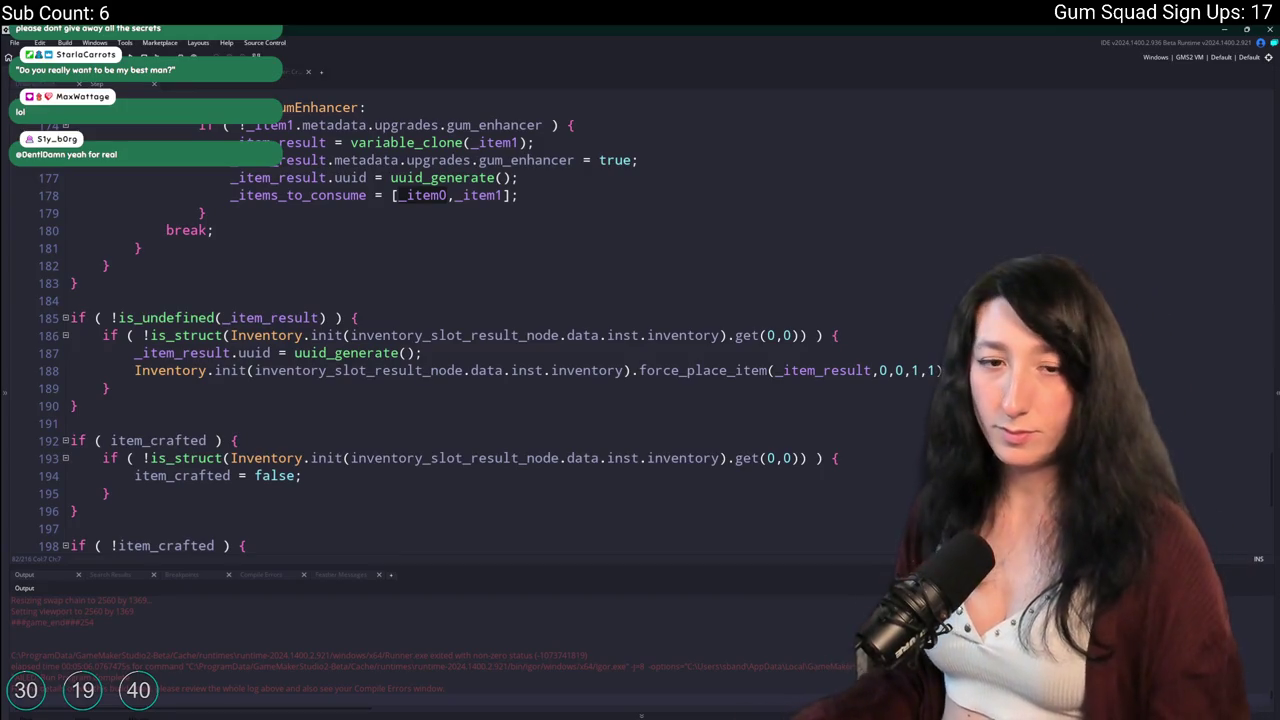
{"action": "scroll", "coordinate": [386, 246], "scroll_direction": "down", "scroll_amount": 1}
{"action": "scroll", "coordinate": [386, 246], "scroll_direction": "up", "scroll_amount": 1}
{"action": "left_click", "coordinate": [386, 246]}
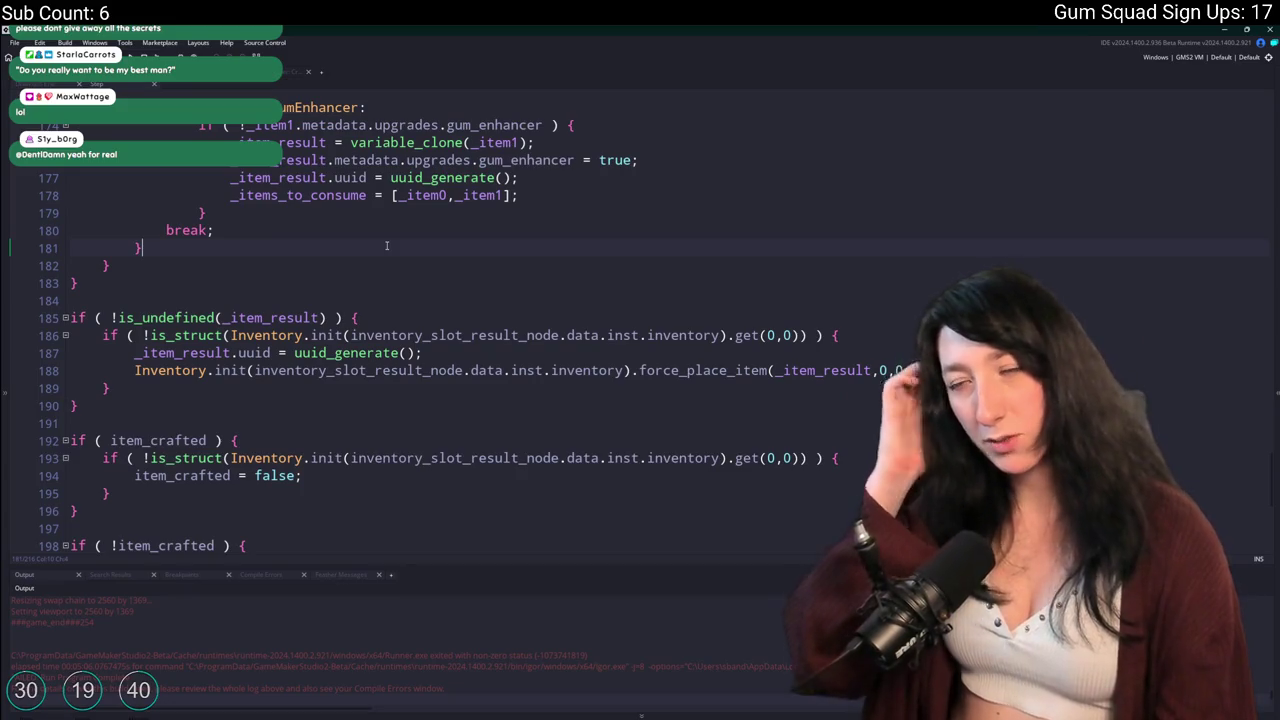
{"action": "left_click", "coordinate": [577, 368]}
{"action": "scroll", "coordinate": [577, 364], "scroll_direction": "down", "scroll_amount": 3}
{"action": "scroll", "coordinate": [577, 364], "scroll_direction": "down", "scroll_amount": 3}
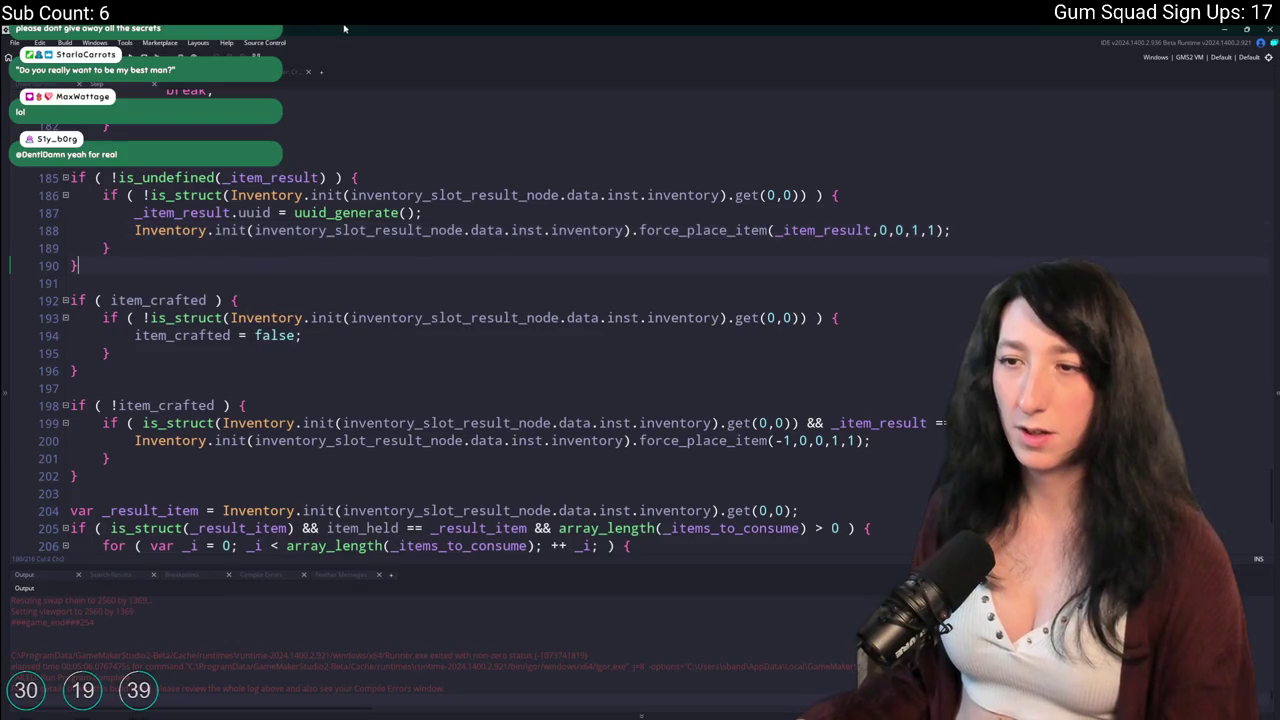
{"action": "scroll", "coordinate": [256, 319], "scroll_direction": "up", "scroll_amount": 1}
{"action": "double_click", "coordinate": [183, 344]}
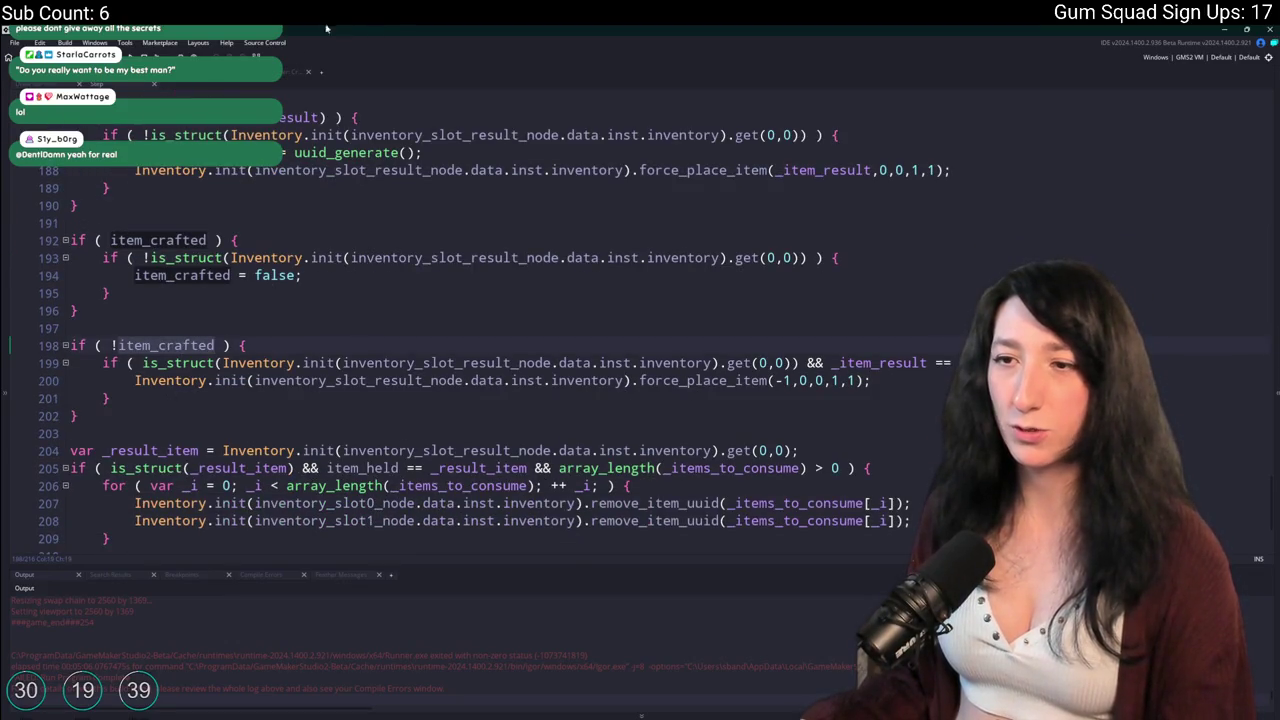
{"action": "scroll", "coordinate": [340, 195], "scroll_direction": "up", "scroll_amount": 1}
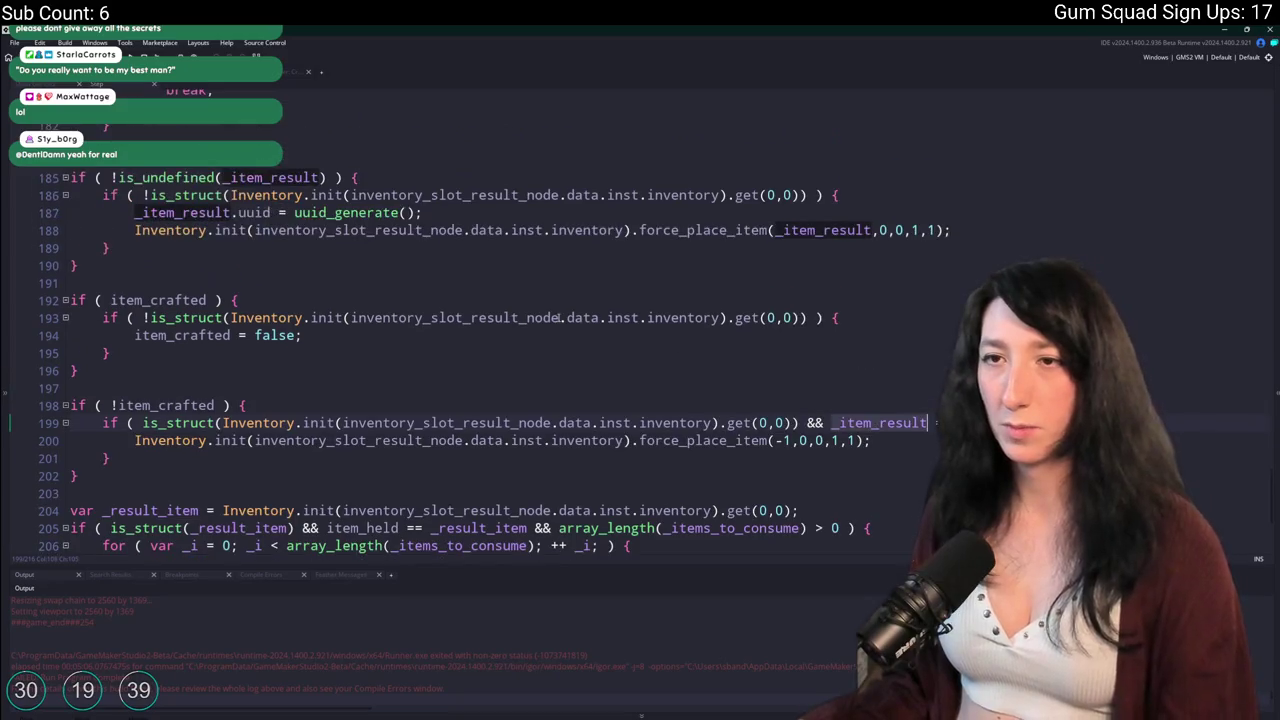
{"action": "left_click", "coordinate": [340, 195]}
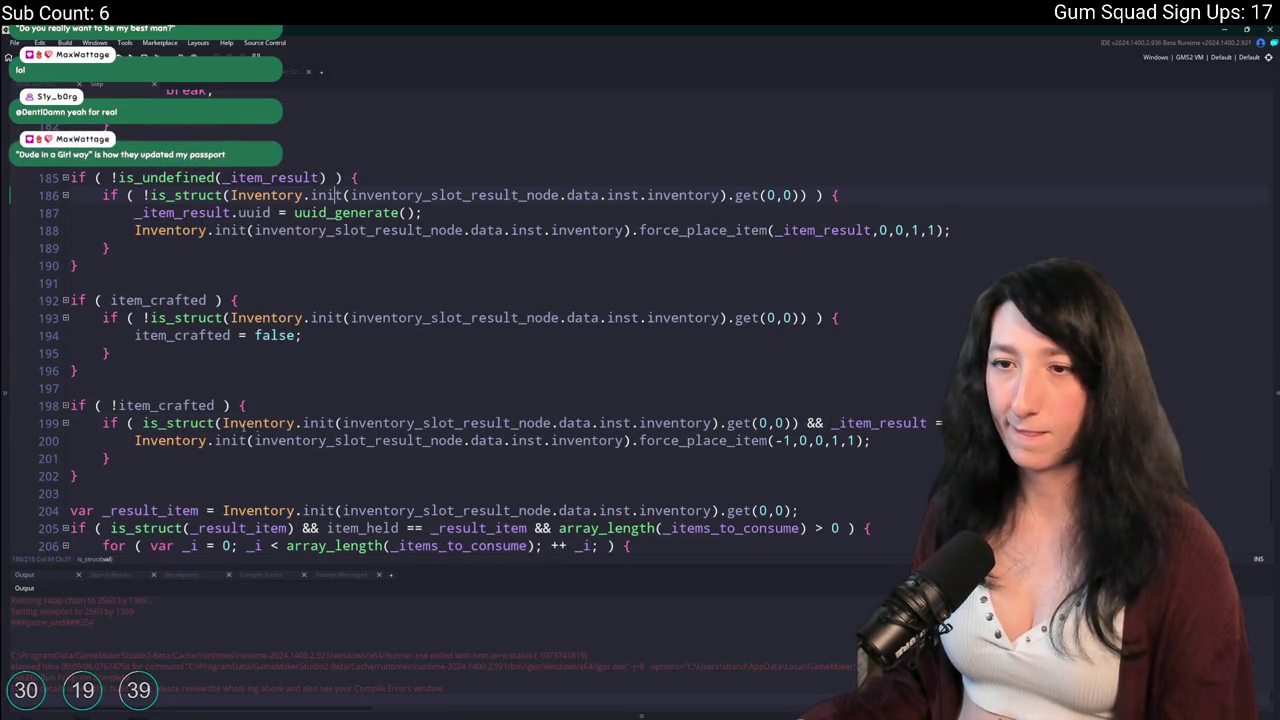
{"action": "double_click", "coordinate": [165, 405]}
{"action": "scroll", "coordinate": [248, 290], "scroll_direction": "up", "scroll_amount": 1}
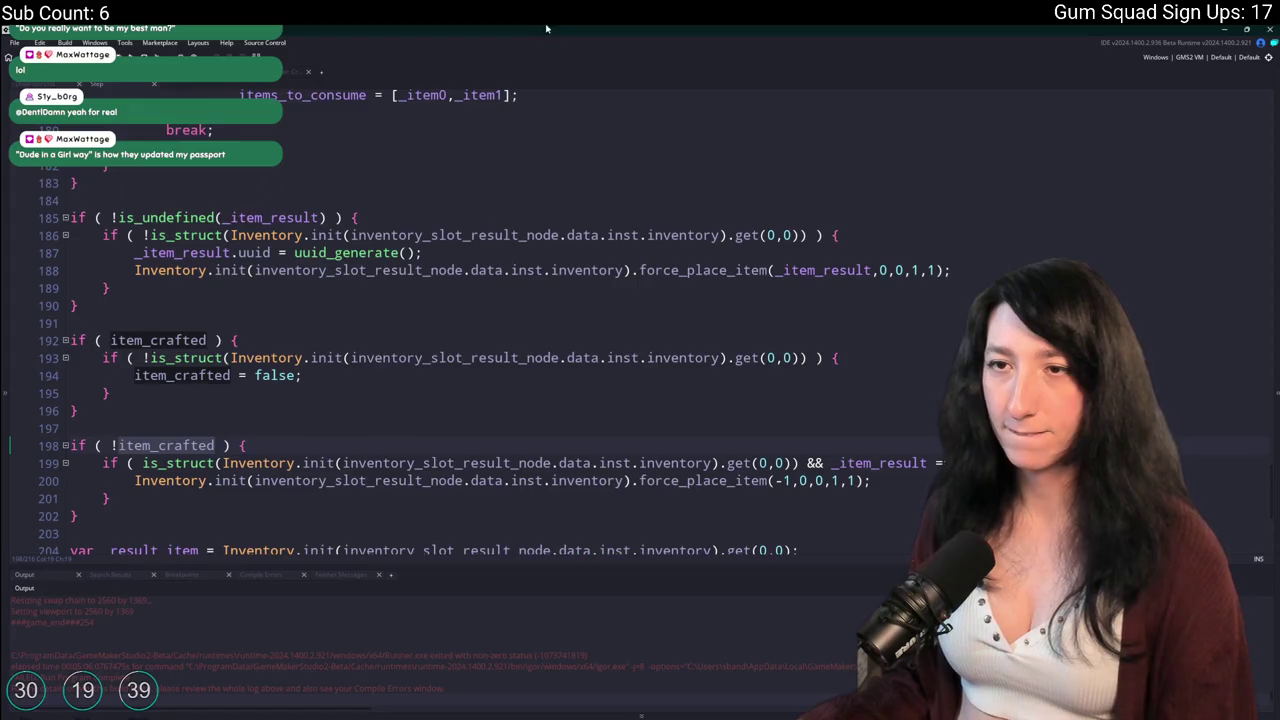
{"action": "scroll", "coordinate": [248, 290], "scroll_direction": "up", "scroll_amount": 1}
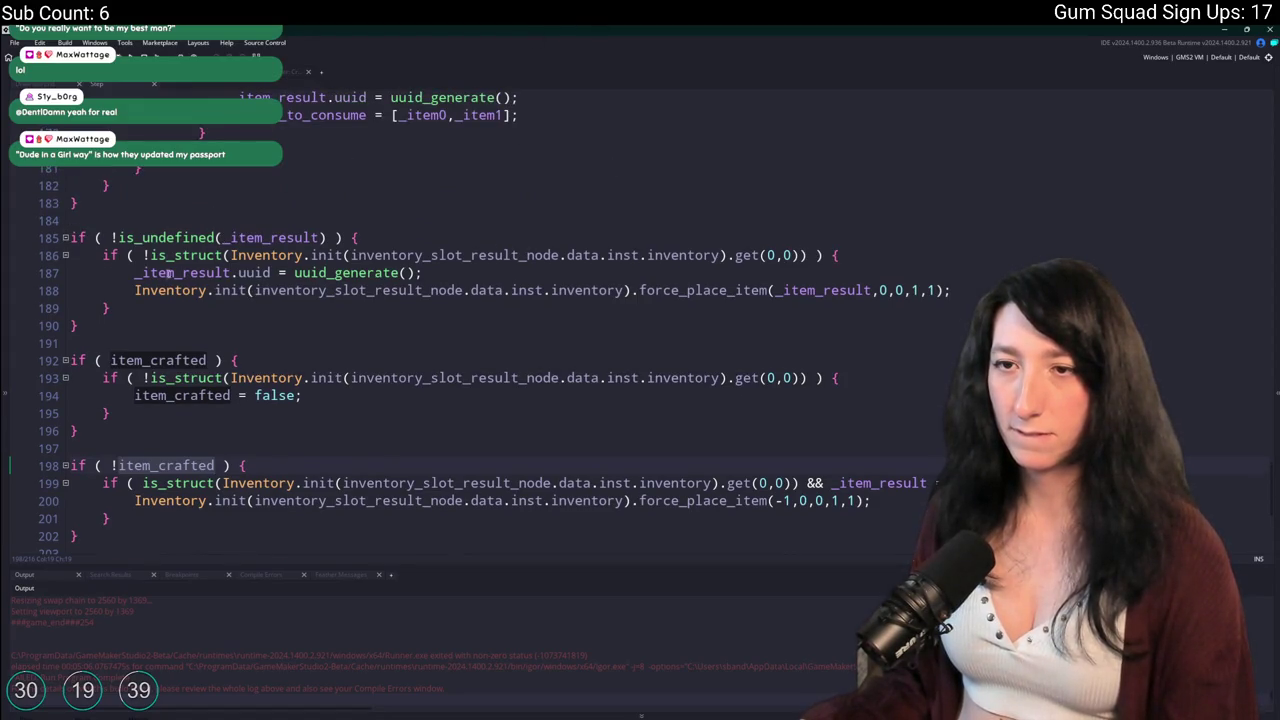
{"action": "left_click", "coordinate": [143, 255]}
Append '|| _item_update' to the end of the is_struct check.
{"action": "left_click", "coordinate": [802, 256]}
{"action": "key", "text": "ctrl+shift+Left"}
{"action": "key", "text": "ctrl+shift+Left"}
{"action": "key", "text": "ctrl+shift+Left"}
{"action": "key", "text": "ctrl+shift+Right"}
{"action": "key", "text": "ctrl+shift+Right"}
{"action": "key", "text": "ctrl+shift+Right"}
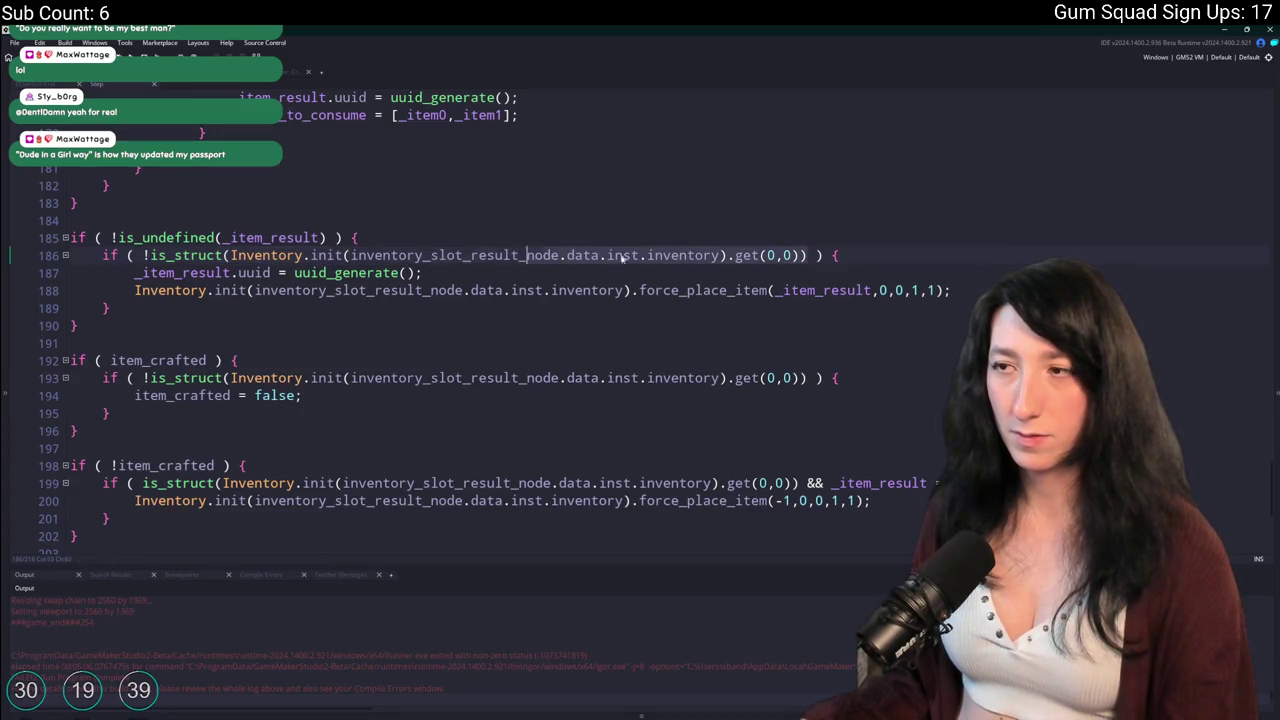
{"action": "scroll", "coordinate": [801, 260], "scroll_direction": "up", "scroll_amount": 1}
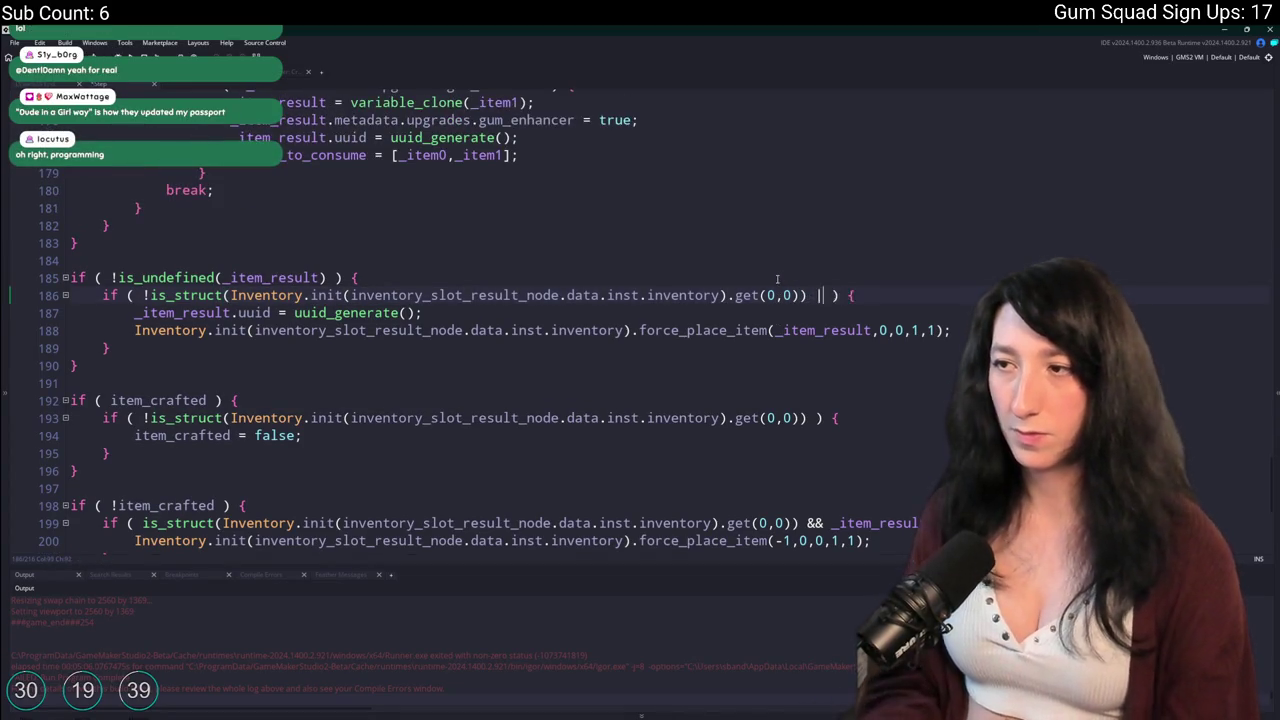
{"action": "type", "text": "|| _item_update"}
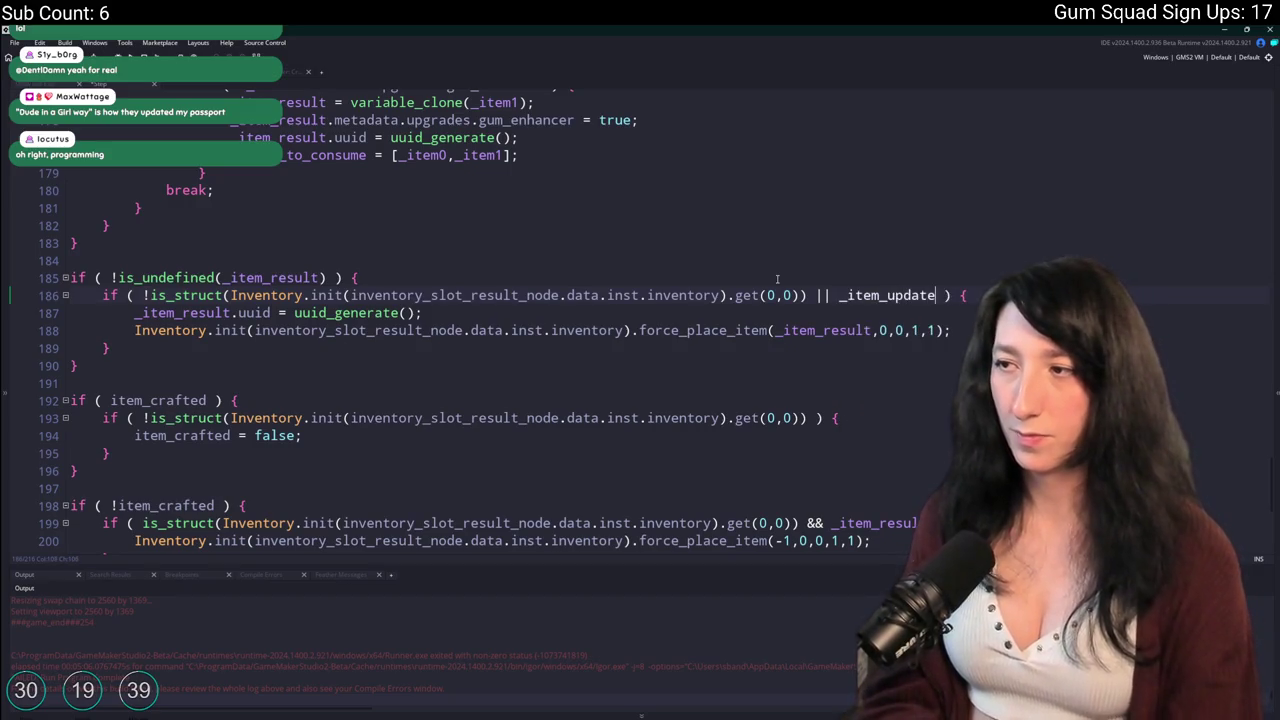
Insert 'if ( !item_crafted ) {' on a new line above the result block.
{"action": "left_click", "coordinate": [710, 255]}
{"action": "key", "text": "Return"}
{"action": "type", "text": "i ("}
{"action": "key", "text": "Left"}
{"action": "key", "text": "Left"}
{"action": "key", "text": "Left"}
{"action": "type", "text": "f"}
{"action": "key", "text": "End"}
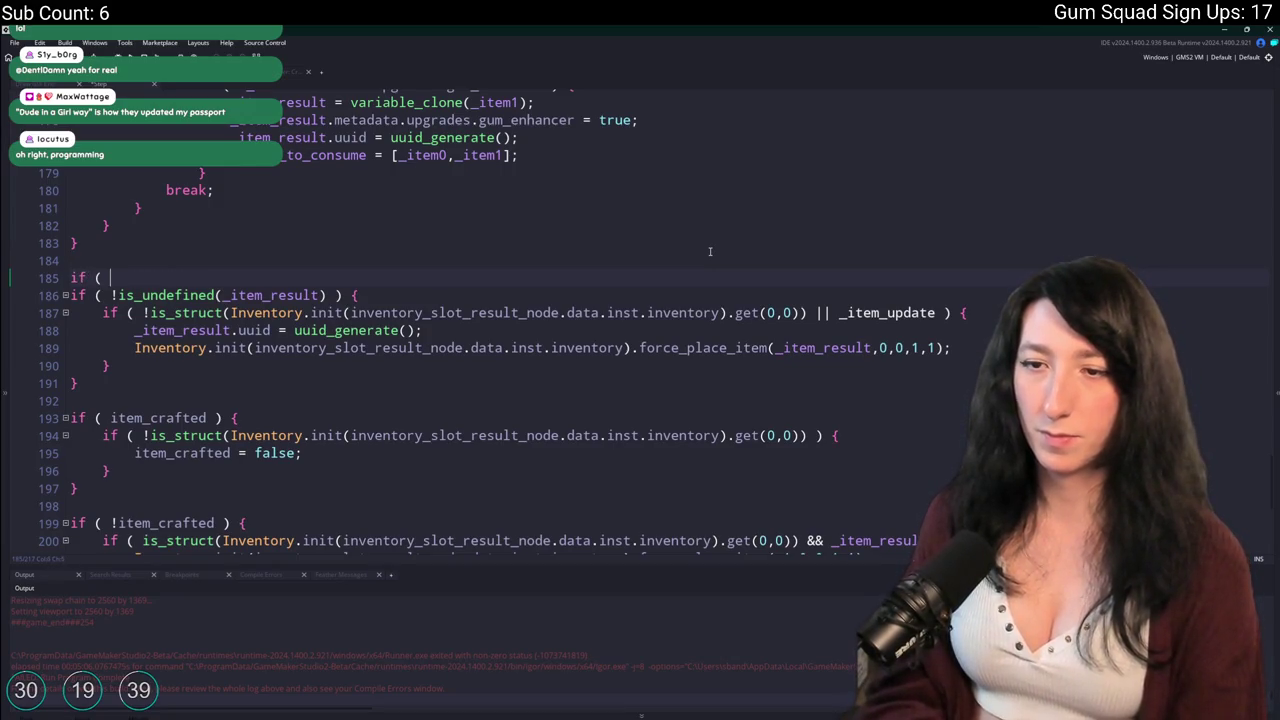
{"action": "type", "text": "!item_crafted ) {"}
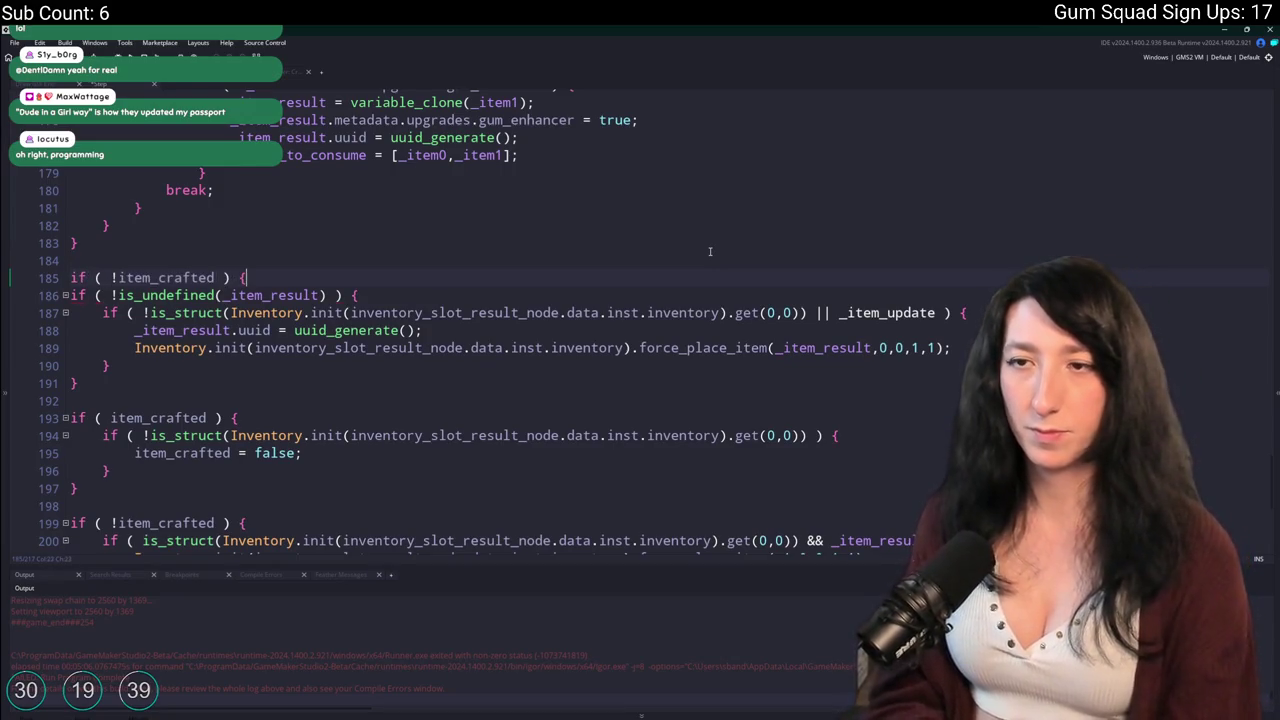
Close the new block with '}' and indent lines 186–190 one level.
{"action": "left_click", "coordinate": [180, 386]}
{"action": "key", "text": "Return"}
{"action": "type", "text": "}"}
{"action": "left_click_drag", "start_coordinate": [112, 368], "coordinate": [62, 300]}
{"action": "key", "text": "Tab"}
{"action": "left_click", "coordinate": [176, 330]}
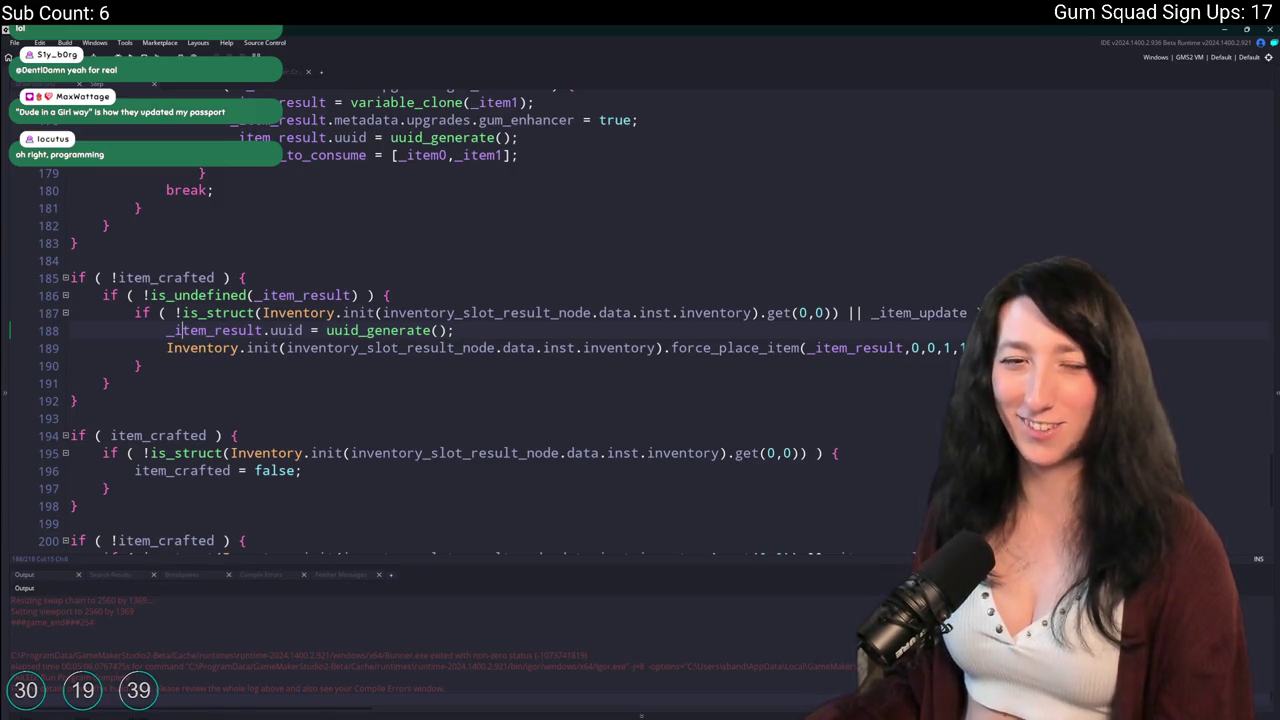
{"action": "scroll", "coordinate": [695, 409], "scroll_direction": "up", "scroll_amount": 1}
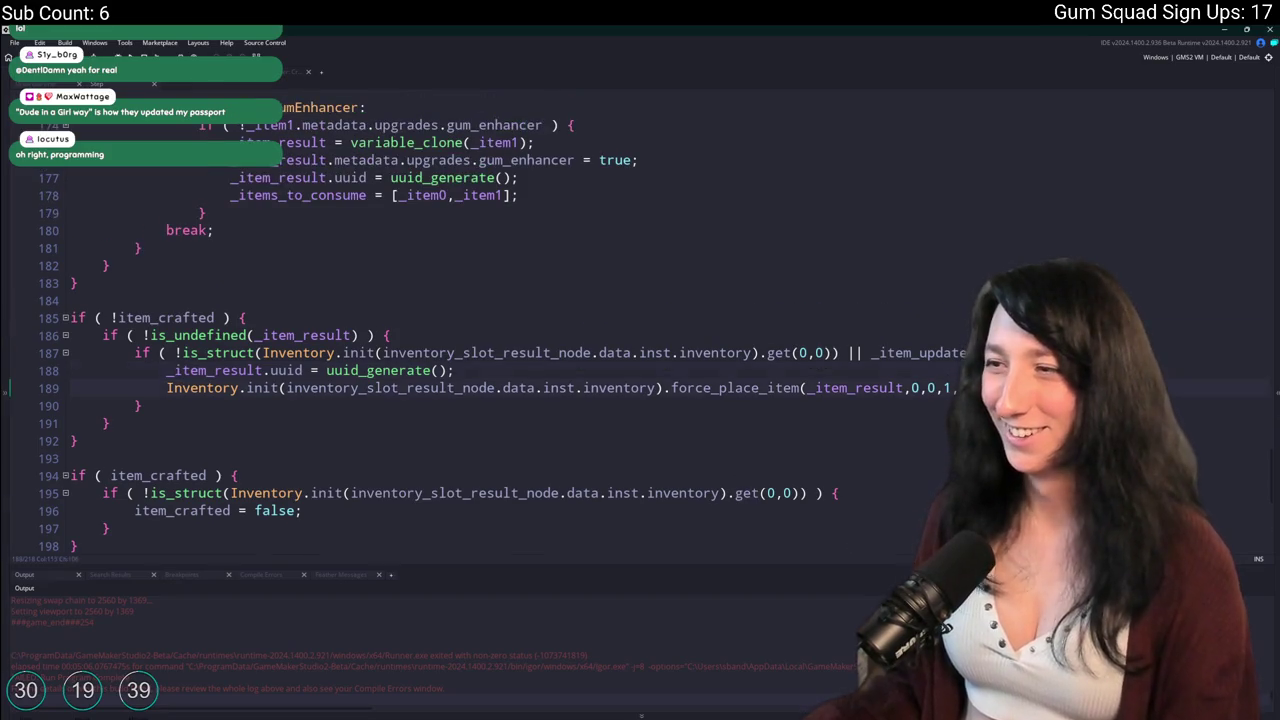
{"action": "key", "text": "End"}
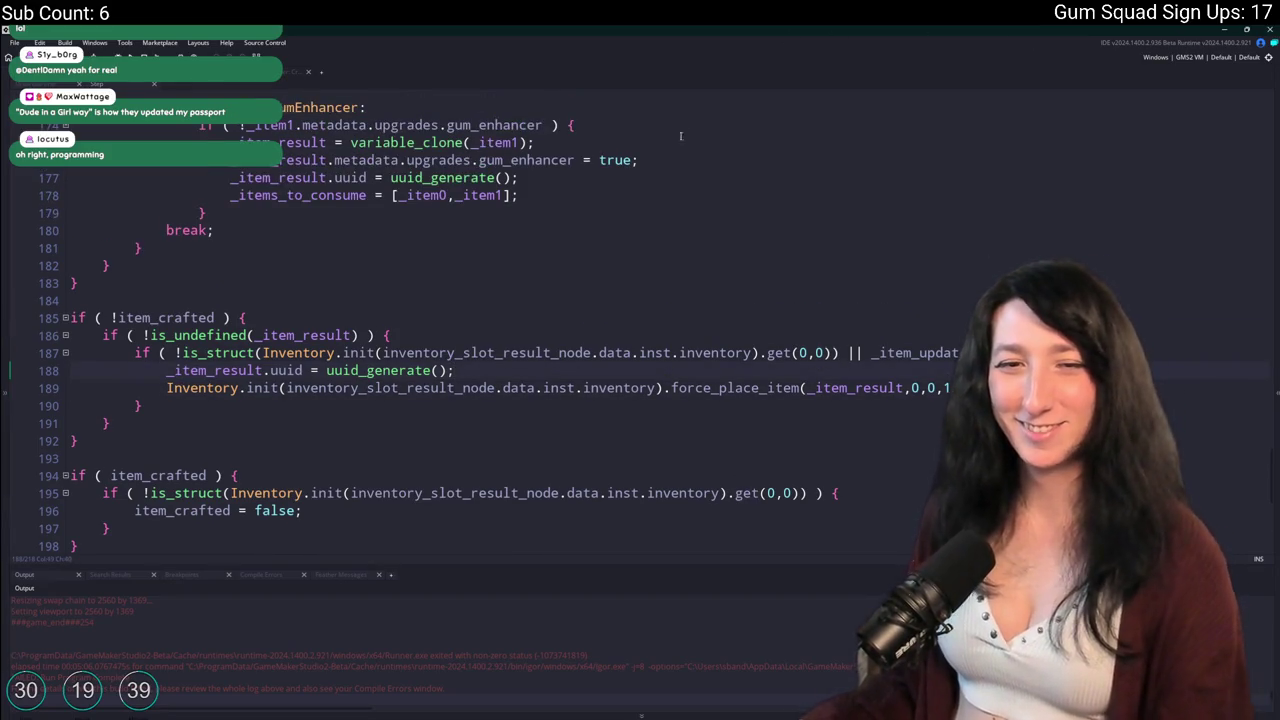
{"action": "scroll", "coordinate": [835, 424], "scroll_direction": "up", "scroll_amount": 2}
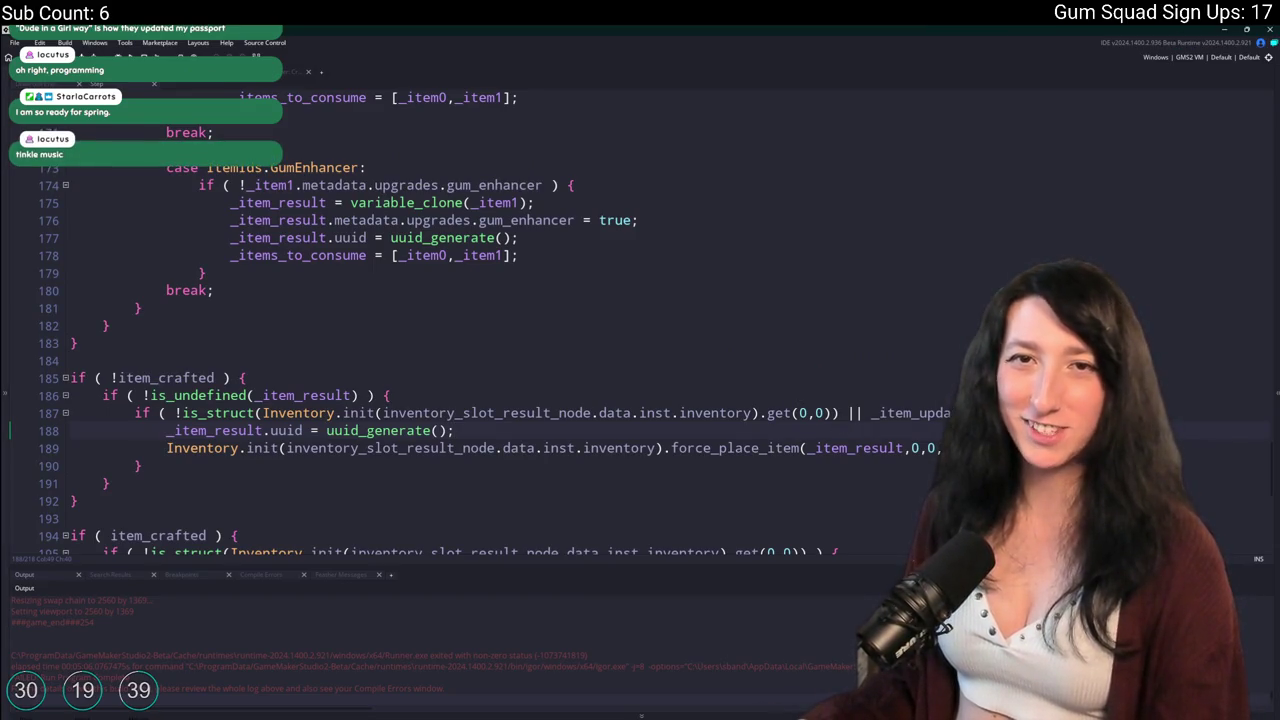
{"action": "scroll", "coordinate": [468, 319], "scroll_direction": "up", "scroll_amount": 1}
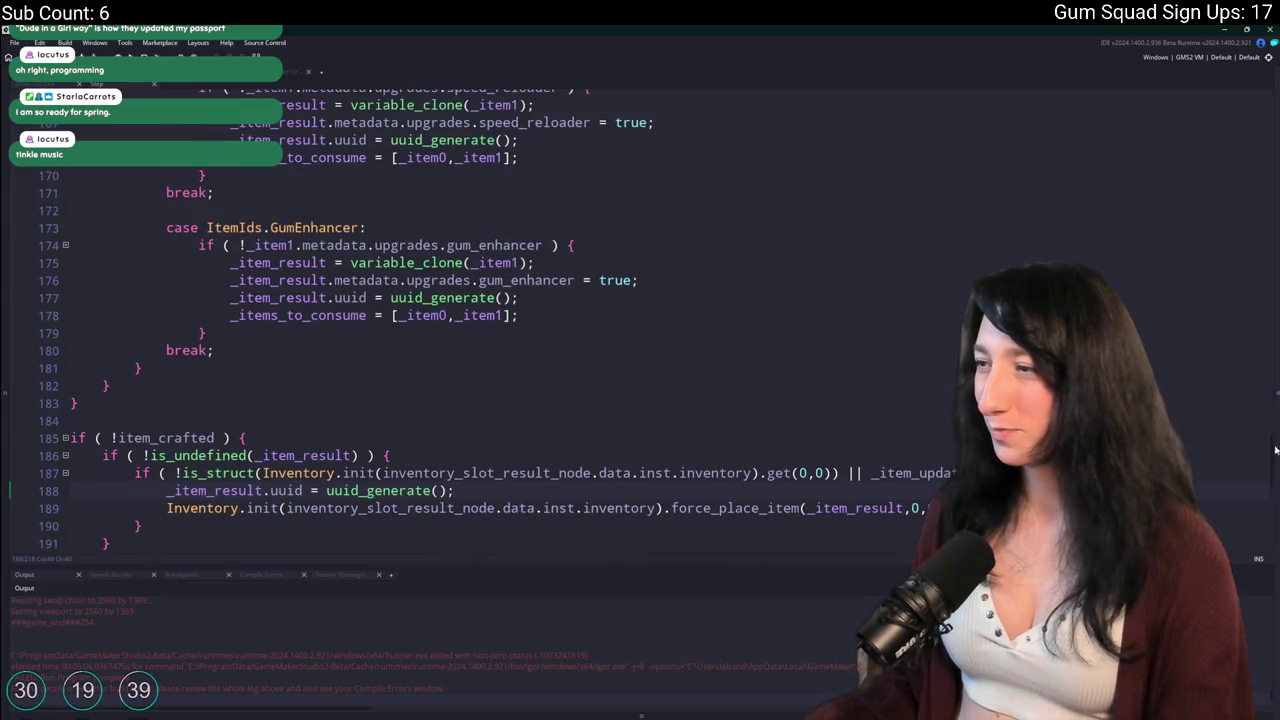
{"action": "left_click_drag", "start_coordinate": [1277, 449], "coordinate": [1277, 258]}
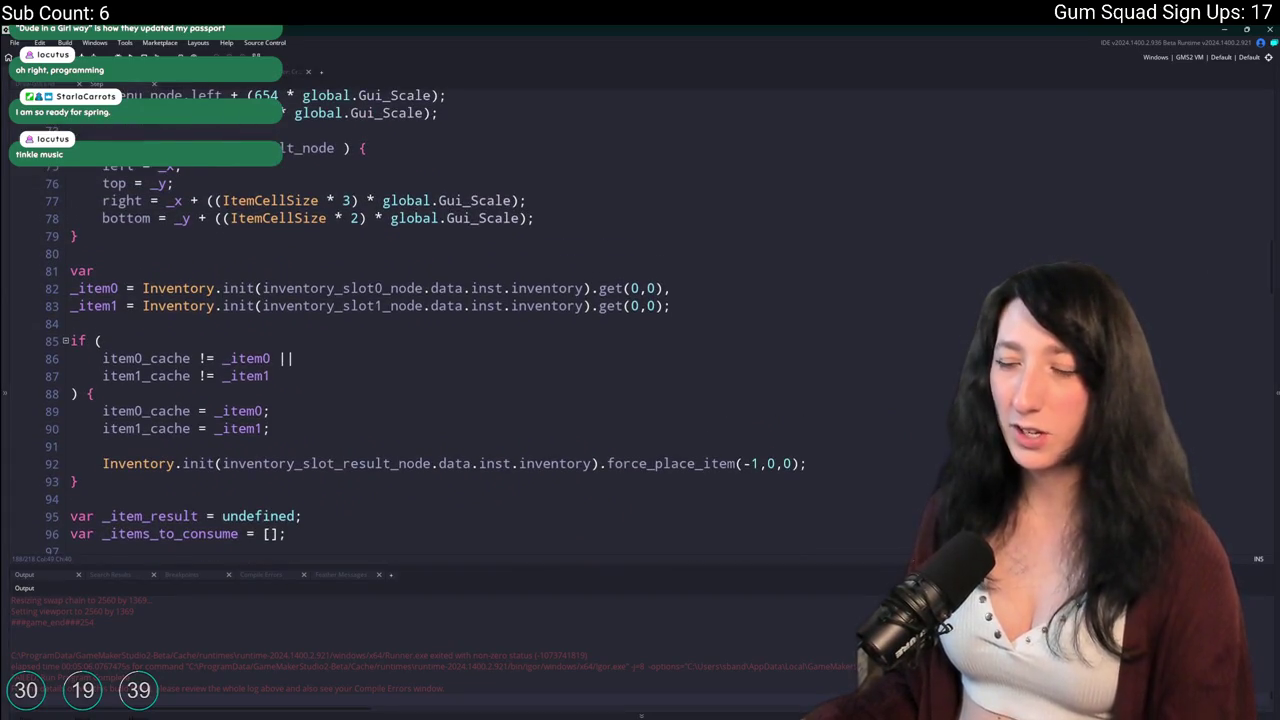
{"action": "scroll", "coordinate": [565, 255], "scroll_direction": "up", "scroll_amount": 3}
{"action": "scroll", "coordinate": [565, 255], "scroll_direction": "down", "scroll_amount": 6}
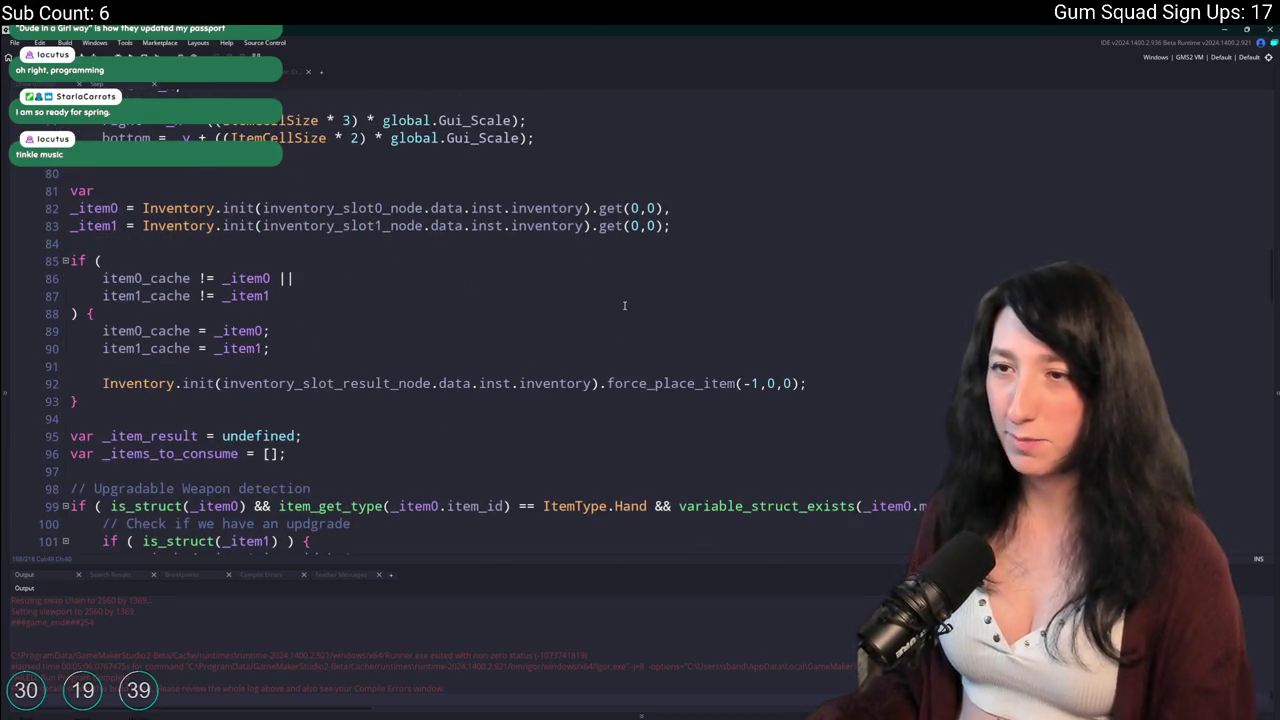
{"action": "scroll", "coordinate": [624, 306], "scroll_direction": "down", "scroll_amount": 2}
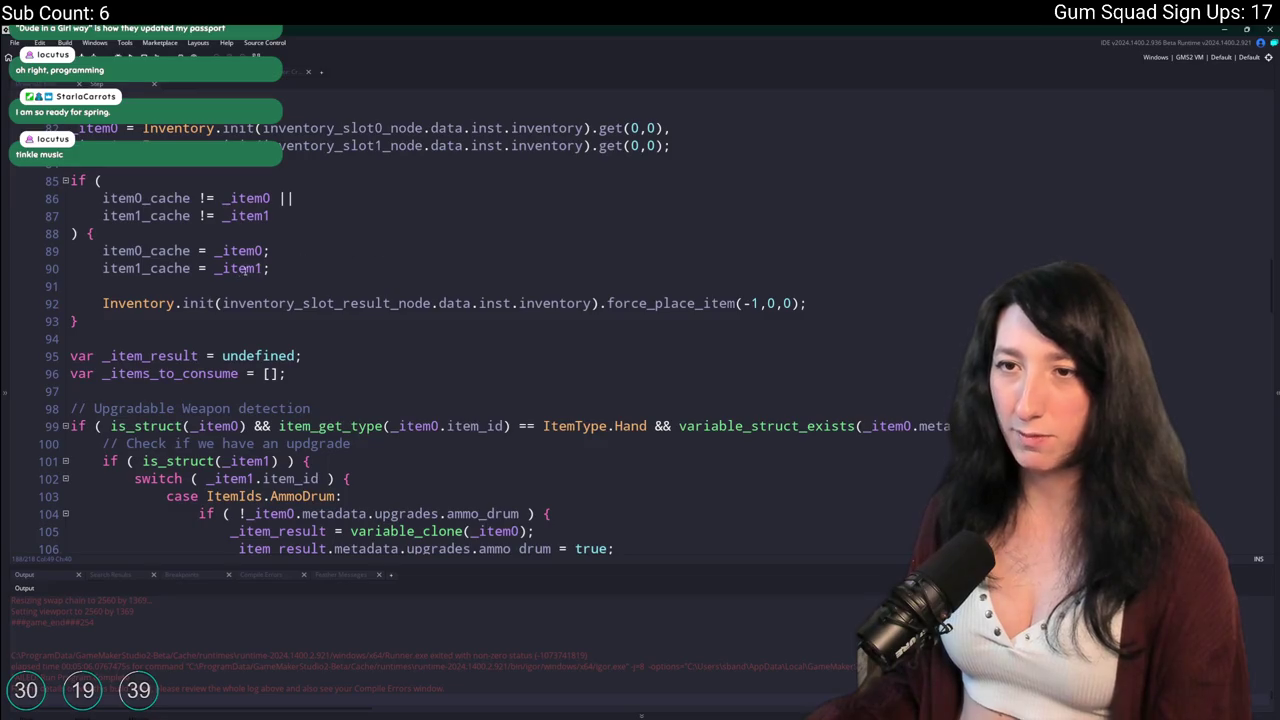
{"action": "left_click", "coordinate": [676, 129]}
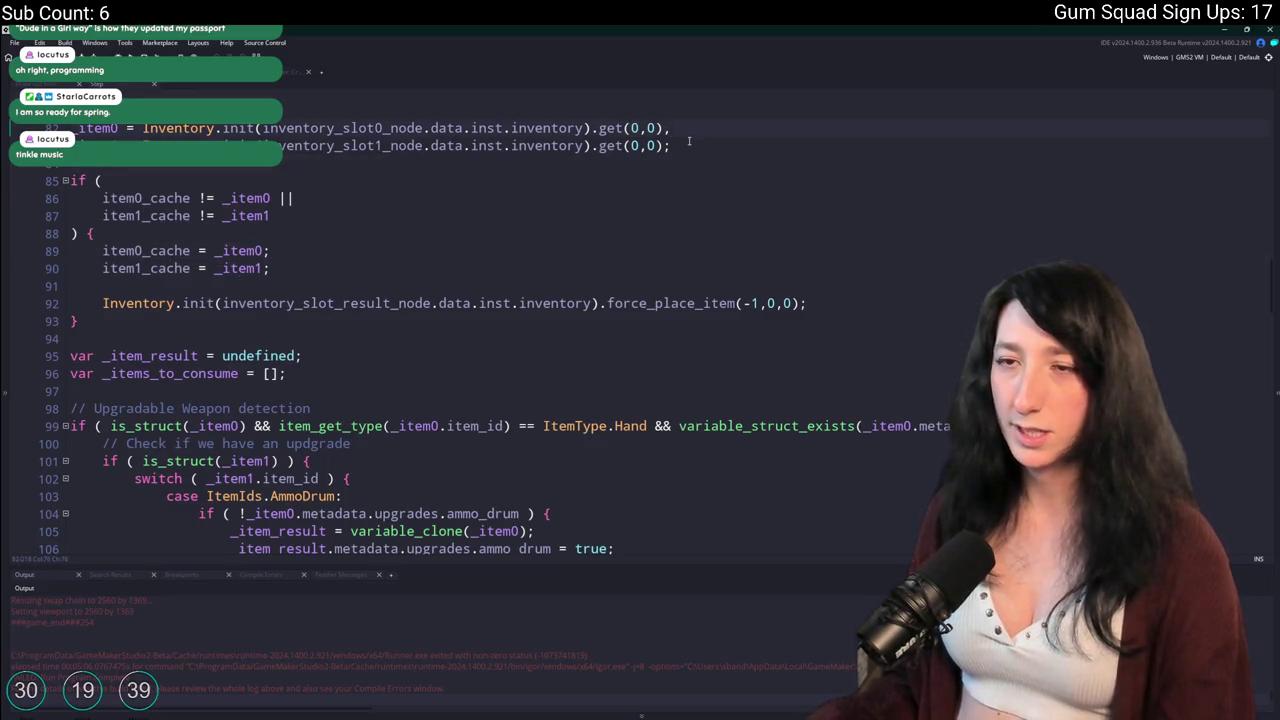
{"action": "left_click", "coordinate": [688, 145]}
Run the game with F5, then close the game window.
{"action": "key", "text": "F5"}
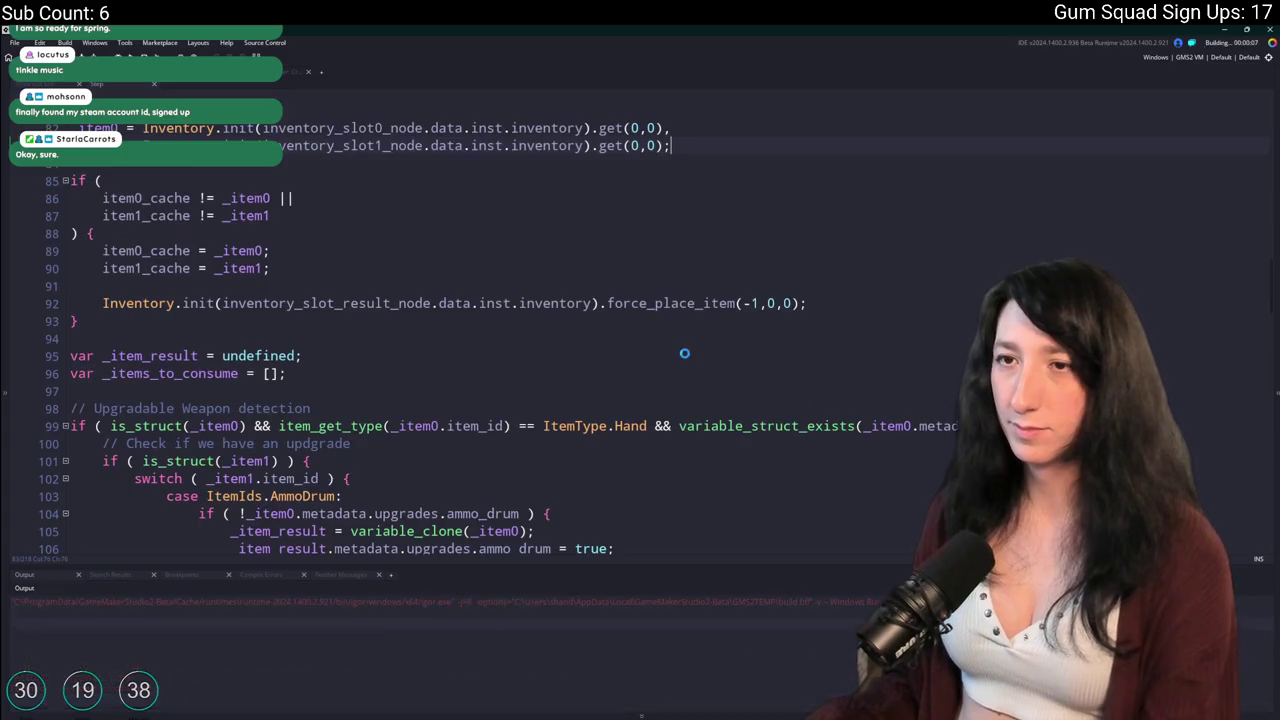
{"action": "scroll", "coordinate": [720, 402], "scroll_direction": "down", "scroll_amount": 5}
{"action": "scroll", "coordinate": [720, 402], "scroll_direction": "down", "scroll_amount": 8}
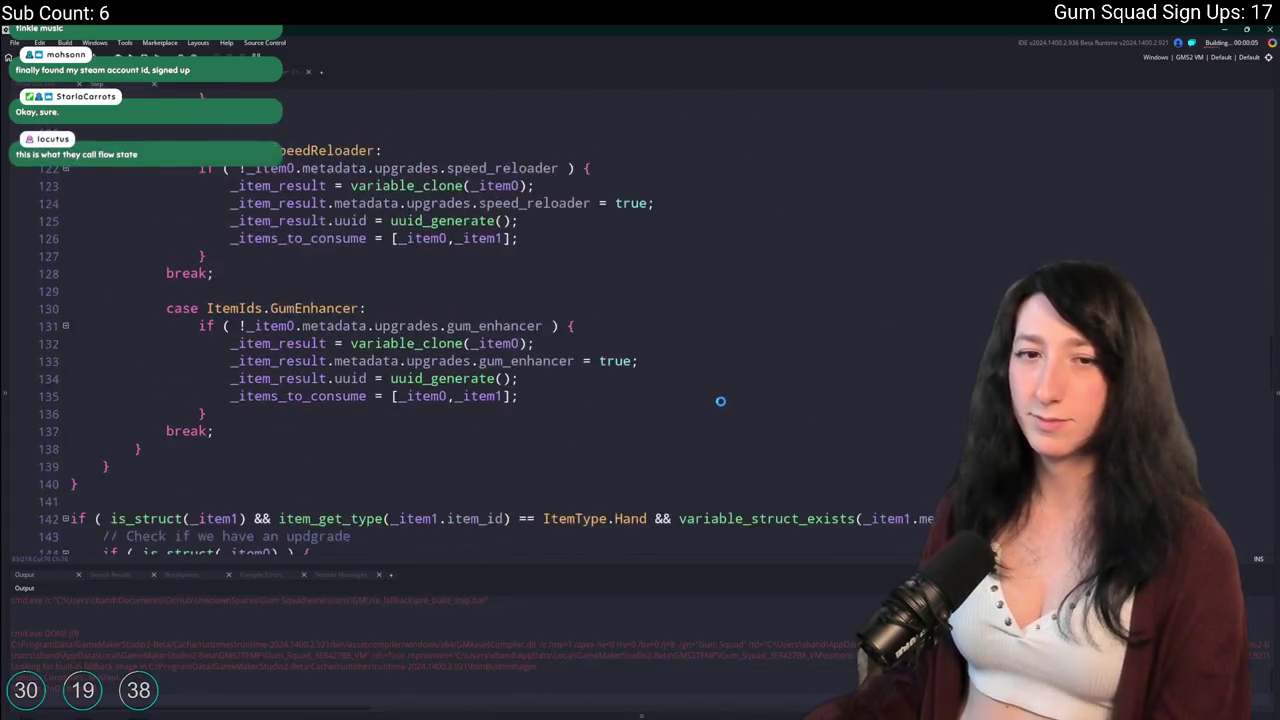
{"action": "scroll", "coordinate": [728, 400], "scroll_direction": "down", "scroll_amount": 10}
{"action": "scroll", "coordinate": [740, 380], "scroll_direction": "down", "scroll_amount": 10}
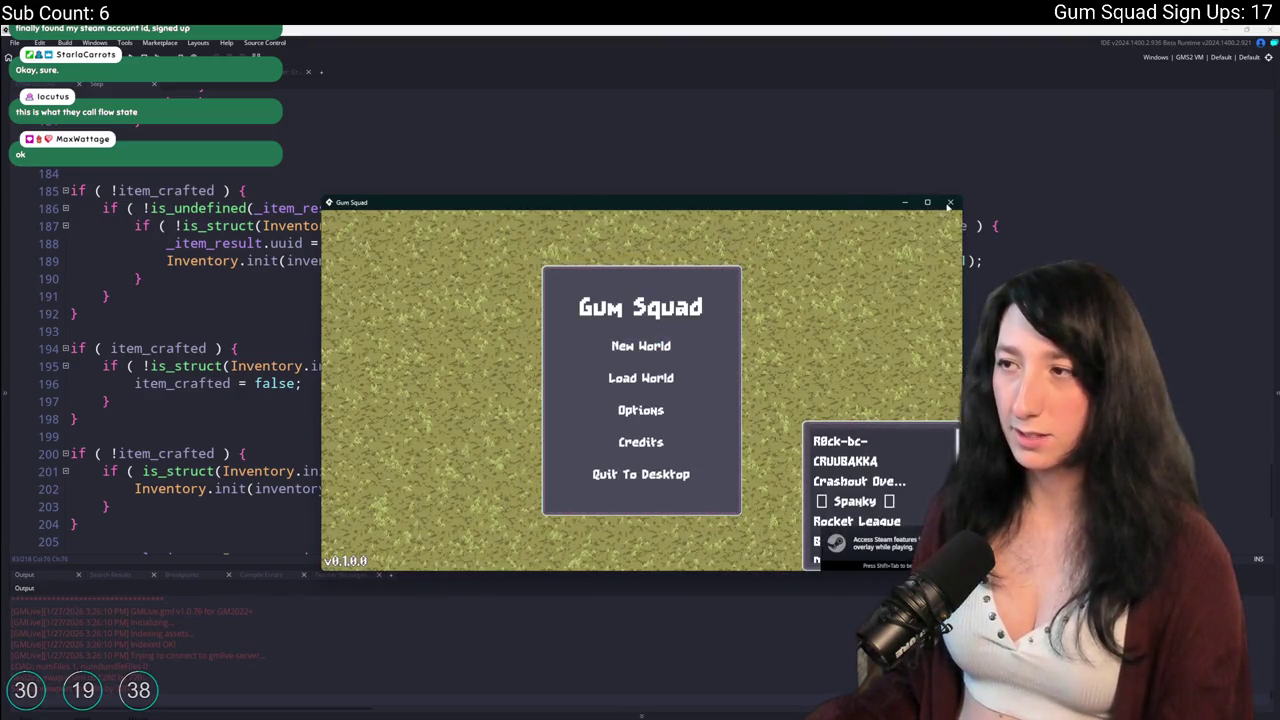
{"action": "left_click", "coordinate": [948, 205]}
Comment out the slot check on line 187 and its closing brace on line 190.
{"action": "left_click", "coordinate": [135, 225]}
{"action": "type", "text": "//"}
{"action": "left_click", "coordinate": [138, 278]}
{"action": "type", "text": "/"}
{"action": "left_click", "coordinate": [166, 243]}
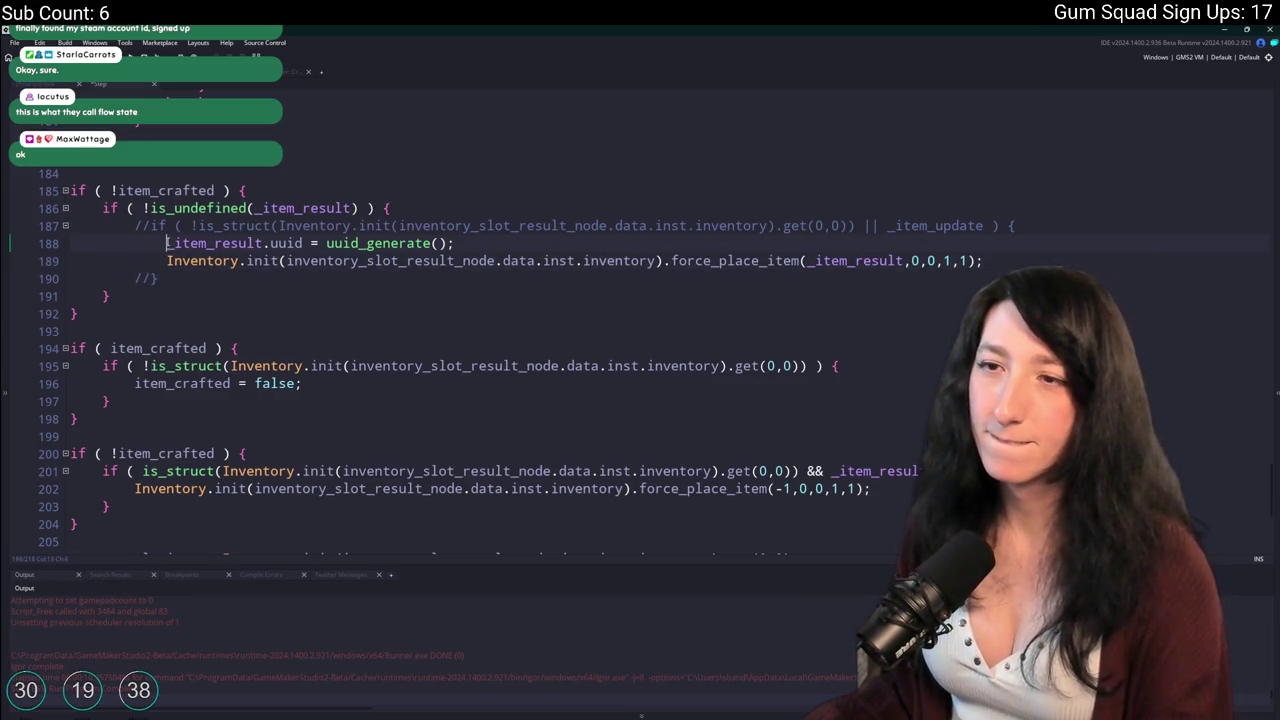
{"action": "scroll", "coordinate": [146, 330], "scroll_direction": "up", "scroll_amount": 1}
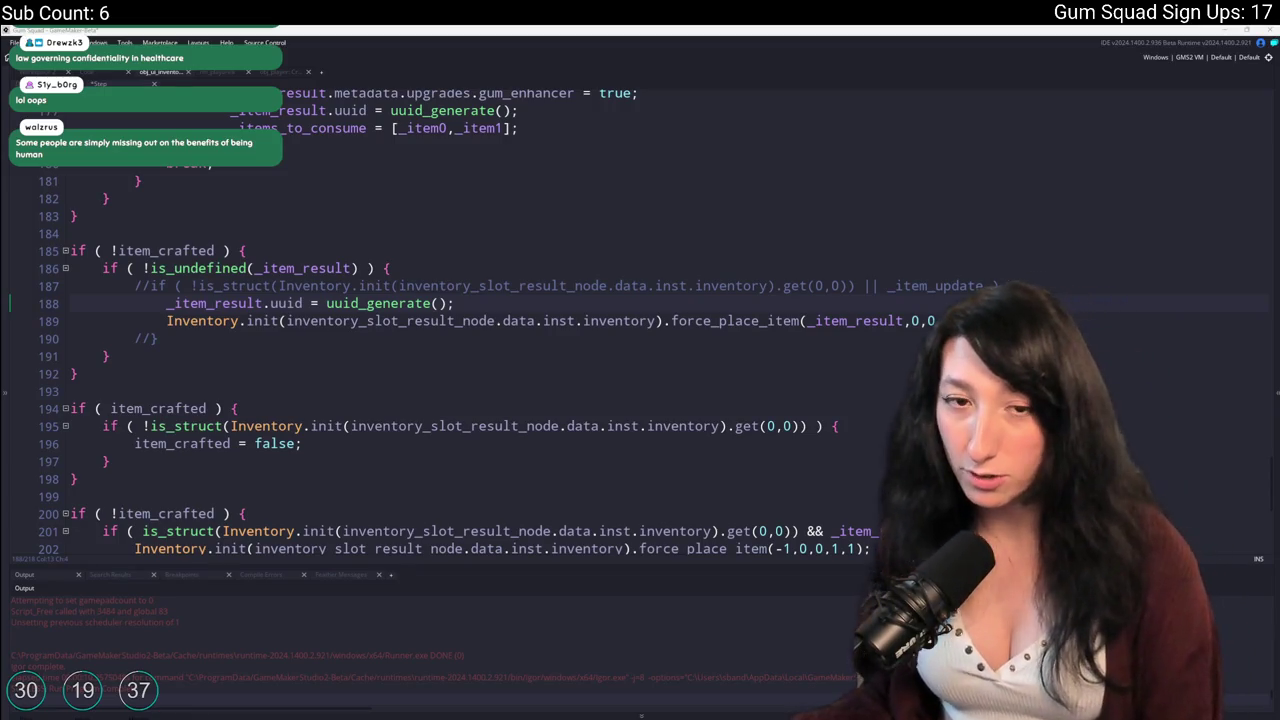
{"action": "scroll", "coordinate": [673, 487], "scroll_direction": "up", "scroll_amount": 3}
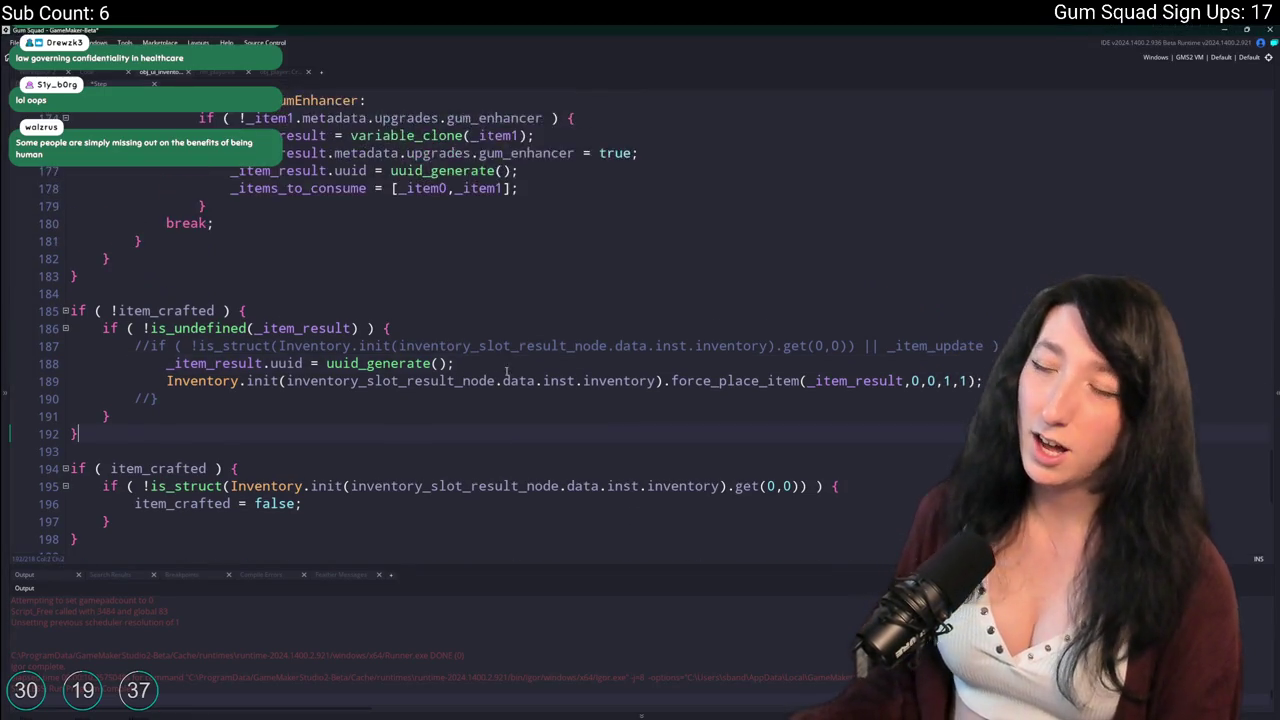
{"action": "left_click", "coordinate": [291, 218]}
{"action": "scroll", "coordinate": [258, 284], "scroll_direction": "up", "scroll_amount": 15}
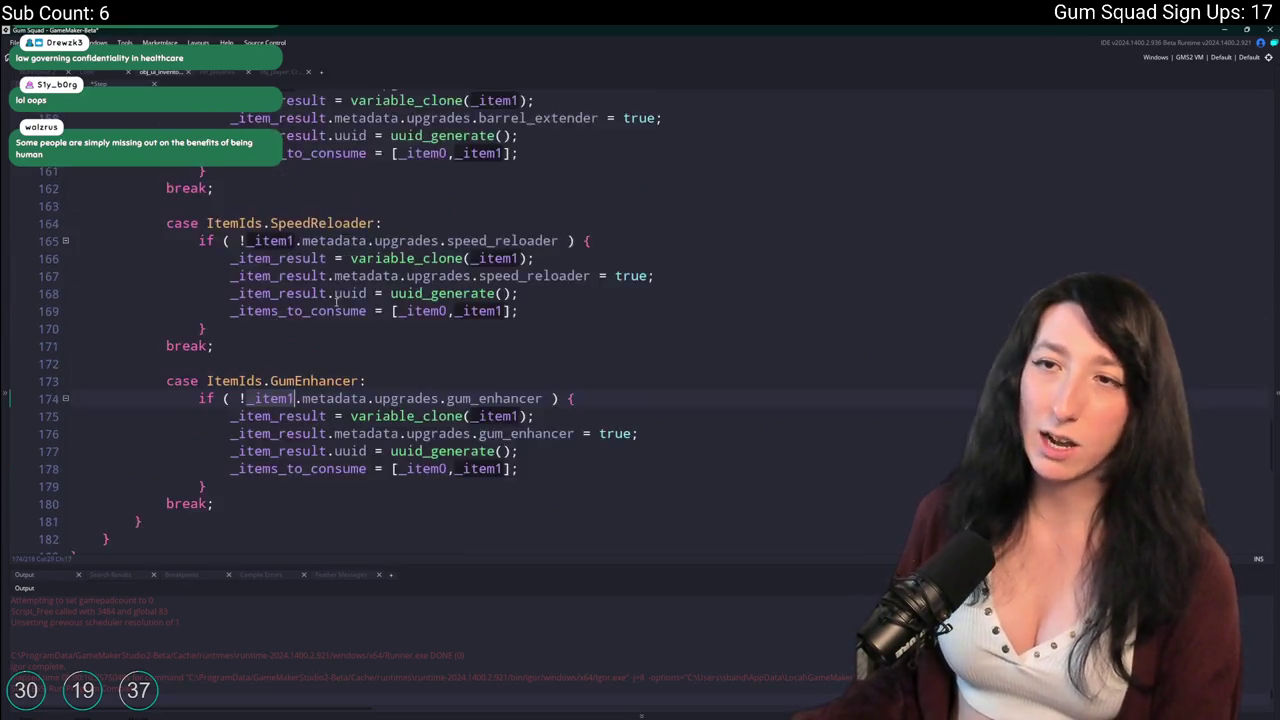
{"action": "scroll", "coordinate": [258, 284], "scroll_direction": "up", "scroll_amount": 5}
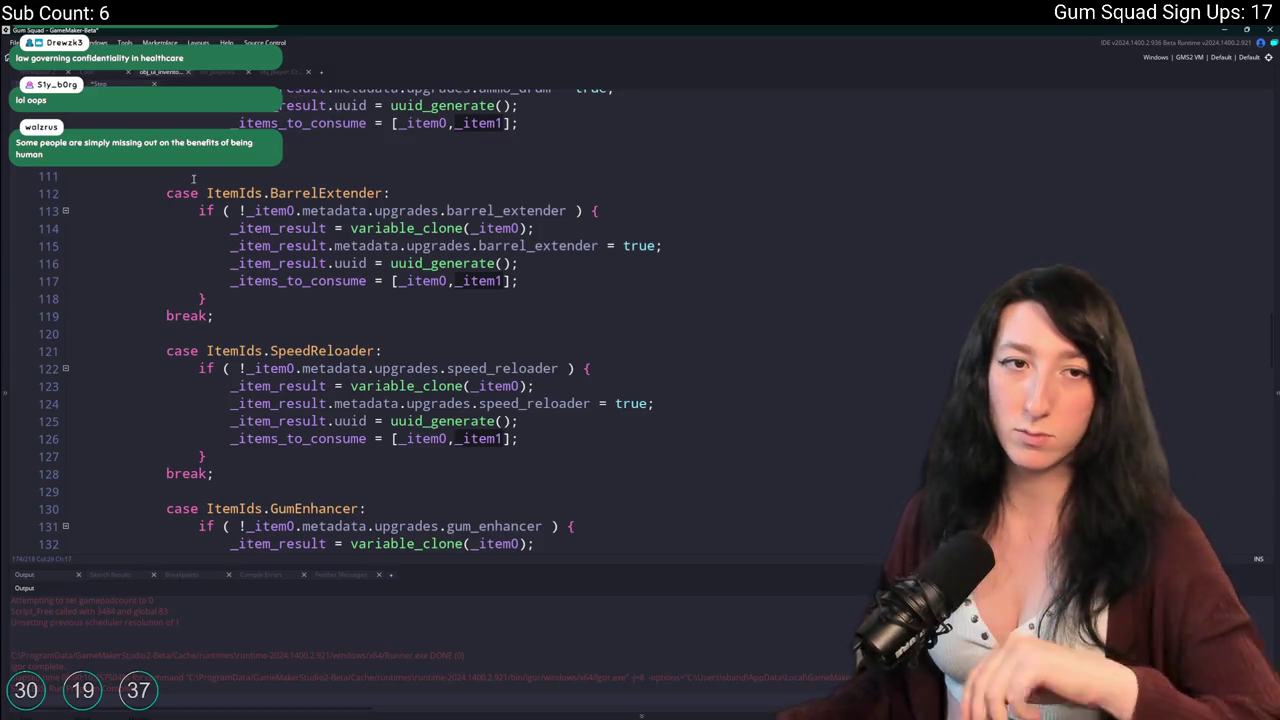
{"action": "scroll", "coordinate": [164, 186], "scroll_direction": "down", "scroll_amount": 1}
{"action": "scroll", "coordinate": [164, 186], "scroll_direction": "down", "scroll_amount": 9}
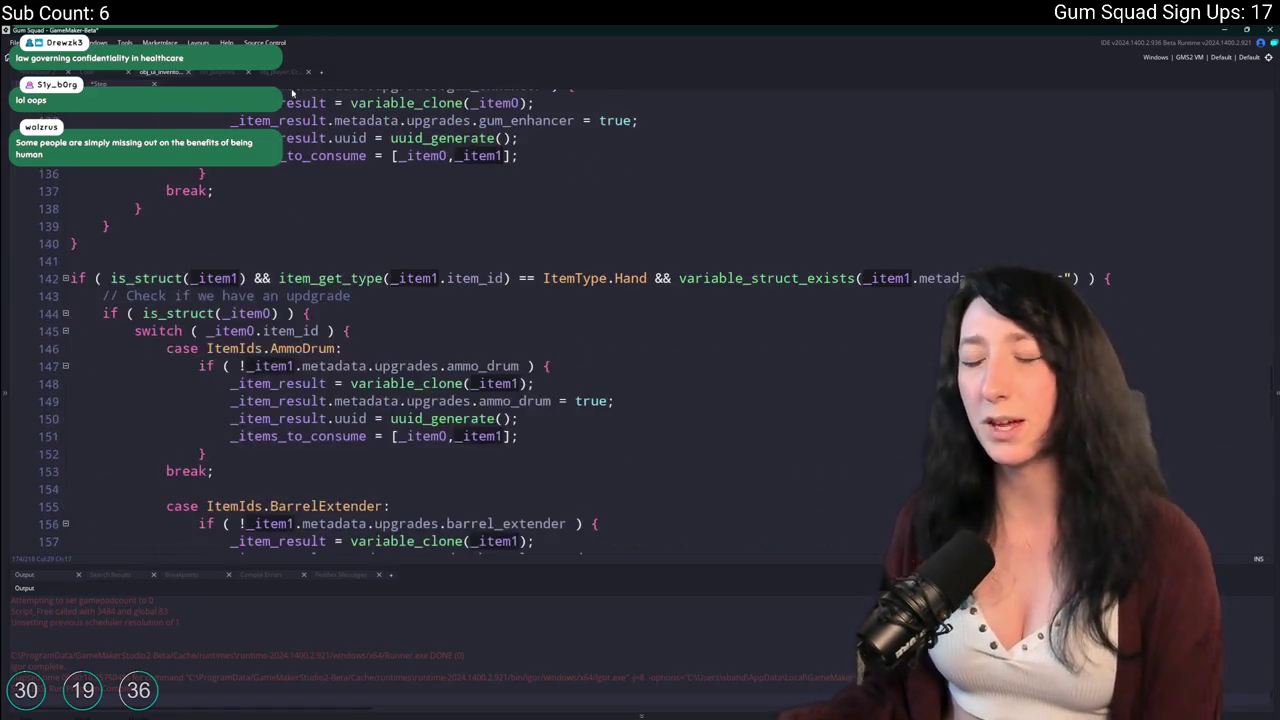
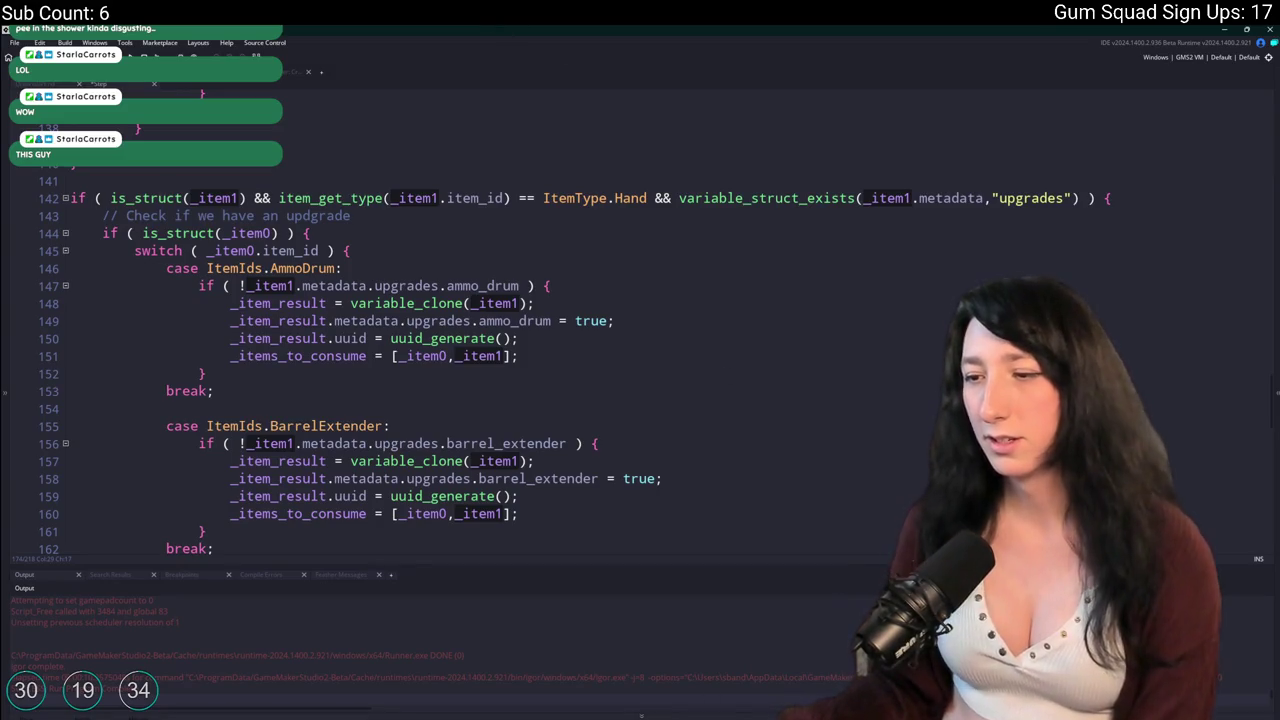
Launch Aseprite from the system search.
{"action": "mouse_move", "coordinate": [627, 703]}
{"action": "key", "text": "super"}
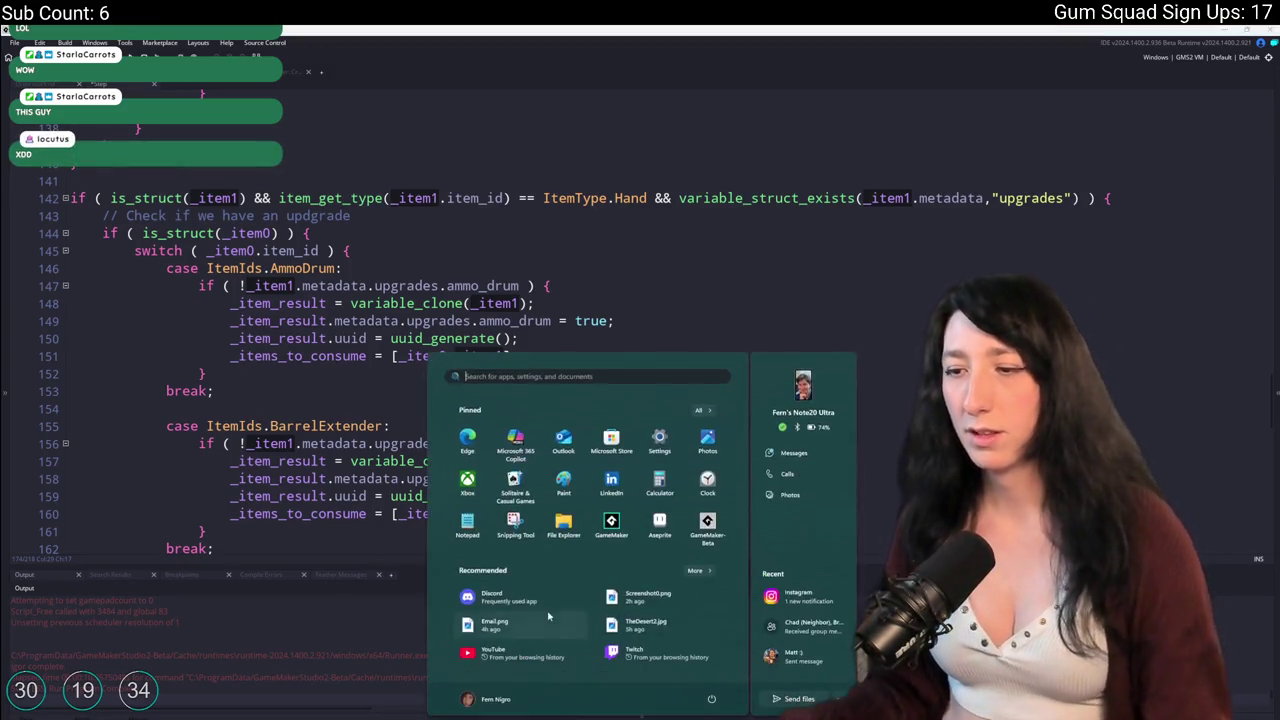
{"action": "type", "text": "aseprite"}
{"action": "left_click", "coordinate": [525, 447]}
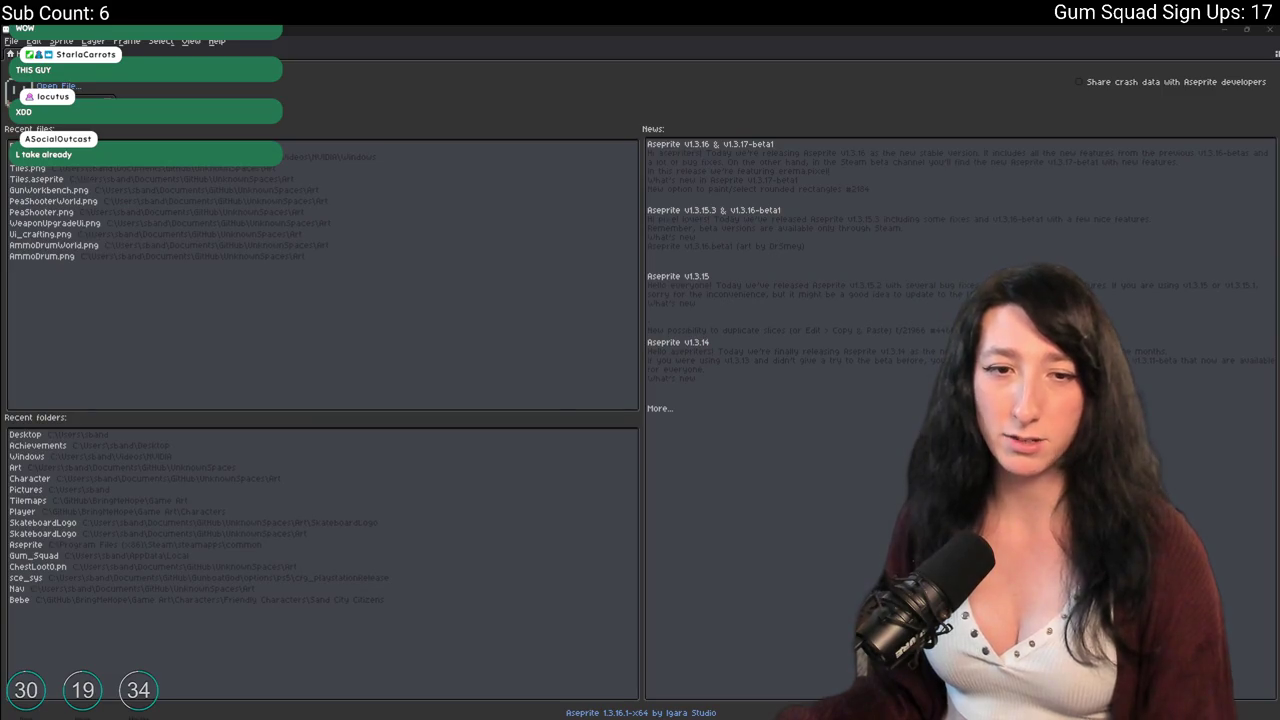
Copy the channel's avatar image from the browser and return to Aseprite.
{"action": "key", "text": "alt+Tab"}
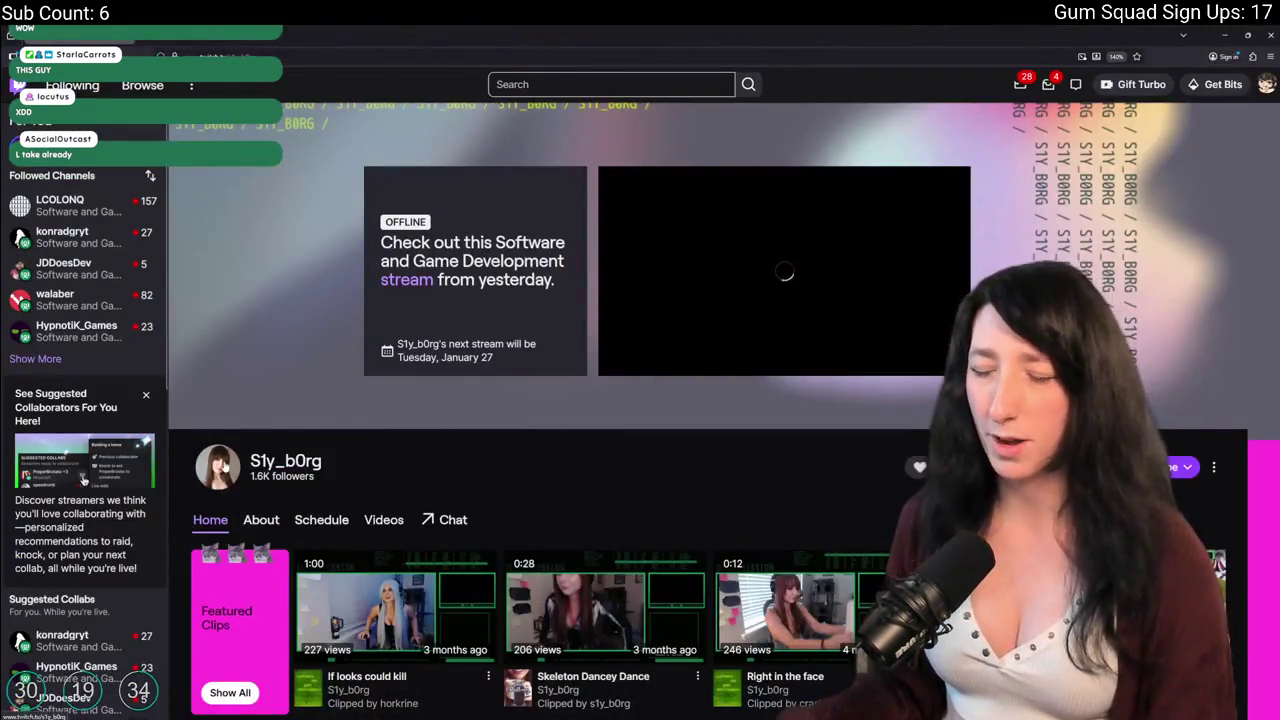
{"action": "right_click", "coordinate": [229, 467]}
{"action": "key", "text": "Escape"}
{"action": "right_click", "coordinate": [217, 464]}
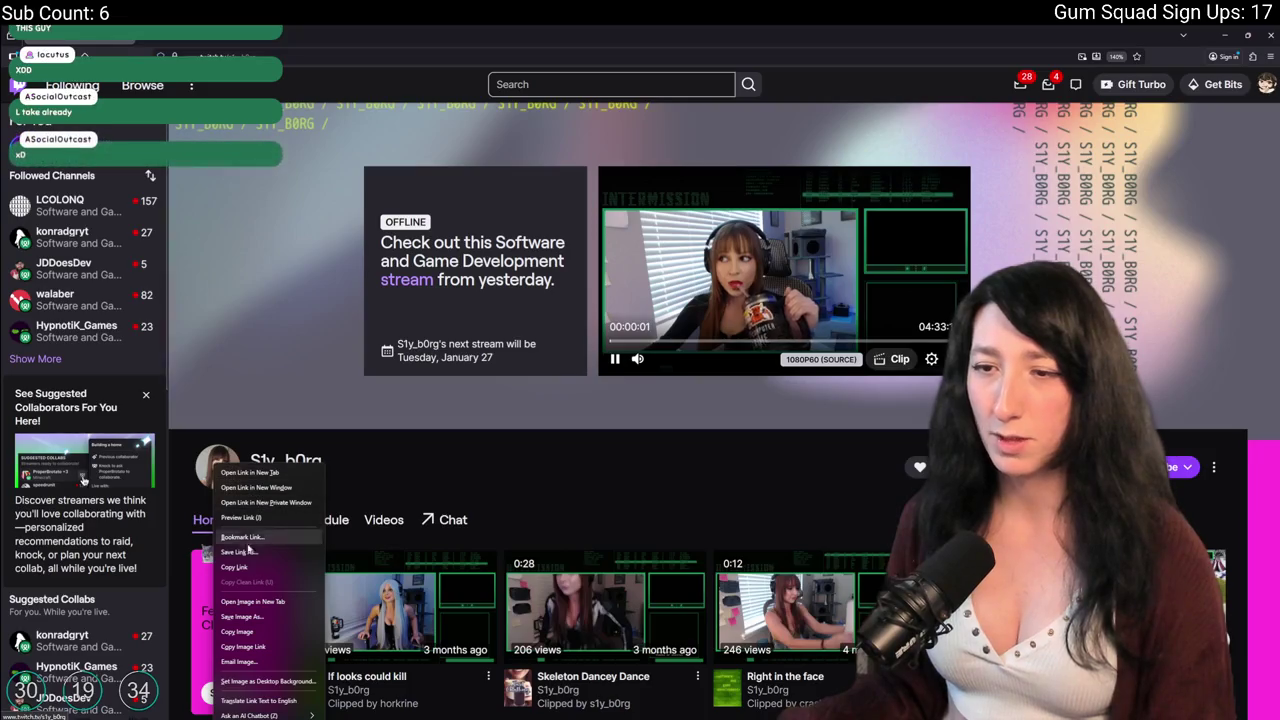
{"action": "left_click", "coordinate": [262, 634]}
{"action": "key", "text": "alt+Tab"}
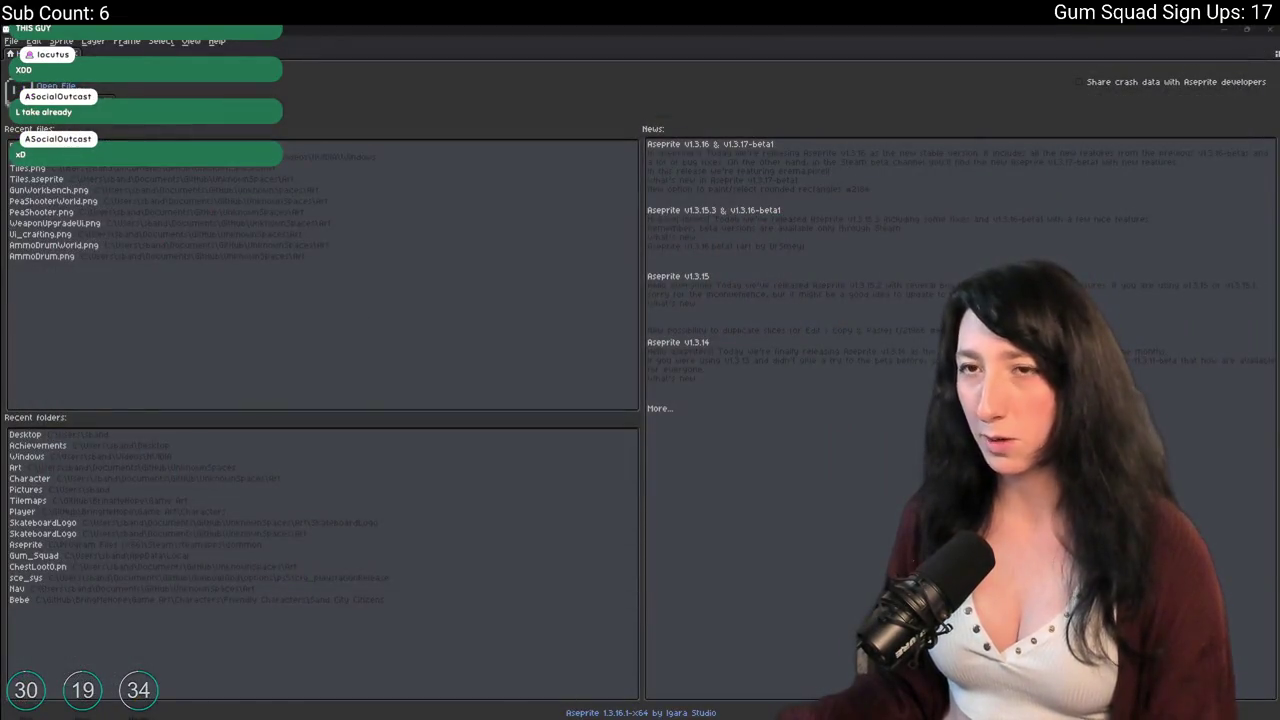
Create a new 1500×1500 sprite.
{"action": "key", "text": "ctrl+n"}
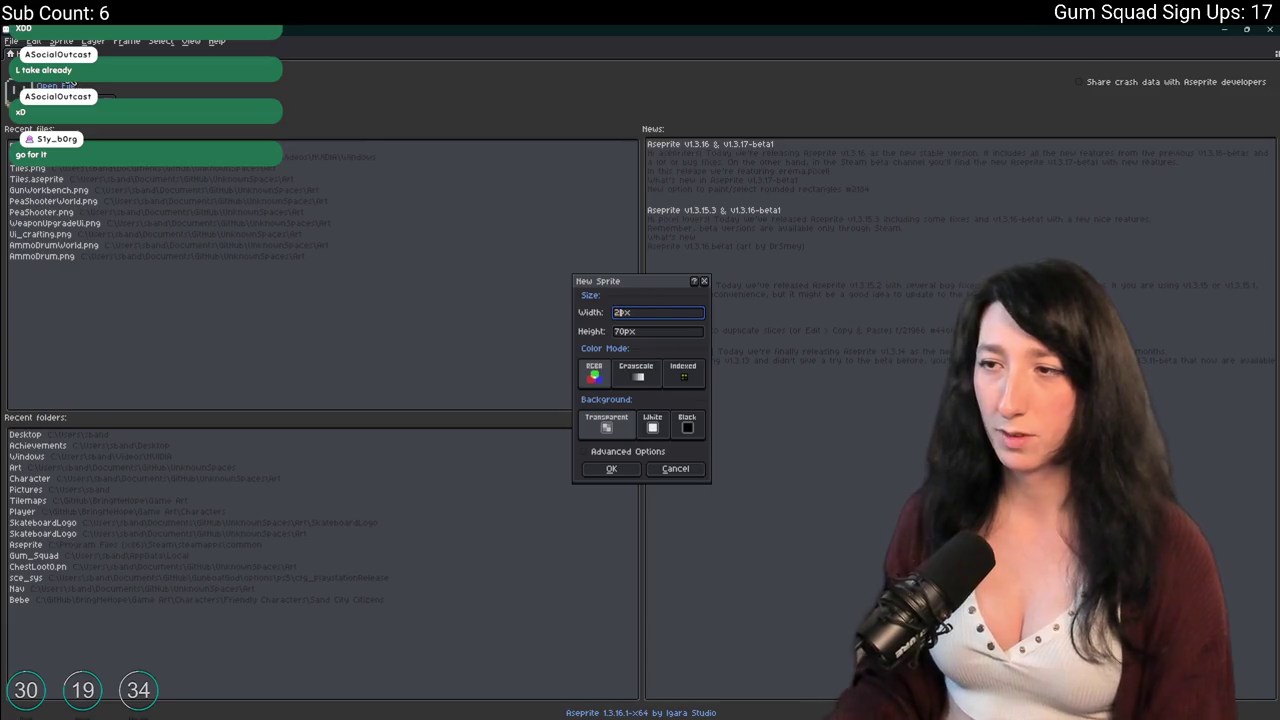
{"action": "type", "text": "1500"}
{"action": "key", "text": "Tab"}
{"action": "type", "text": "1500"}
{"action": "key", "text": "Return"}
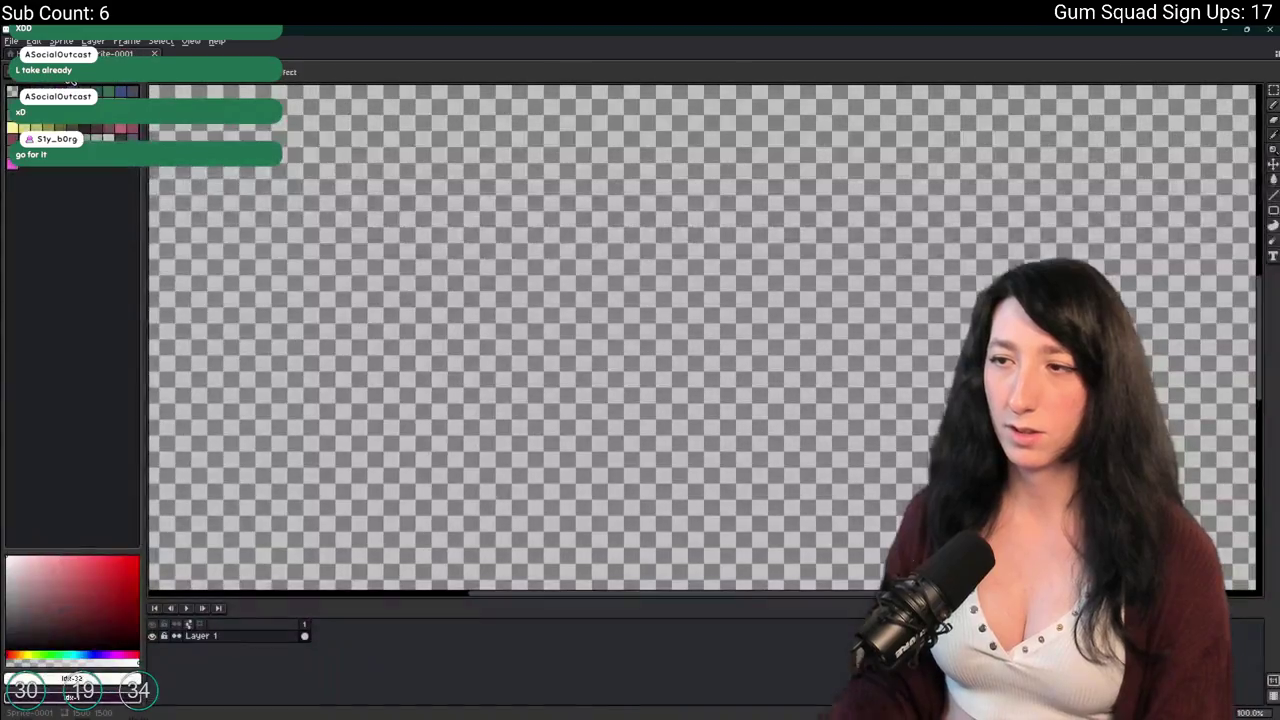
Paste the portrait onto new Layer 2, place it, and fill Layer 1 dark purple.
{"action": "key", "text": "shift+n"}
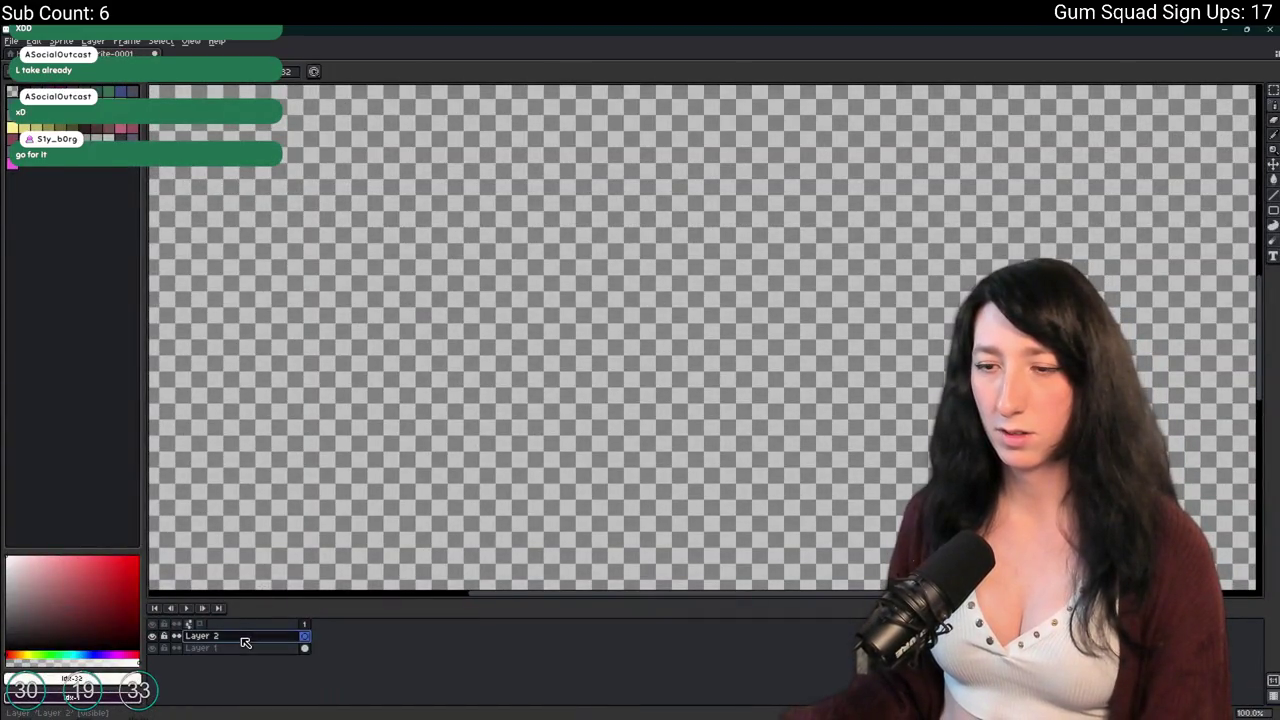
{"action": "key", "text": "ctrl+v"}
{"action": "left_click_drag", "start_coordinate": [687, 352], "coordinate": [323, 398]}
{"action": "scroll", "coordinate": [323, 398], "scroll_direction": "up", "scroll_amount": 1}
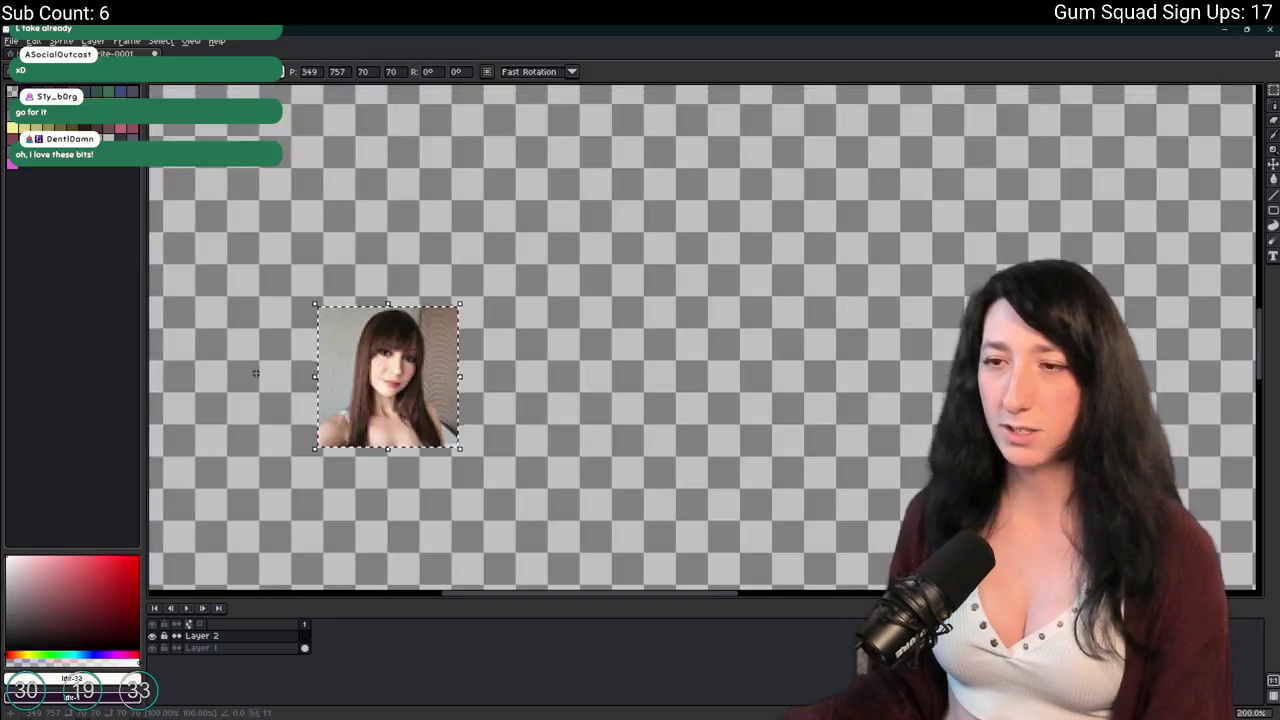
{"action": "scroll", "coordinate": [455, 420], "scroll_direction": "down", "scroll_amount": 4}
{"action": "scroll", "coordinate": [277, 408], "scroll_direction": "up", "scroll_amount": 3}
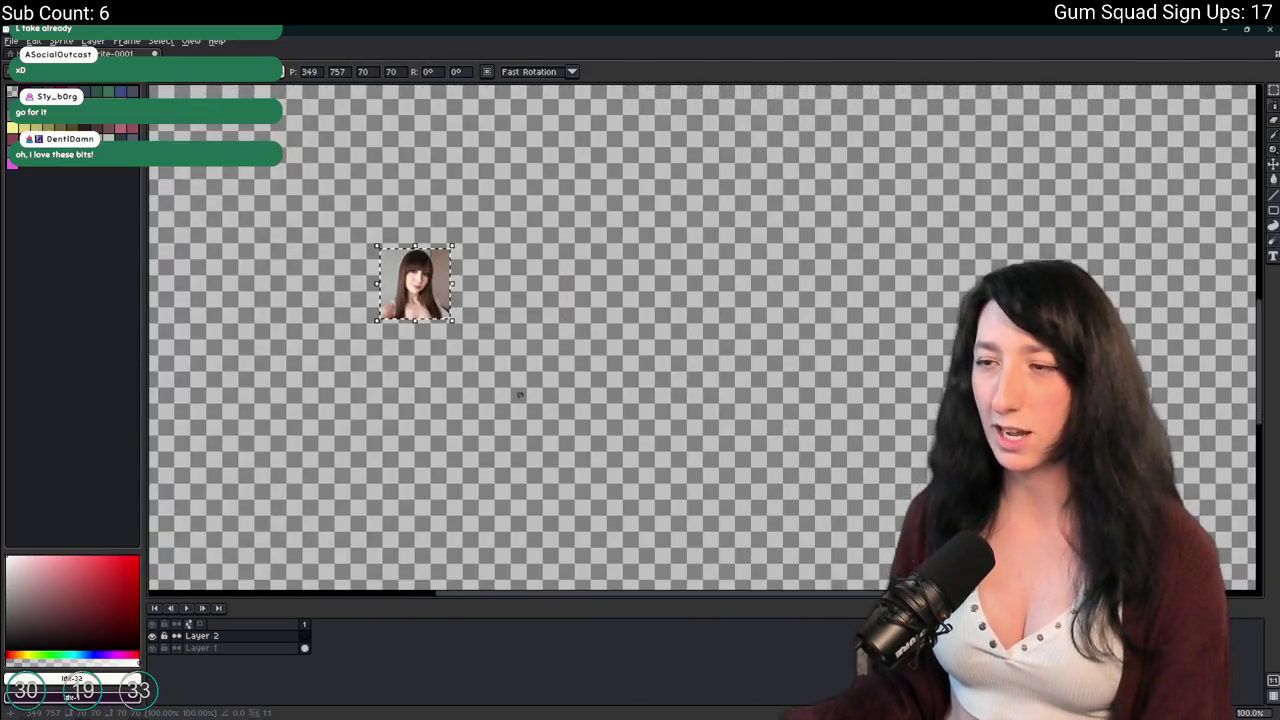
{"action": "left_click", "coordinate": [277, 408]}
{"action": "scroll", "coordinate": [277, 408], "scroll_direction": "down", "scroll_amount": 1}
{"action": "left_click", "coordinate": [232, 648]}
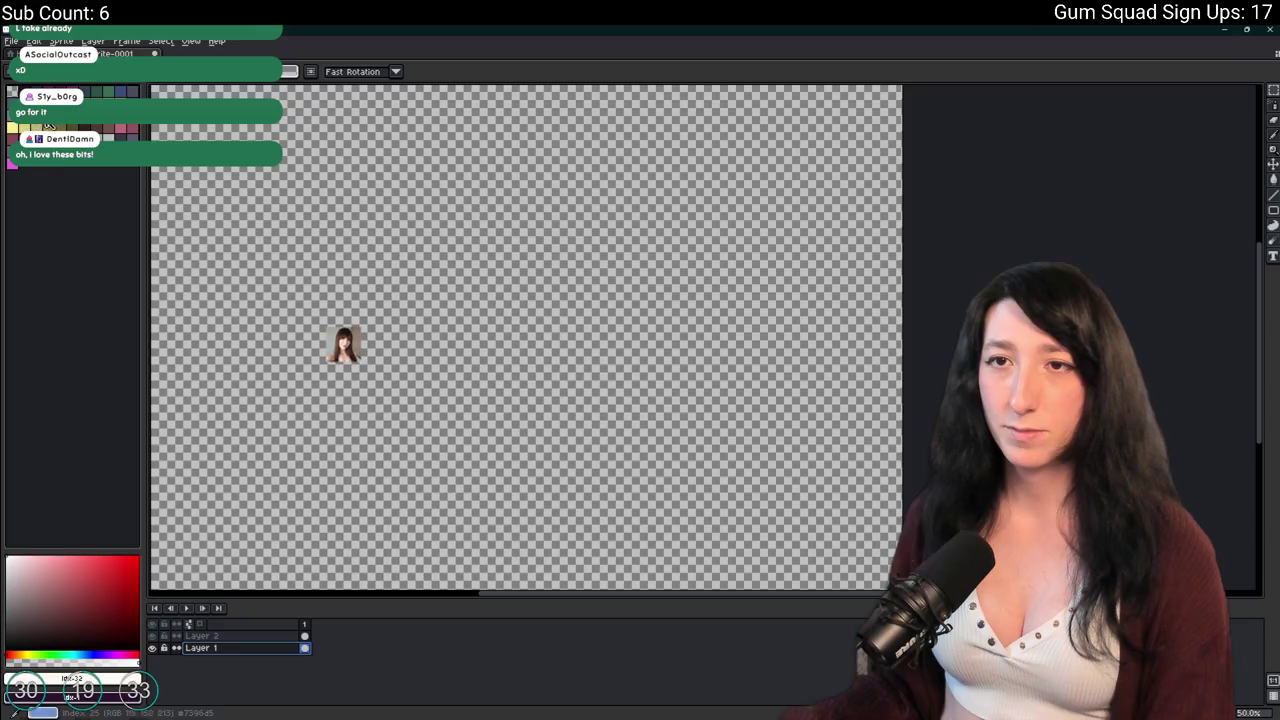
{"action": "key", "text": "shift+n"}
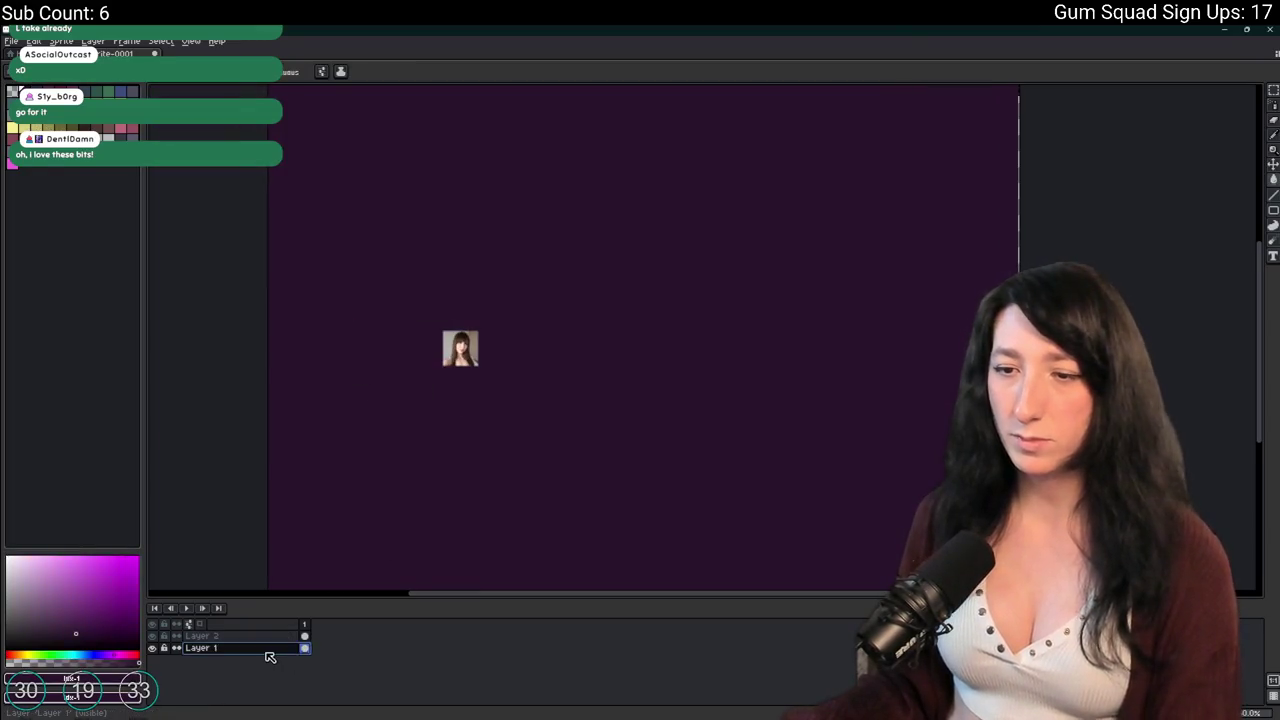
On a new layer, draw a white diagonal line from the canvas's lower-left corner.
{"action": "left_click_drag", "start_coordinate": [309, 482], "coordinate": [276, 357]}
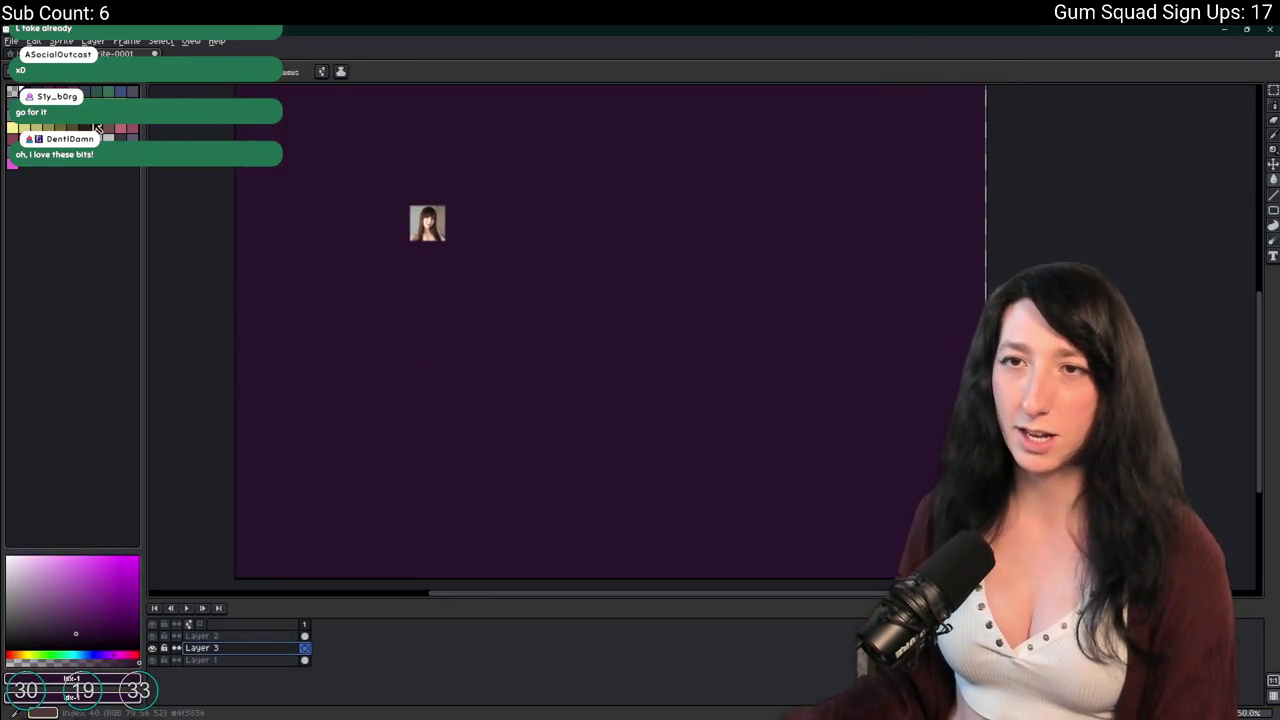
{"action": "key", "text": "b"}
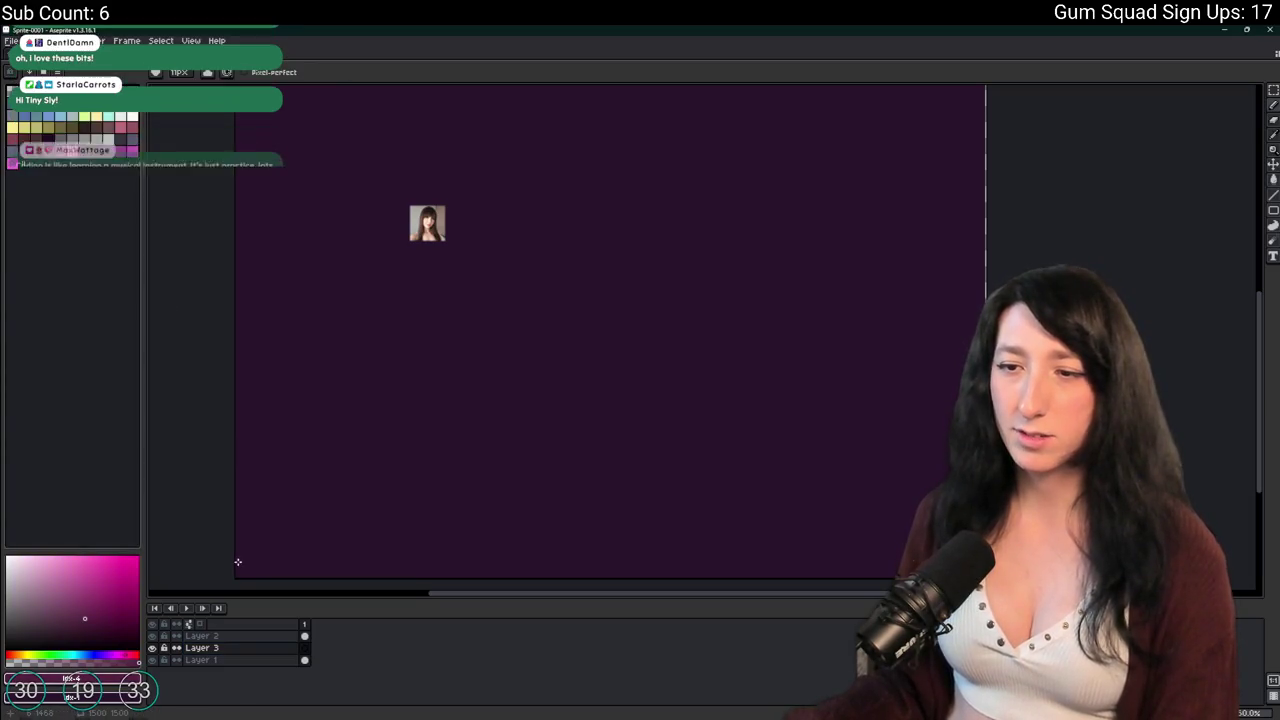
{"action": "left_click_drag", "start_coordinate": [237, 563], "coordinate": [360, 450]}
{"action": "left_click", "coordinate": [26, 656]}
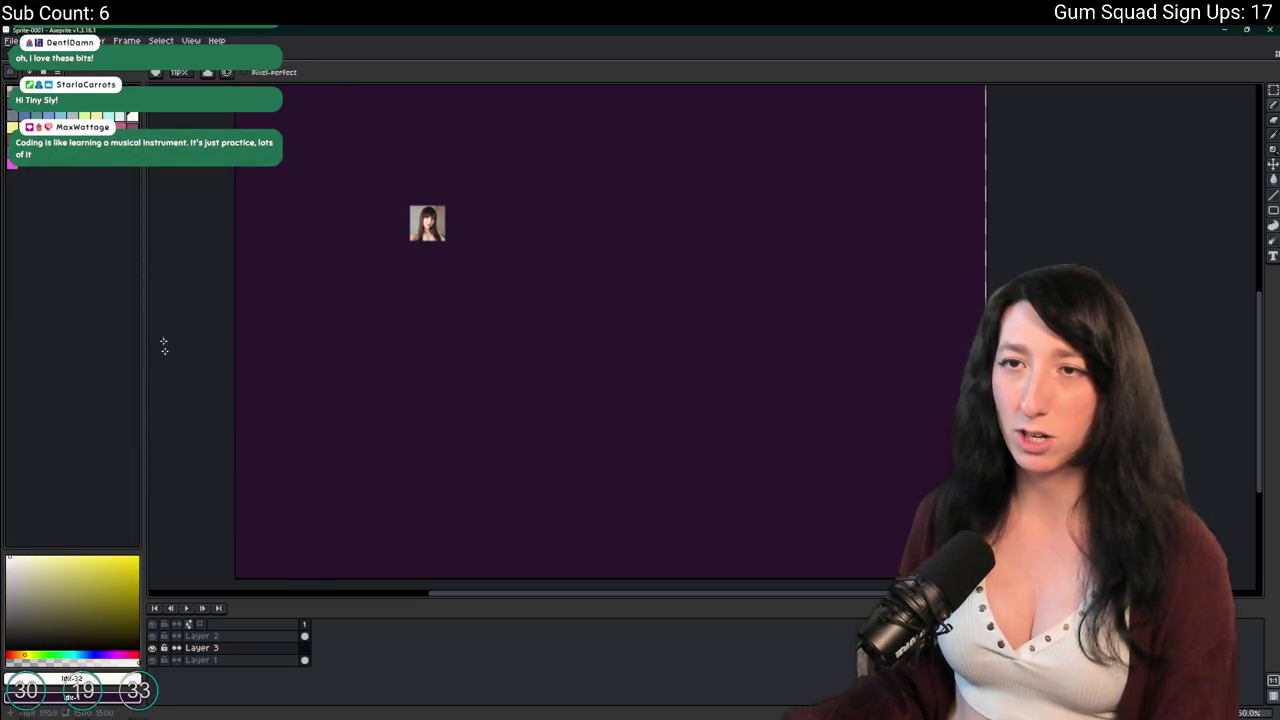
{"action": "left_click_drag", "start_coordinate": [236, 484], "coordinate": [327, 455]}
{"action": "key", "text": "ctrl+z"}
{"action": "left_click_drag", "start_coordinate": [236, 577], "coordinate": [388, 451]}
{"action": "left_click", "coordinate": [371, 323], "text": "shift"}
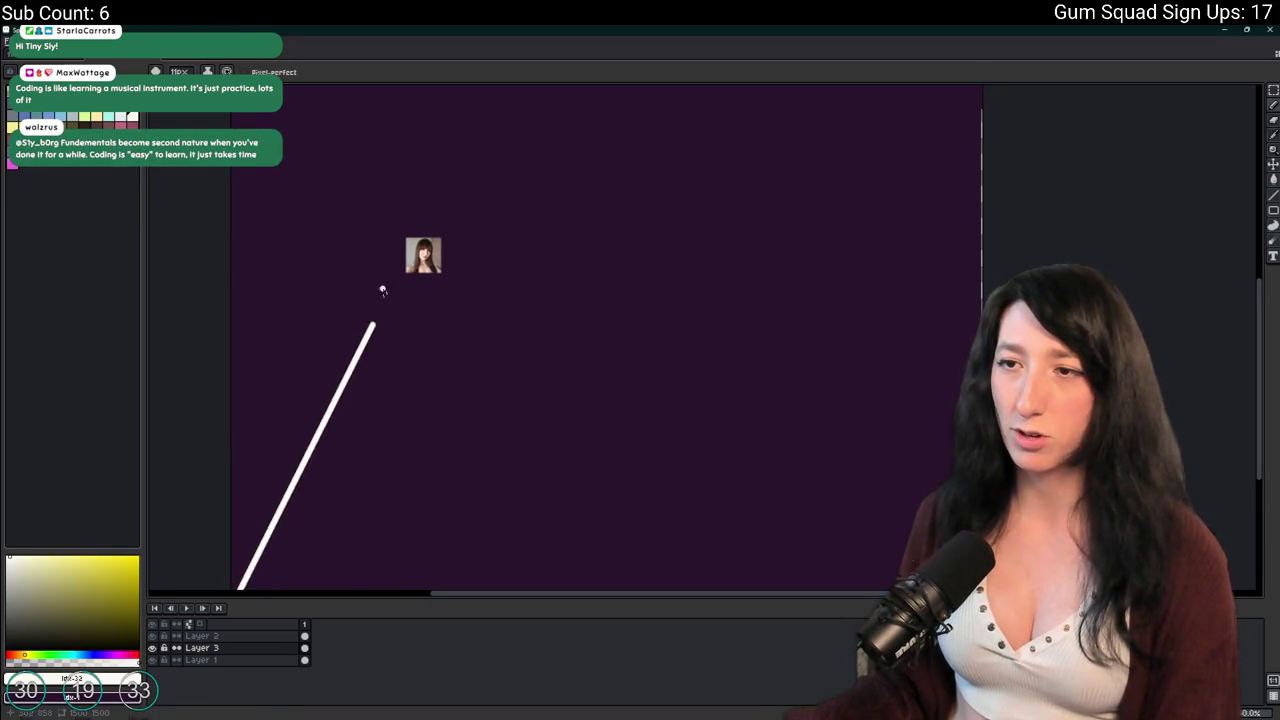
Bend the white line up to the top-right corner and nudge it slightly right.
{"action": "scroll", "coordinate": [390, 300], "scroll_direction": "down", "scroll_amount": 1}
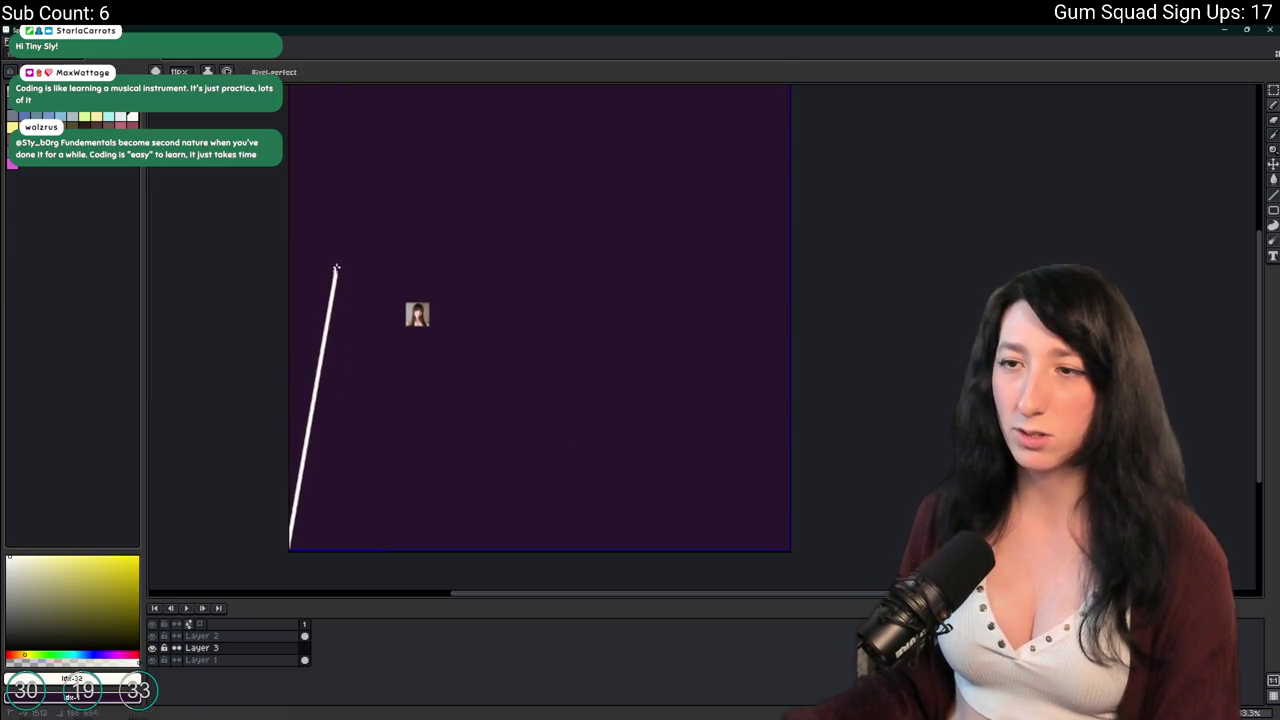
{"action": "scroll", "coordinate": [346, 316], "scroll_direction": "up", "scroll_amount": 2}
{"action": "left_click", "coordinate": [382, 262], "text": "shift"}
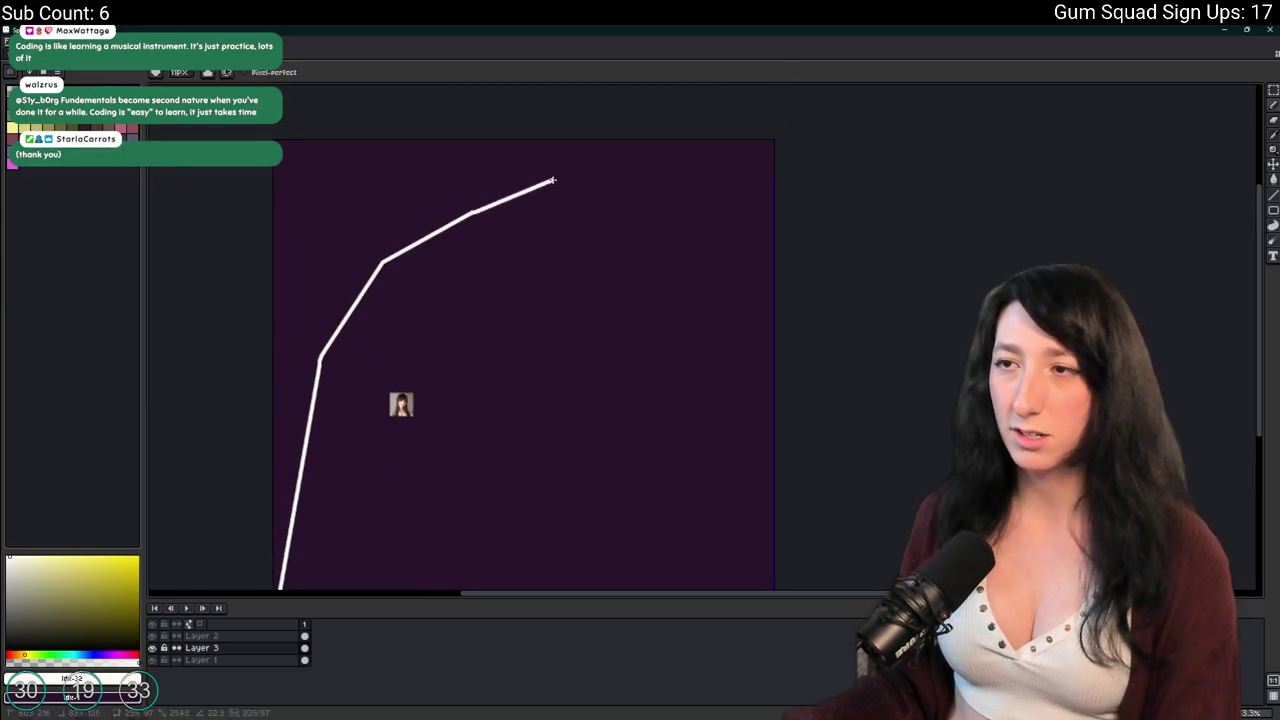
{"action": "left_click", "coordinate": [776, 141]}
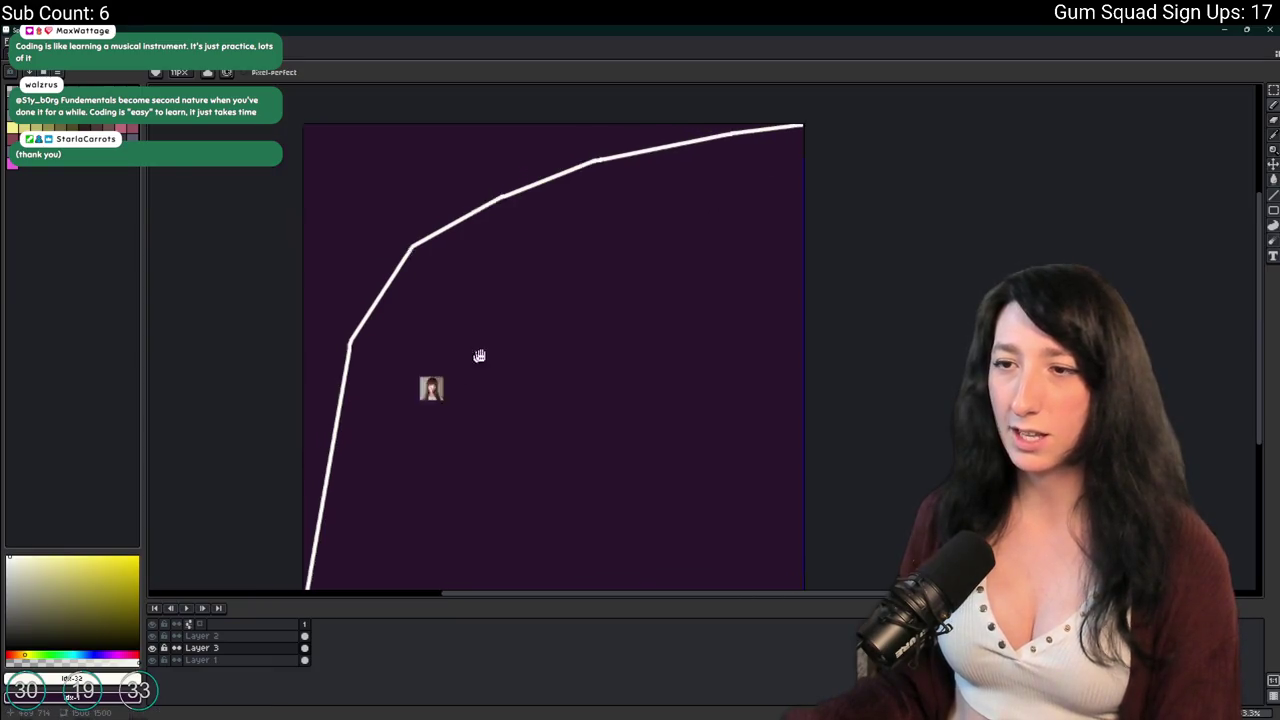
{"action": "left_click_drag", "start_coordinate": [463, 363], "coordinate": [560, 323]}
{"action": "scroll", "coordinate": [560, 323], "scroll_direction": "down", "scroll_amount": 1}
{"action": "key", "text": "ctrl+t"}
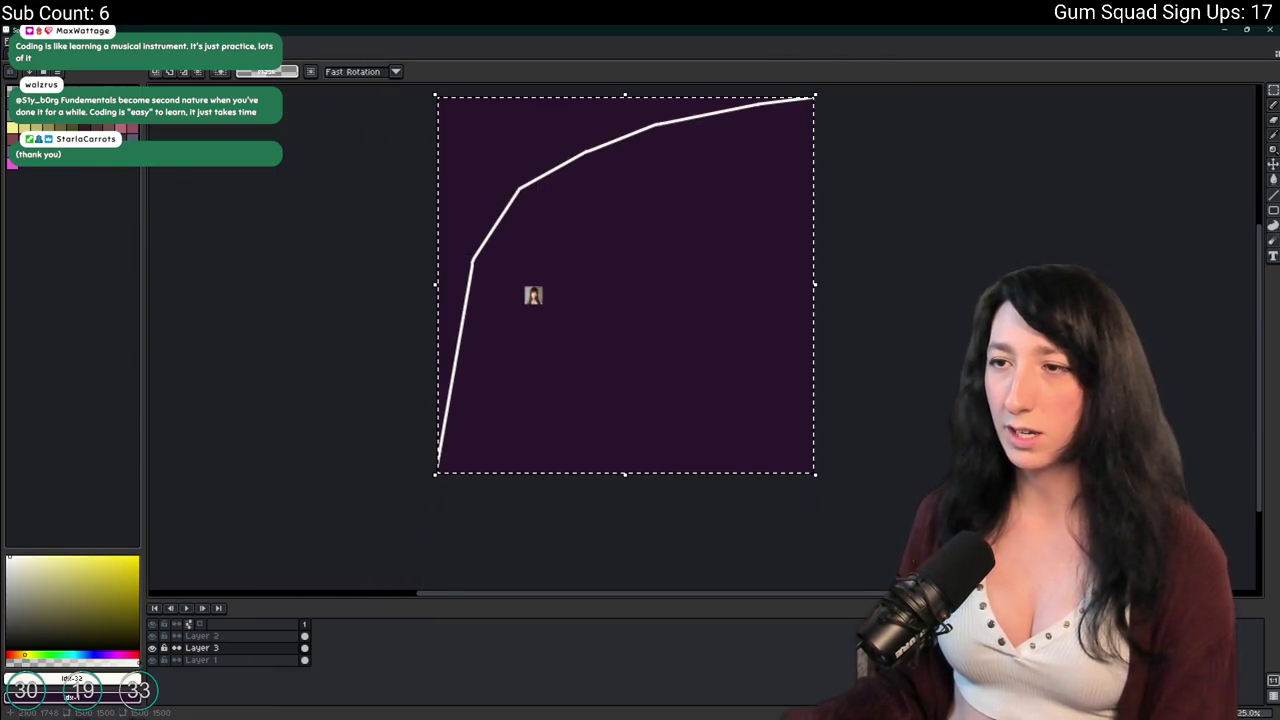
{"action": "key", "text": "Right"}
{"action": "key", "text": "Right"}
{"action": "key", "text": "Right"}
{"action": "key", "text": "Right"}
{"action": "key", "text": "Right"}
{"action": "key", "text": "Right"}
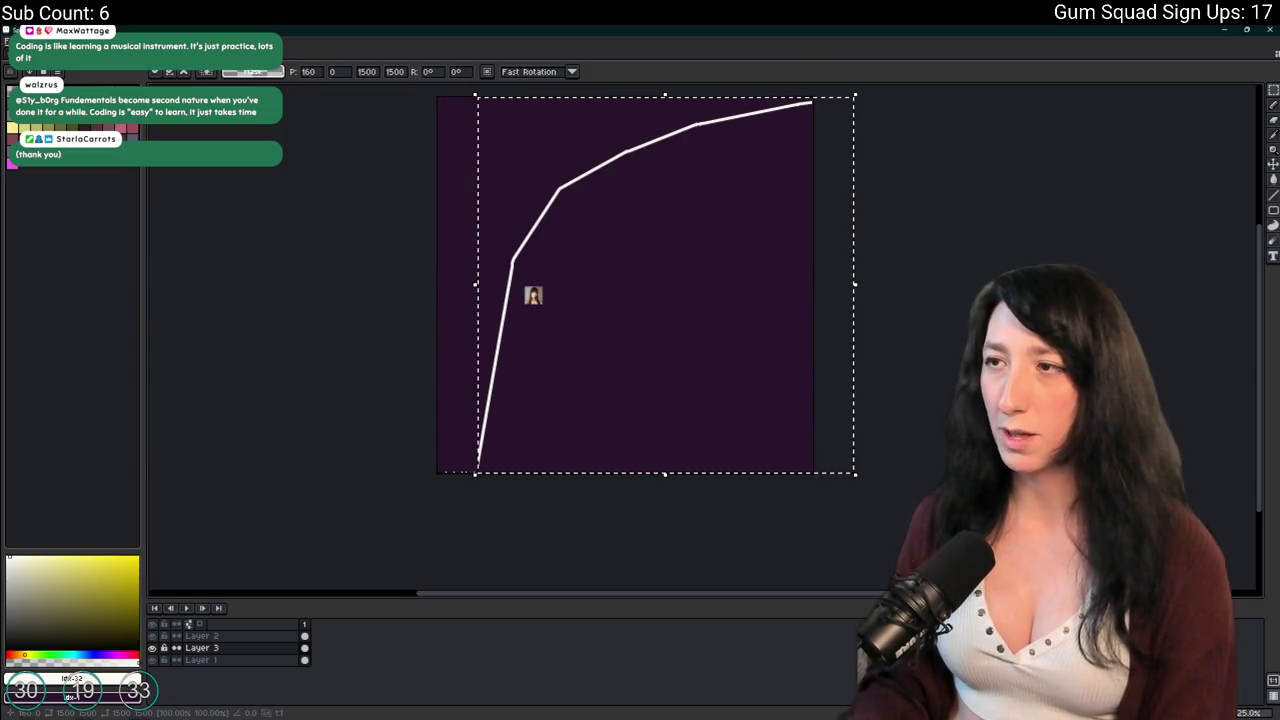
{"action": "key", "text": "Return"}
{"action": "left_click", "coordinate": [200, 636]}
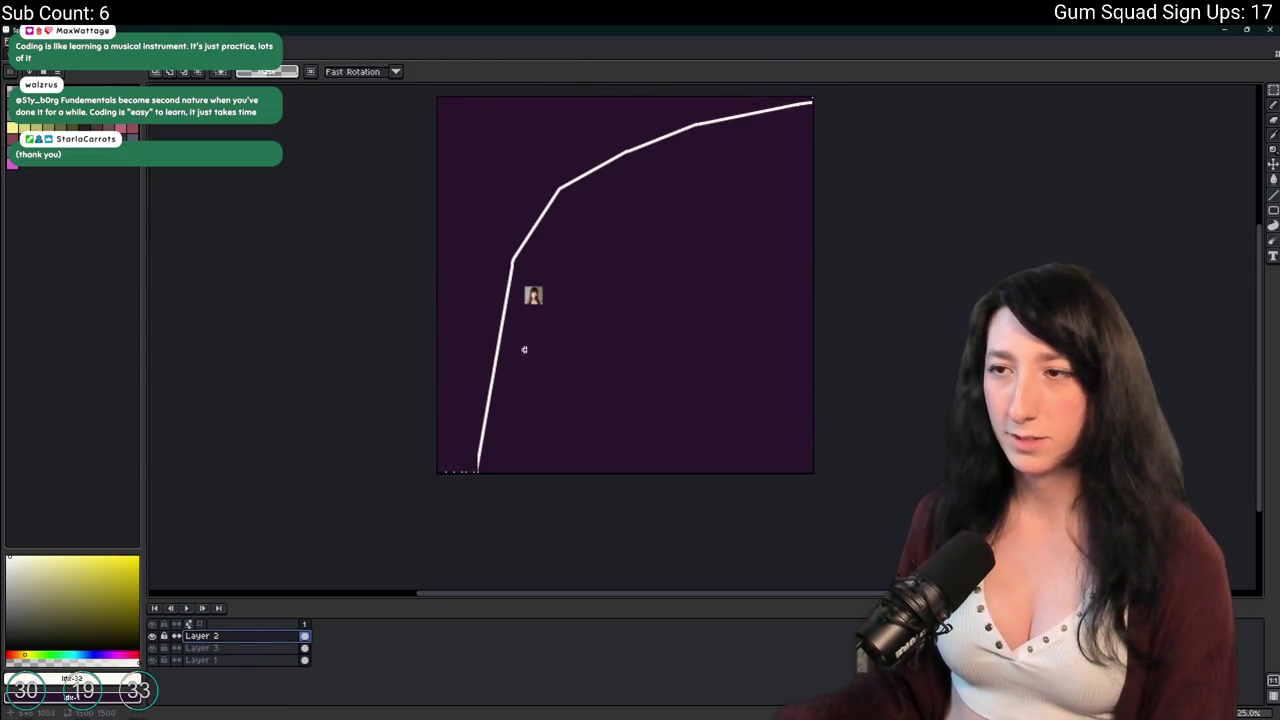
Move the pasted portrait down-left and enlarge it.
{"action": "key", "text": "ctrl+t"}
{"action": "scroll", "coordinate": [494, 274], "scroll_direction": "up", "scroll_amount": 2}
{"action": "left_click_drag", "start_coordinate": [693, 263], "coordinate": [571, 381]}
{"action": "scroll", "coordinate": [571, 381], "scroll_direction": "up", "scroll_amount": 4}
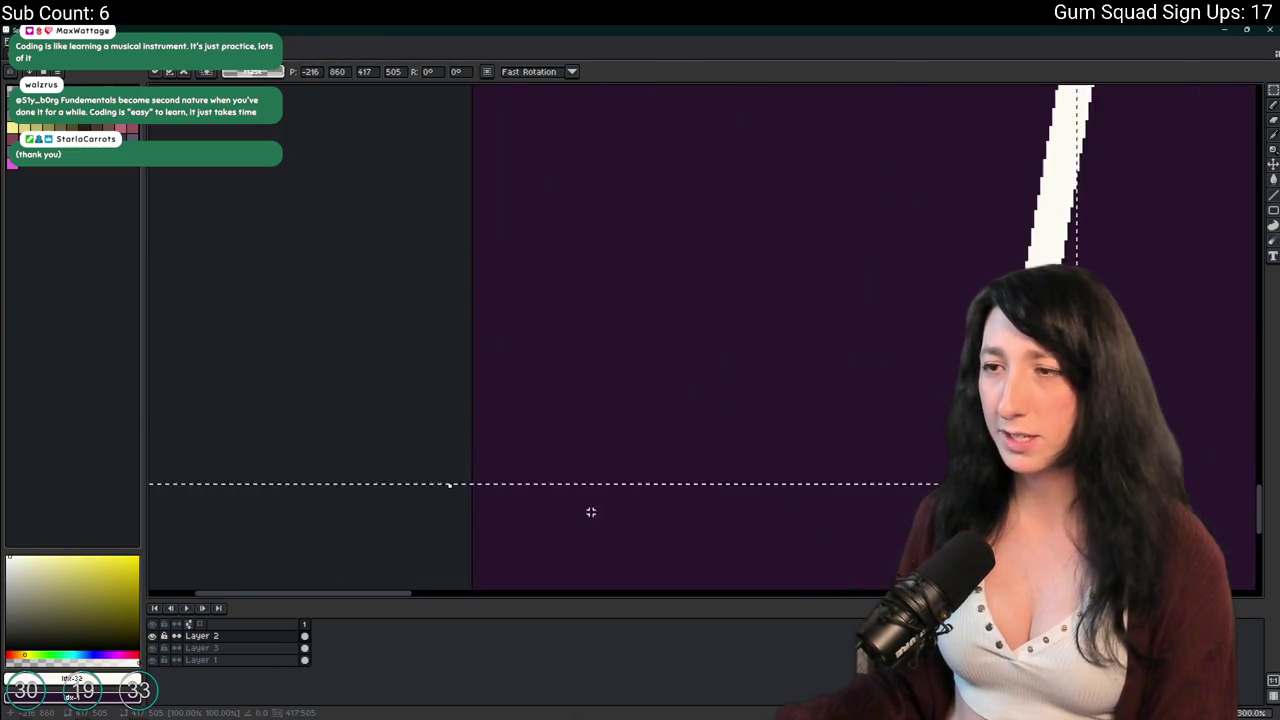
{"action": "scroll", "coordinate": [583, 389], "scroll_direction": "down", "scroll_amount": 4}
{"action": "mouse_move", "coordinate": [651, 393]}
{"action": "left_mouse_down"}
{"action": "mouse_move", "coordinate": [749, 489]}
{"action": "mouse_move", "coordinate": [806, 517]}
{"action": "left_mouse_up"}
{"action": "key", "text": "Return"}
{"action": "scroll", "coordinate": [709, 423], "scroll_direction": "up", "scroll_amount": 2}
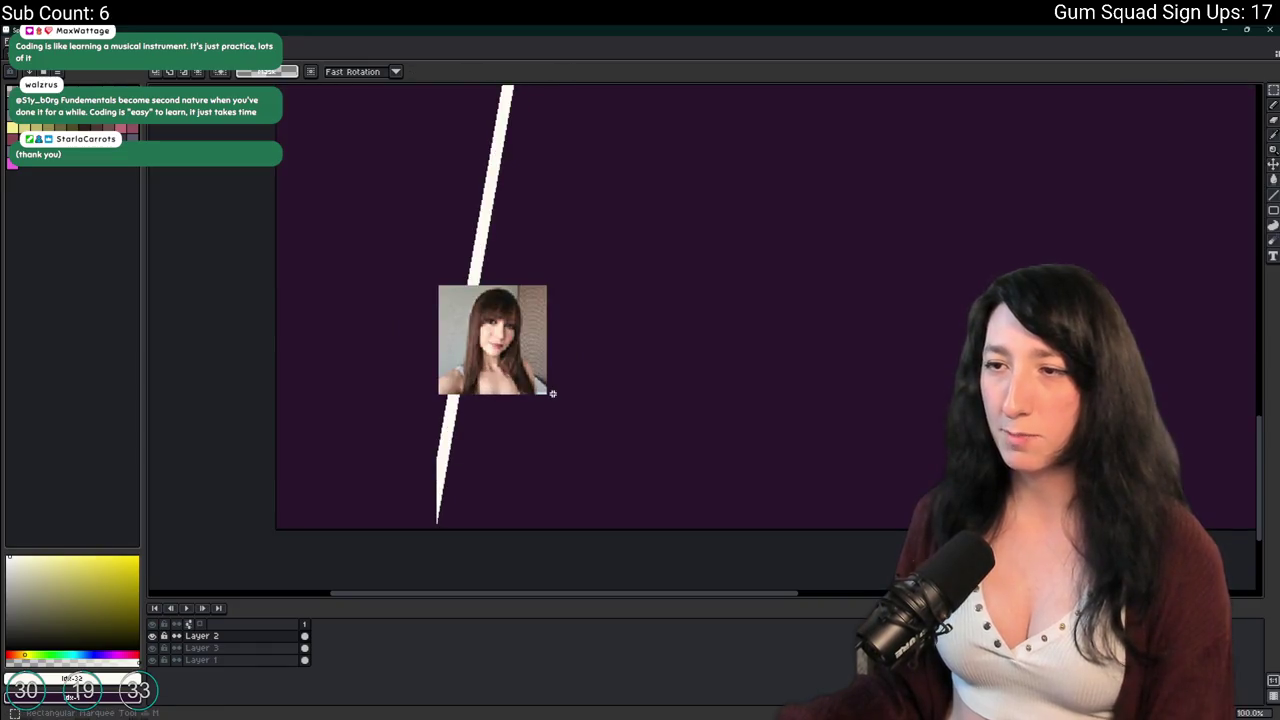
{"action": "scroll", "coordinate": [549, 391], "scroll_direction": "down", "scroll_amount": 2}
Reposition the portrait higher on the canvas's left side, beside the white line.
{"action": "key", "text": "ctrl+t"}
{"action": "mouse_move", "coordinate": [549, 391]}
{"action": "left_mouse_down"}
{"action": "mouse_move", "coordinate": [554, 409]}
{"action": "mouse_move", "coordinate": [499, 447]}
{"action": "left_mouse_up"}
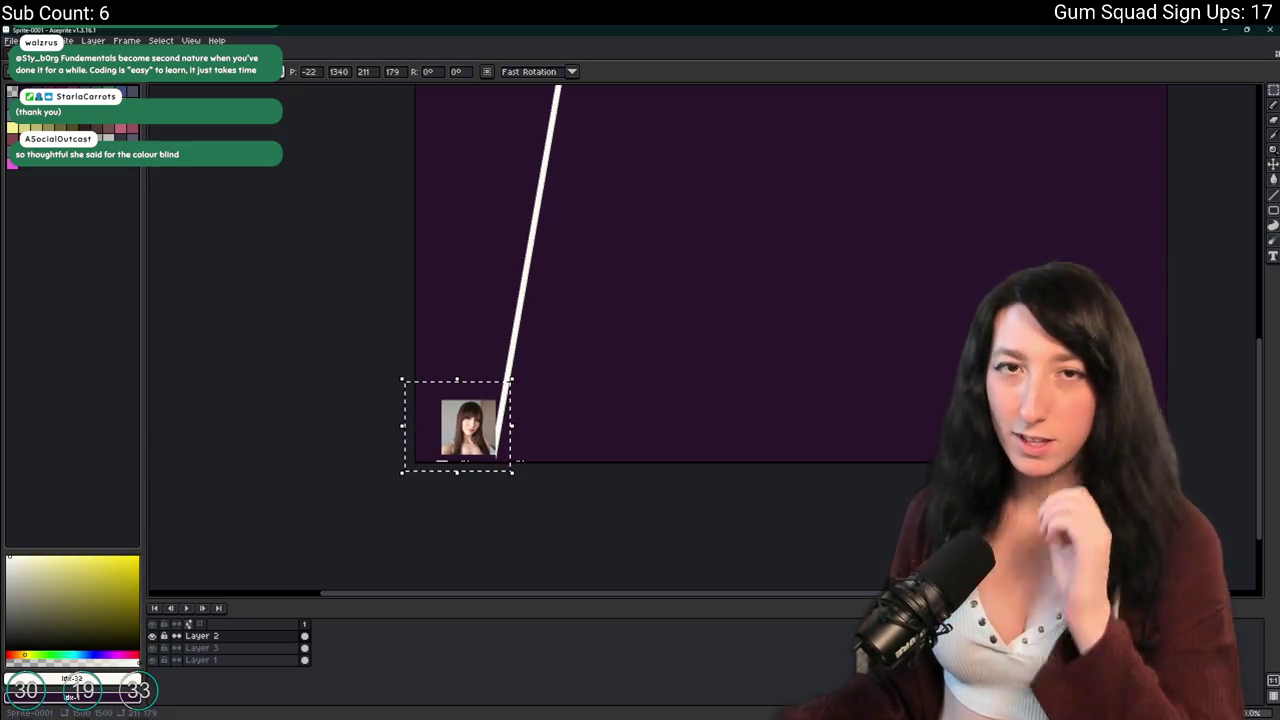
{"action": "left_click_drag", "start_coordinate": [240, 331], "coordinate": [202, 349]}
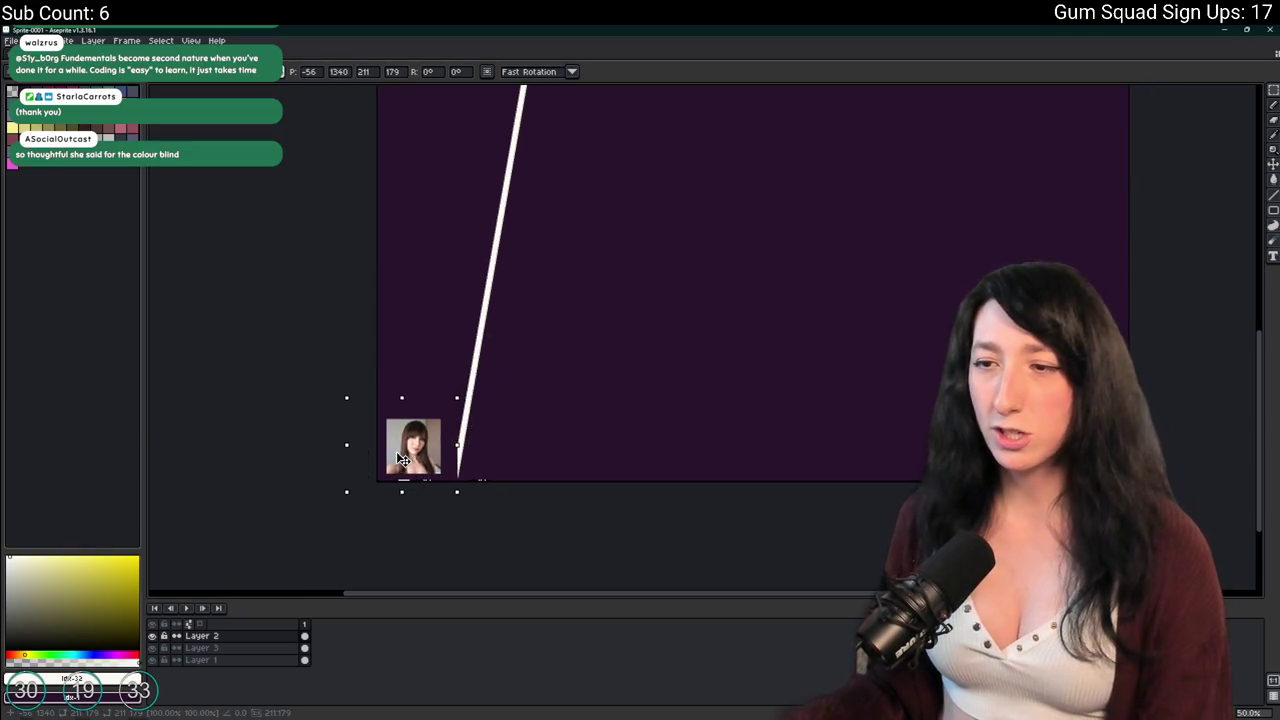
{"action": "scroll", "coordinate": [488, 445], "scroll_direction": "up", "scroll_amount": 3}
{"action": "key", "text": "ctrl+d"}
{"action": "scroll", "coordinate": [506, 435], "scroll_direction": "down", "scroll_amount": 3}
{"action": "left_click_drag", "start_coordinate": [440, 366], "coordinate": [549, 503]}
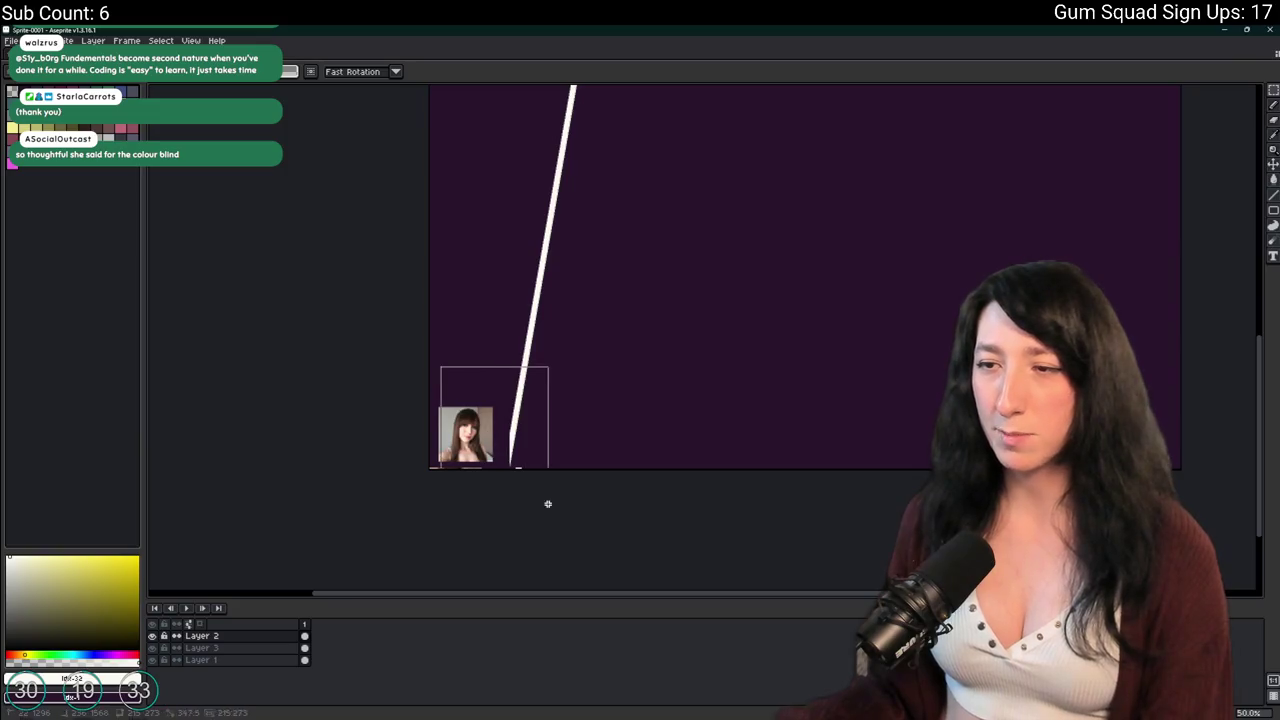
{"action": "left_click", "coordinate": [586, 411]}
{"action": "mouse_move", "coordinate": [521, 388]}
{"action": "left_mouse_down"}
{"action": "mouse_move", "coordinate": [414, 471]}
{"action": "mouse_move", "coordinate": [427, 469]}
{"action": "mouse_move", "coordinate": [470, 310]}
{"action": "left_mouse_up"}
{"action": "left_click", "coordinate": [531, 277]}
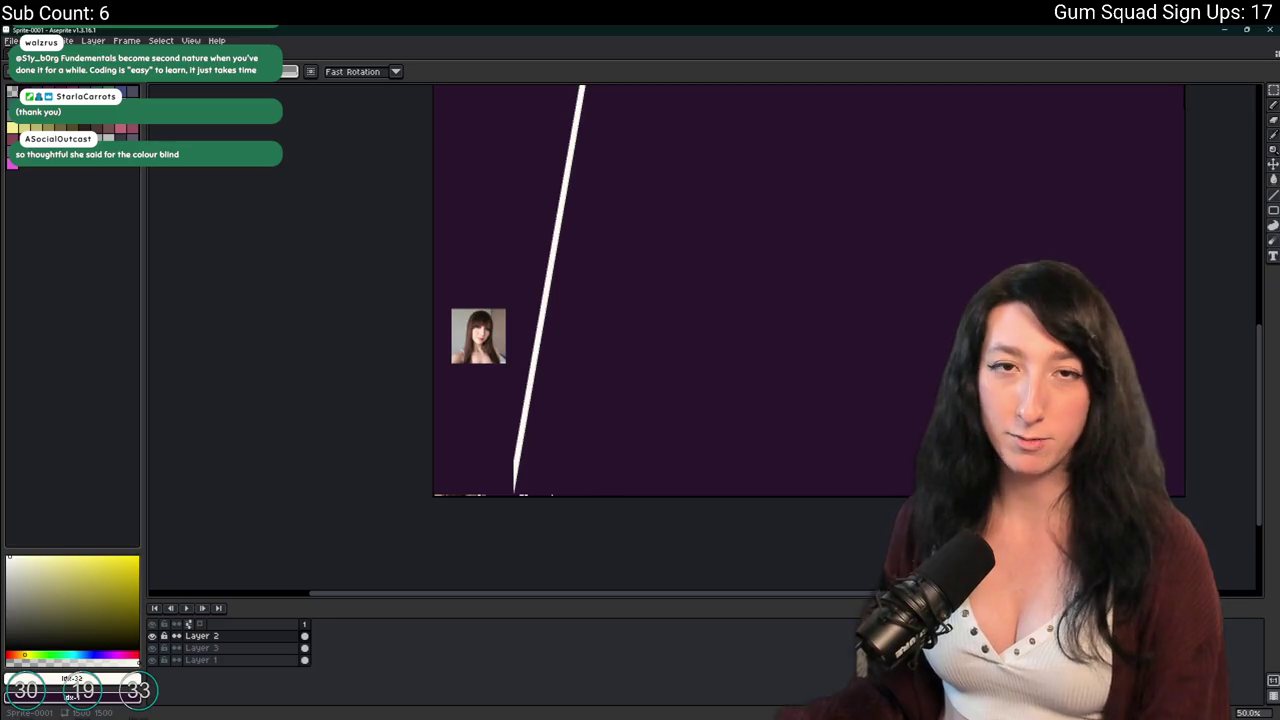
{"action": "scroll", "coordinate": [546, 251], "scroll_direction": "up", "scroll_amount": 2}
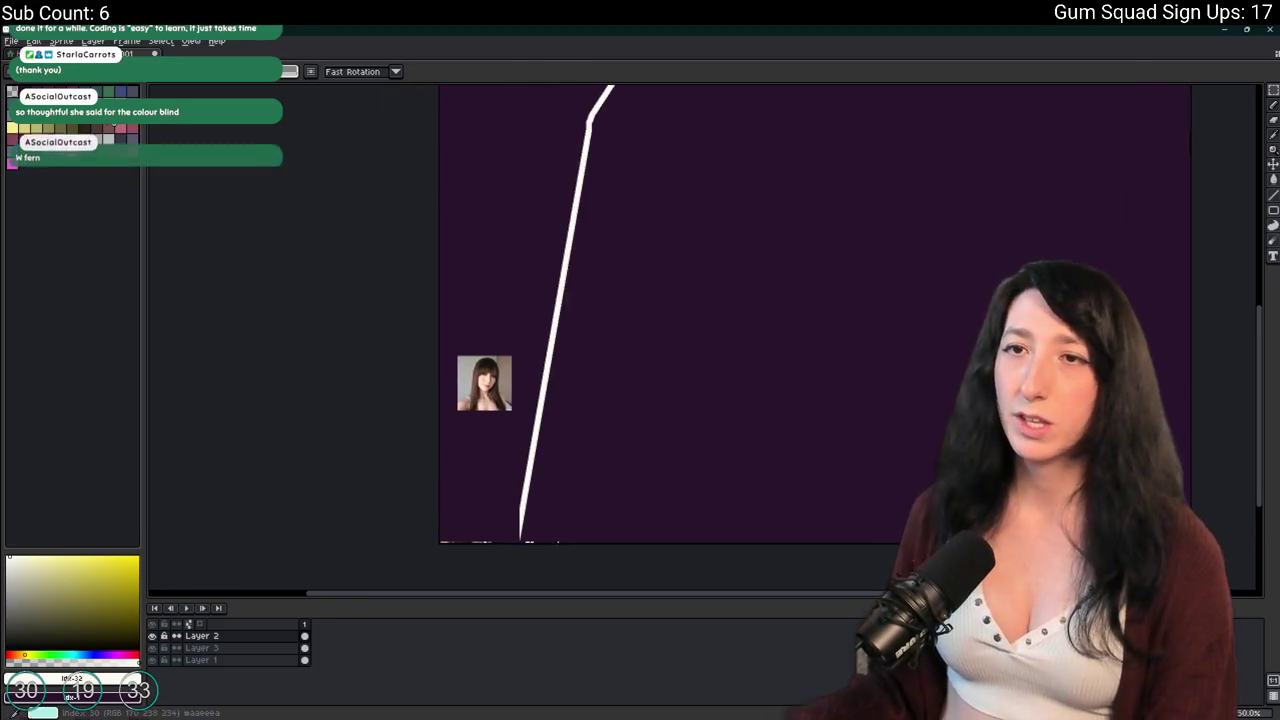
{"action": "scroll", "coordinate": [490, 440], "scroll_direction": "up", "scroll_amount": 4}
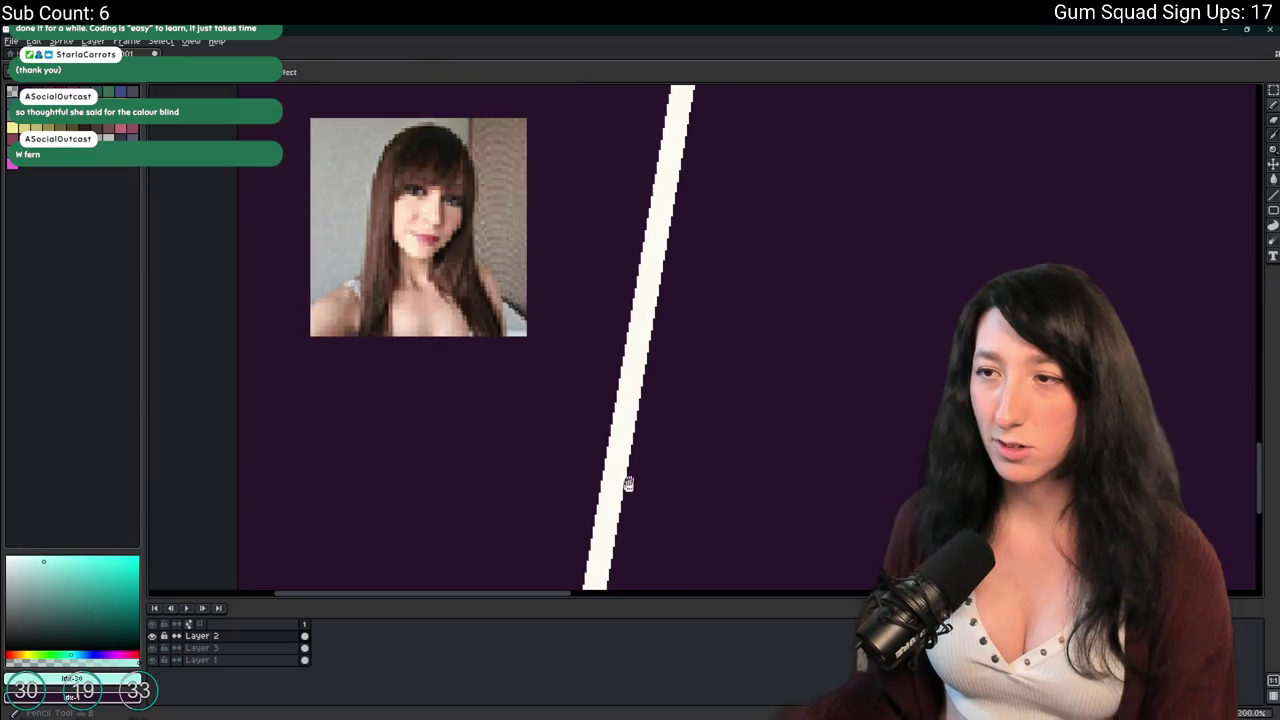
{"action": "mouse_move", "coordinate": [541, 366]}
{"action": "left_mouse_down"}
{"action": "mouse_move", "coordinate": [510, 470]}
{"action": "mouse_move", "coordinate": [608, 372]}
{"action": "mouse_move", "coordinate": [622, 512]}
{"action": "mouse_move", "coordinate": [570, 488]}
{"action": "left_mouse_up"}
{"action": "key", "text": "b"}
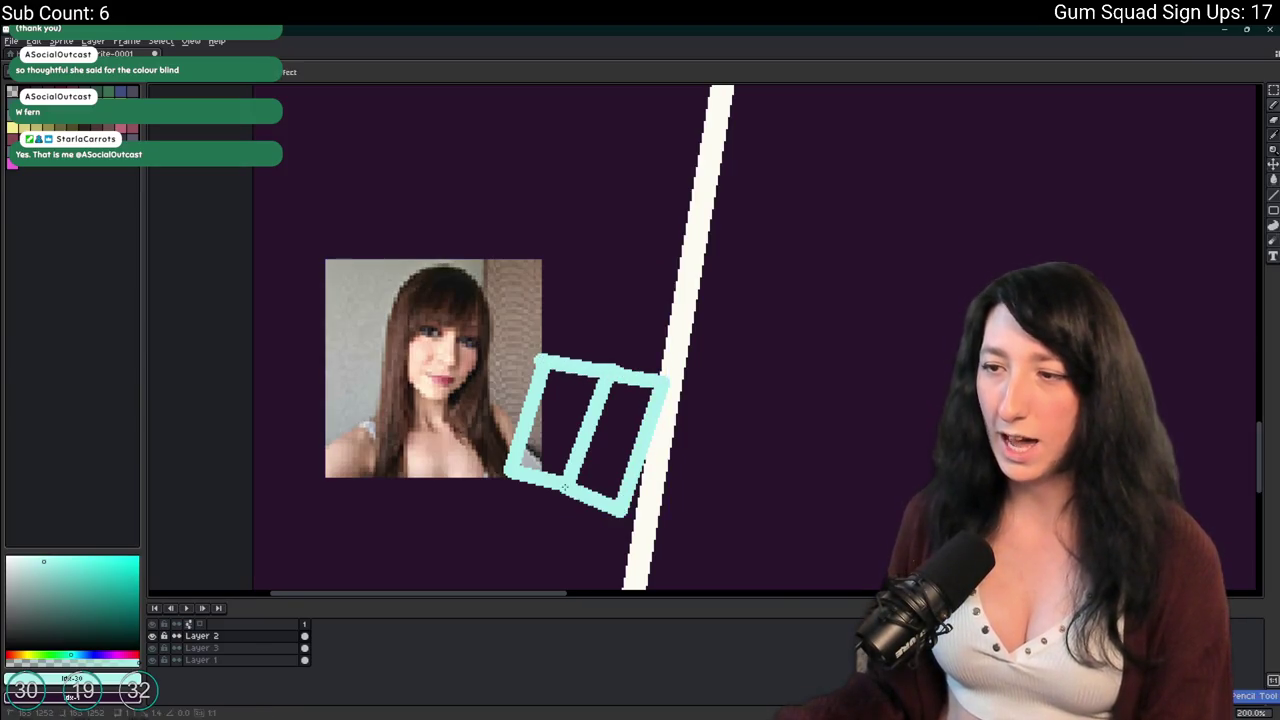
{"action": "left_click", "coordinate": [75, 127]}
{"action": "key", "text": "g"}
{"action": "left_click", "coordinate": [560, 425]}
{"action": "left_click", "coordinate": [615, 420]}
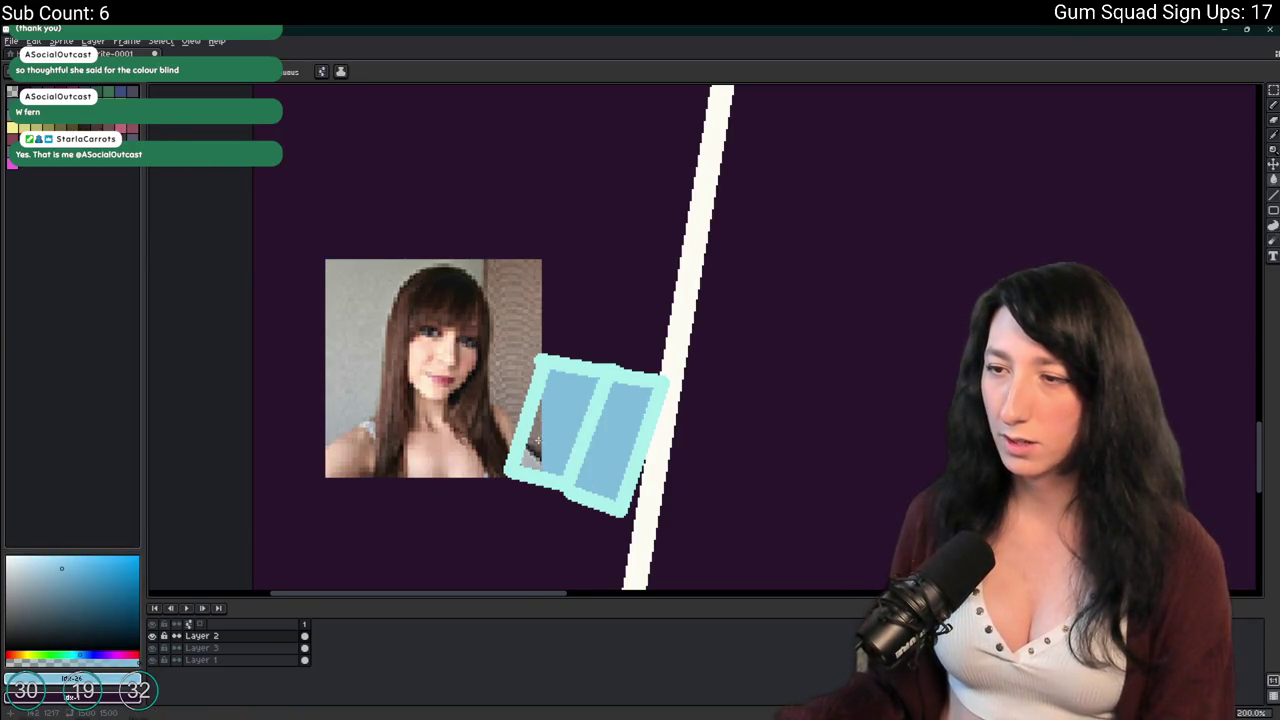
{"action": "scroll", "coordinate": [538, 440], "scroll_direction": "up", "scroll_amount": 3}
{"action": "mouse_move", "coordinate": [553, 401]}
{"action": "left_mouse_down"}
{"action": "mouse_move", "coordinate": [540, 346]}
{"action": "mouse_move", "coordinate": [516, 499]}
{"action": "left_mouse_up"}
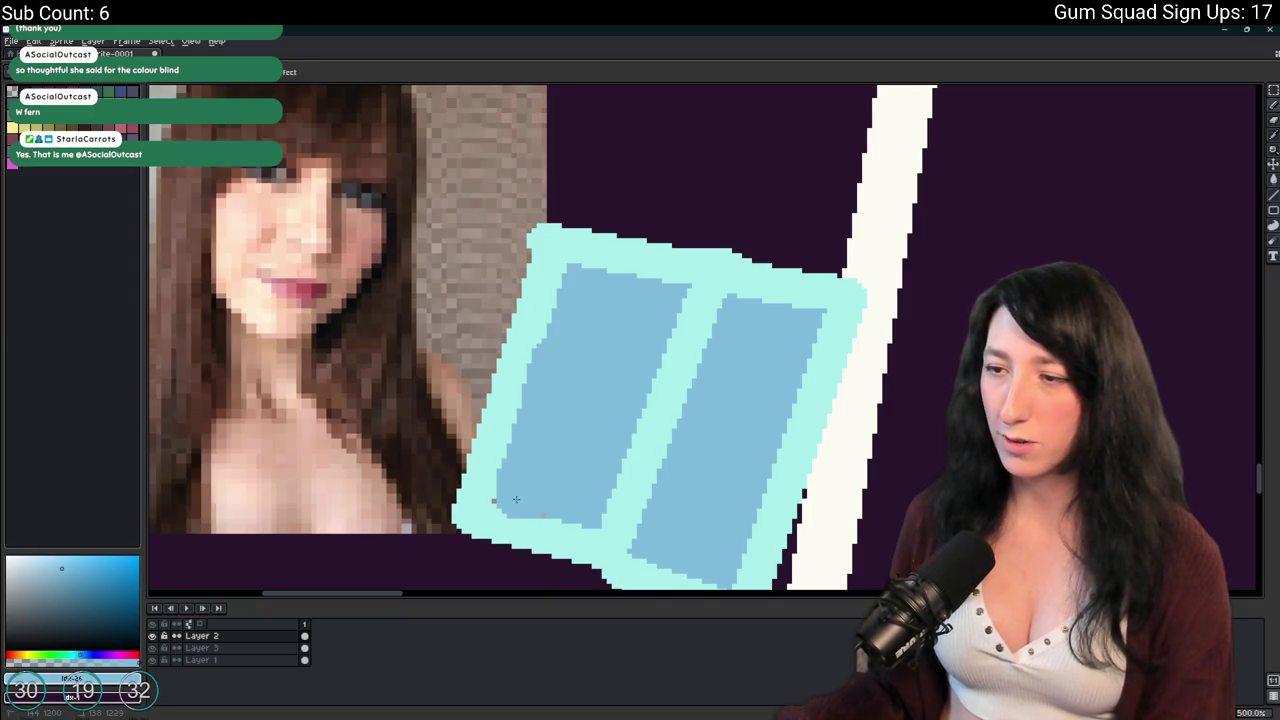
{"action": "scroll", "coordinate": [540, 507], "scroll_direction": "down", "scroll_amount": 4}
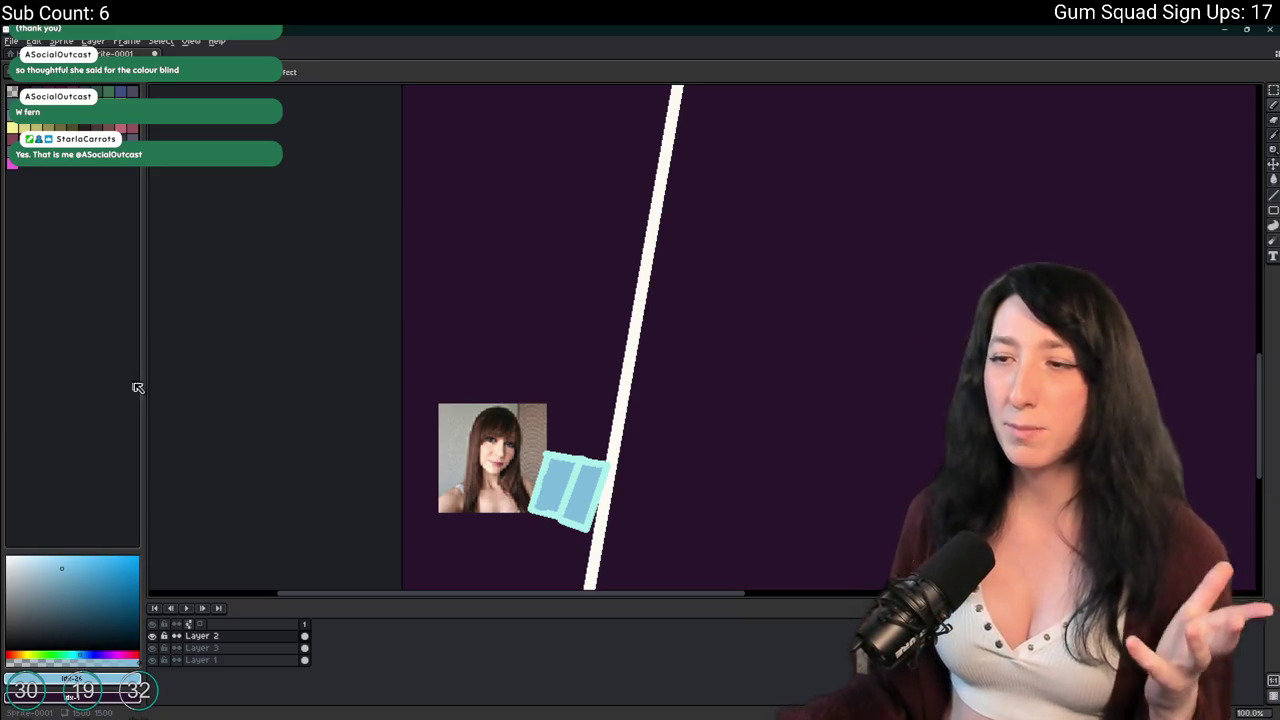
{"action": "scroll", "coordinate": [357, 403], "scroll_direction": "down", "scroll_amount": 2}
{"action": "scroll", "coordinate": [463, 366], "scroll_direction": "up", "scroll_amount": 3}
{"action": "scroll", "coordinate": [522, 403], "scroll_direction": "down", "scroll_amount": 1}
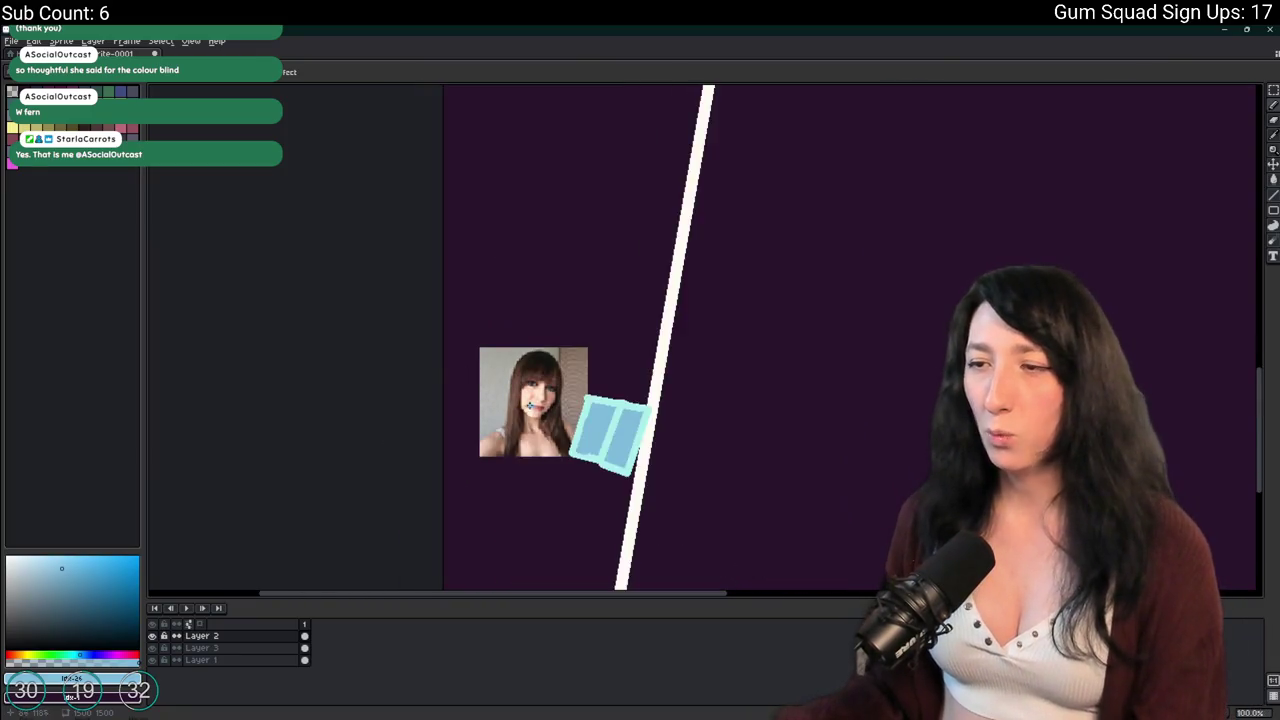
{"action": "key", "text": "ctrl+z"}
{"action": "key", "text": "ctrl+z"}
{"action": "key", "text": "ctrl+z"}
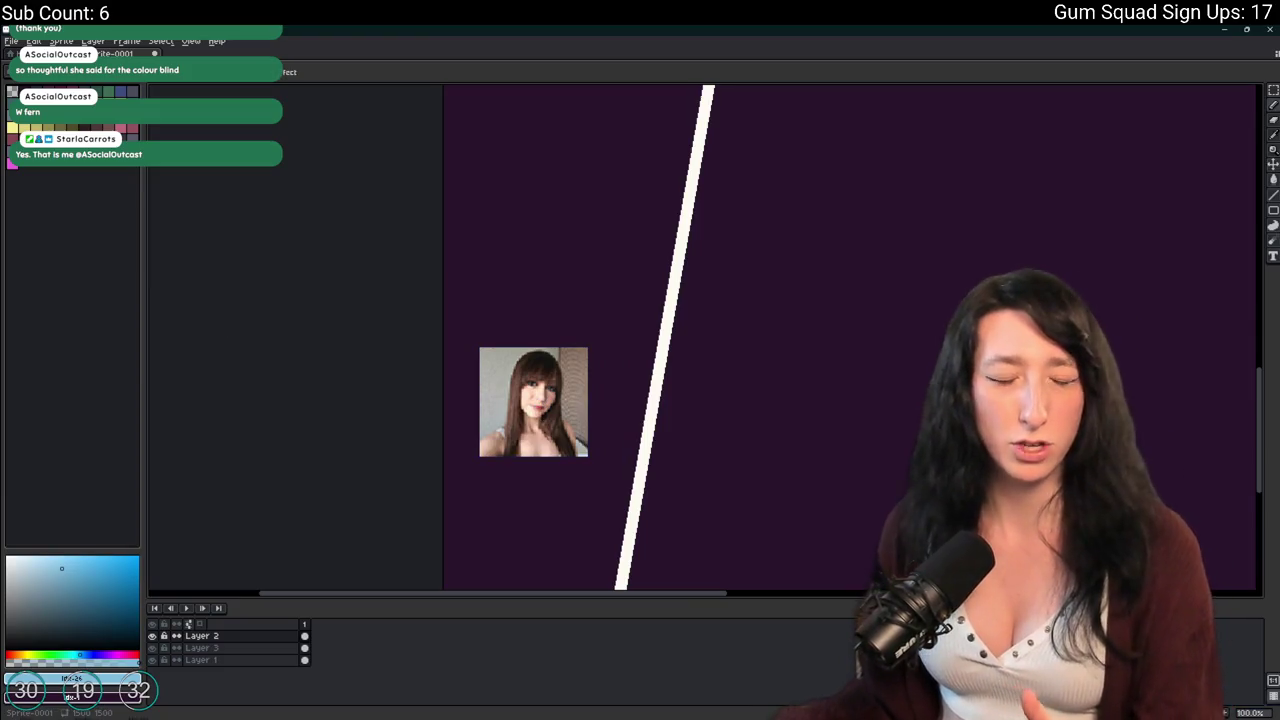
Copy the colour photo and paste it onto new Layer 4, right of the line.
{"action": "left_click_drag", "start_coordinate": [747, 410], "coordinate": [636, 360]}
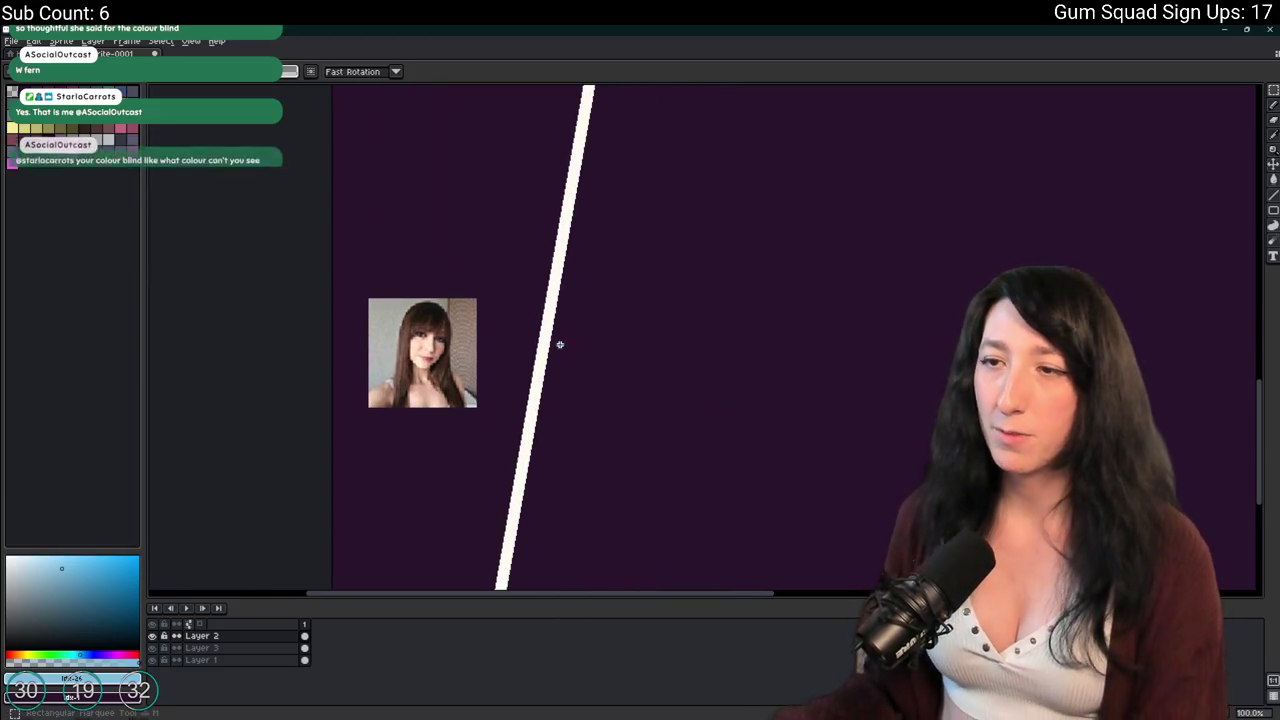
{"action": "key", "text": "m"}
{"action": "left_click_drag", "start_coordinate": [508, 271], "coordinate": [340, 466]}
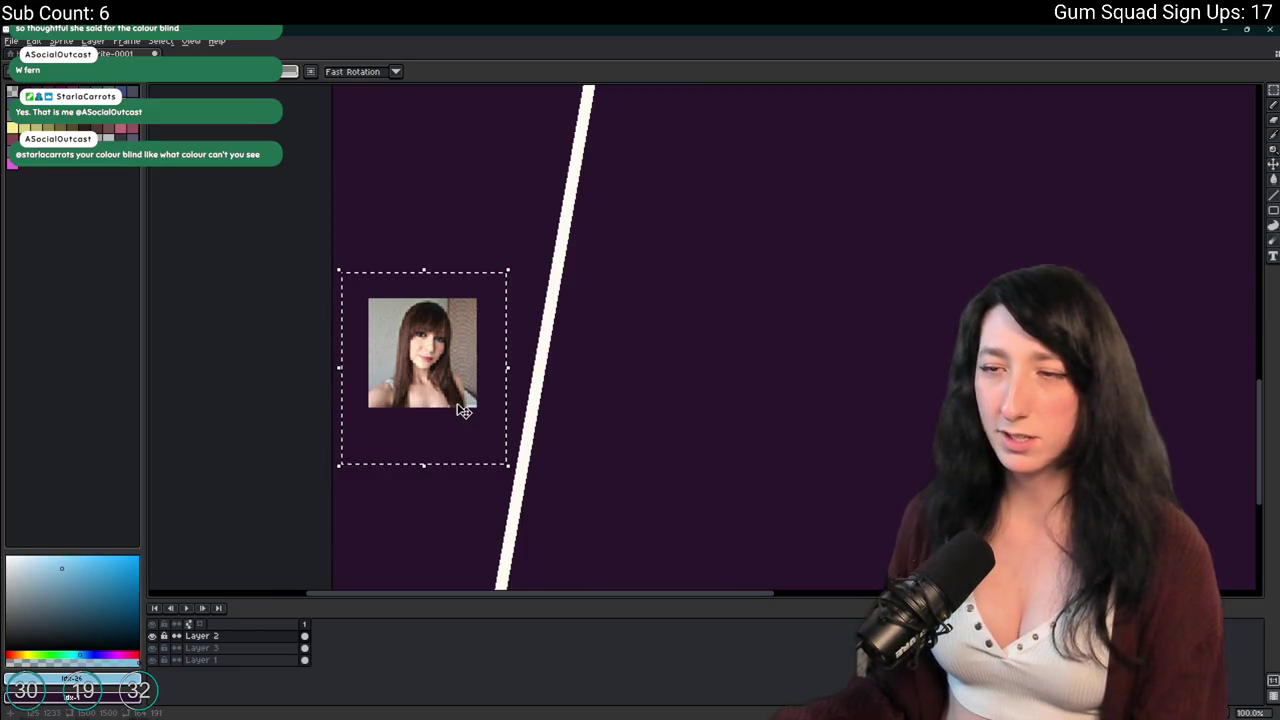
{"action": "key", "text": "ctrl+c"}
{"action": "key", "text": "ctrl+v"}
{"action": "key", "text": "Escape"}
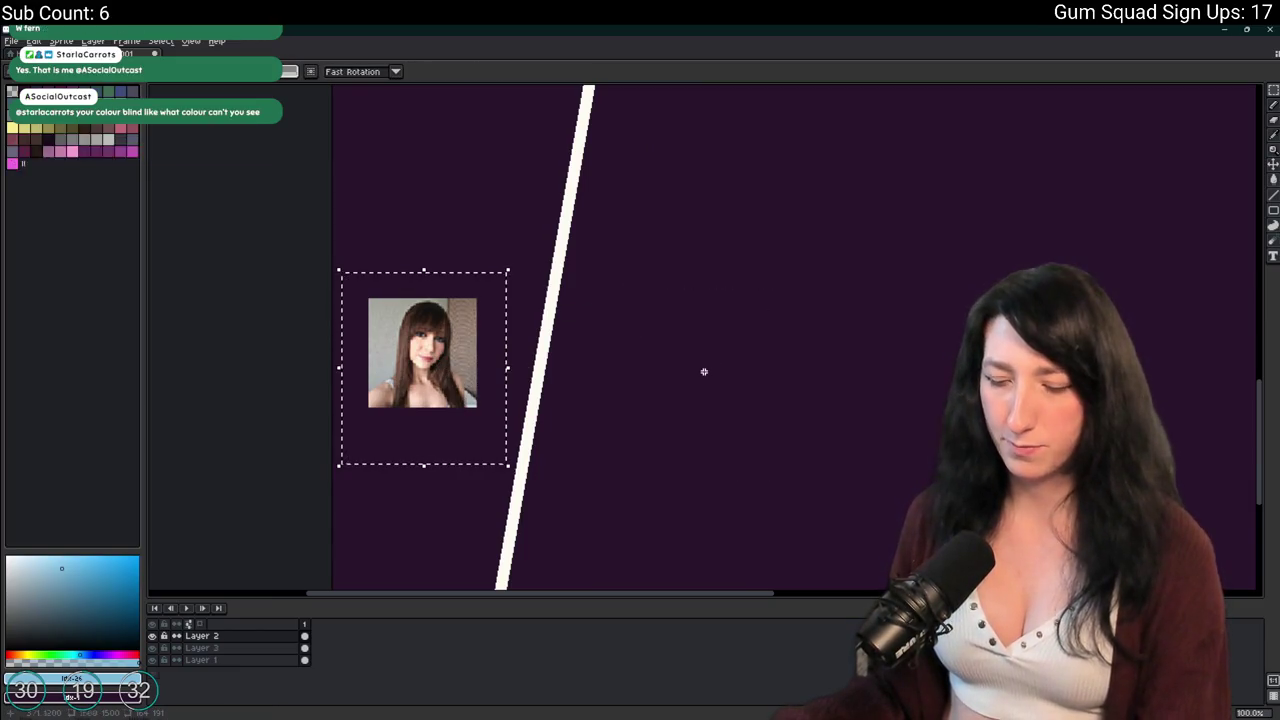
{"action": "key", "text": "shift+n"}
{"action": "key", "text": "ctrl+v"}
{"action": "left_click_drag", "start_coordinate": [430, 378], "coordinate": [771, 371]}
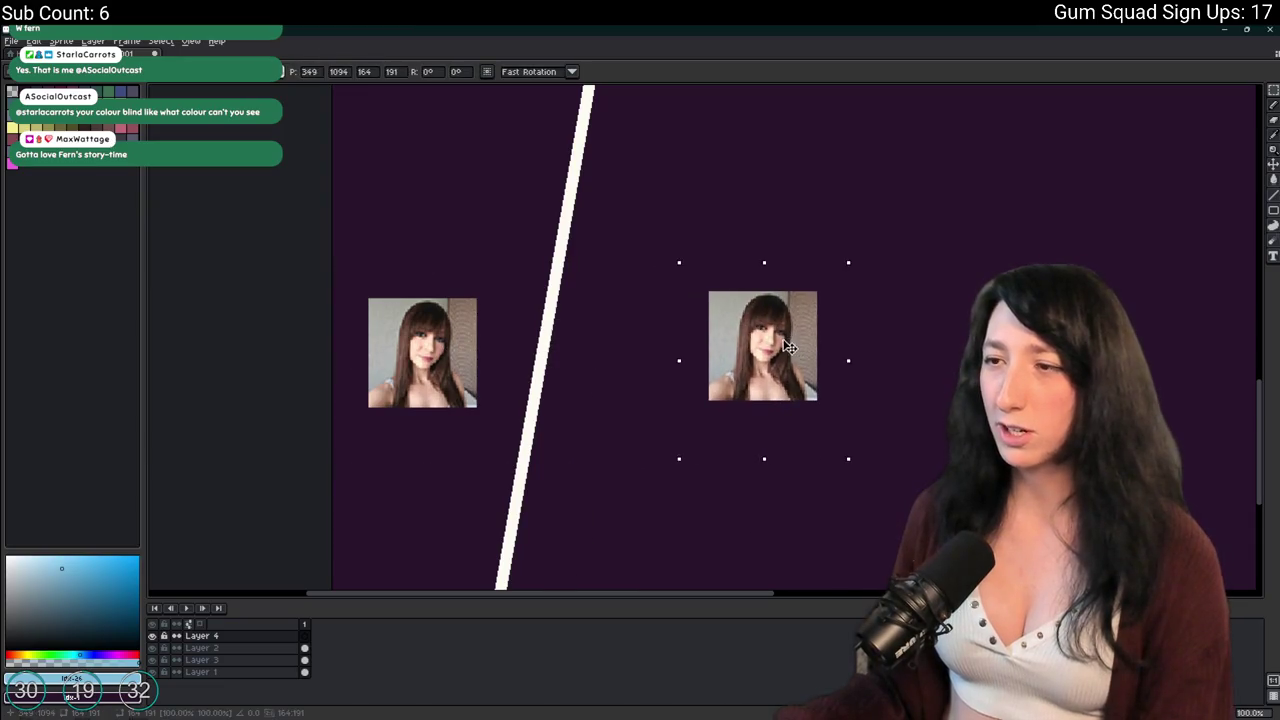
Make the pasted copy greyscale with the Hue/Saturation adjustment in HSV mode.
{"action": "left_click", "coordinate": [34, 40]}
{"action": "mouse_move", "coordinate": [120, 295]}
{"action": "left_click", "coordinate": [229, 308]}
{"action": "left_click", "coordinate": [893, 404]}
{"action": "mouse_move", "coordinate": [922, 424]}
{"action": "left_mouse_down"}
{"action": "mouse_move", "coordinate": [824, 435]}
{"action": "mouse_move", "coordinate": [549, 351]}
{"action": "mouse_move", "coordinate": [563, 385]}
{"action": "mouse_move", "coordinate": [559, 373]}
{"action": "left_mouse_up"}
Flip the greyscale copy vertically and place it on the white line.
{"action": "right_click", "coordinate": [600, 340]}
{"action": "left_click", "coordinate": [636, 366]}
{"action": "scroll", "coordinate": [559, 373], "scroll_direction": "down", "scroll_amount": 1}
{"action": "left_click_drag", "start_coordinate": [562, 431], "coordinate": [573, 290]}
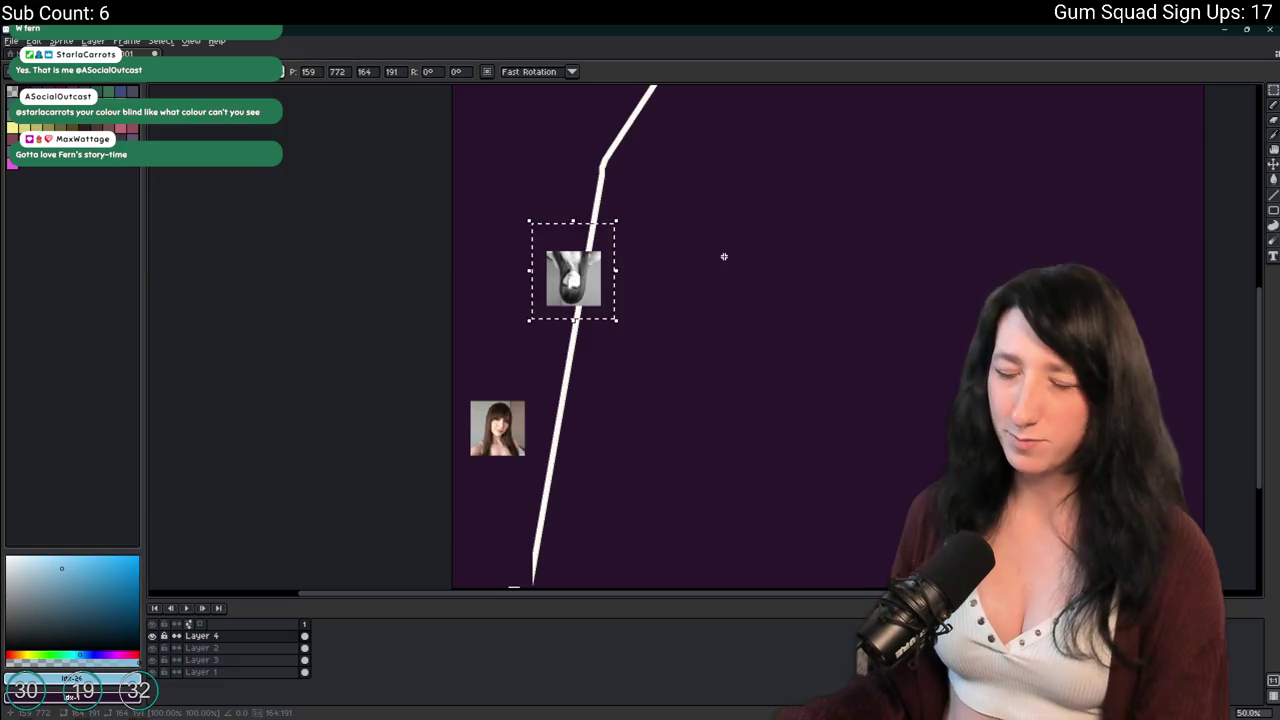
{"action": "key", "text": "Return"}
Fine-tune the greyscale photo's position so it sits on the line's bend.
{"action": "scroll", "coordinate": [517, 217], "scroll_direction": "up", "scroll_amount": 1}
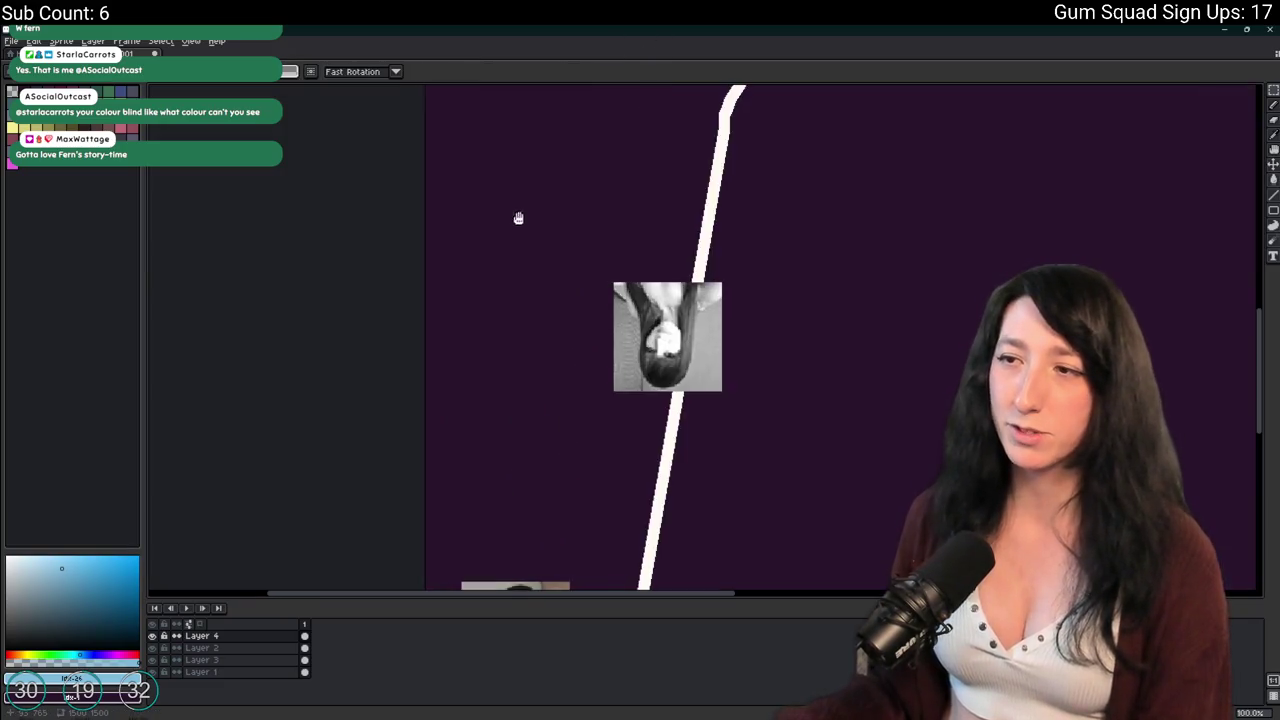
{"action": "scroll", "coordinate": [540, 300], "scroll_direction": "down", "scroll_amount": 1}
{"action": "left_click_drag", "start_coordinate": [667, 334], "coordinate": [541, 222]}
{"action": "left_click_drag", "start_coordinate": [607, 272], "coordinate": [594, 360]}
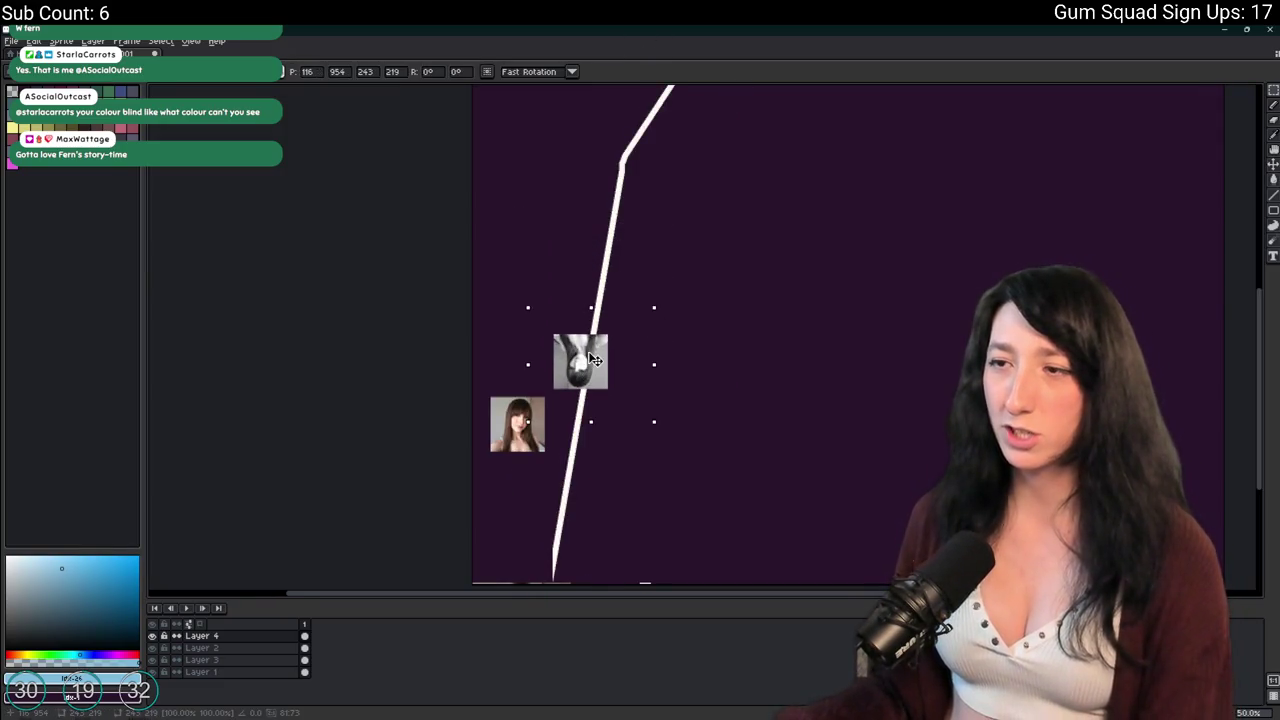
{"action": "scroll", "coordinate": [623, 251], "scroll_direction": "up", "scroll_amount": 2}
{"action": "mouse_move", "coordinate": [696, 240]}
{"action": "left_mouse_down"}
{"action": "mouse_move", "coordinate": [514, 262]}
{"action": "mouse_move", "coordinate": [757, 451]}
{"action": "left_mouse_up"}
{"action": "scroll", "coordinate": [854, 330], "scroll_direction": "down", "scroll_amount": 1}
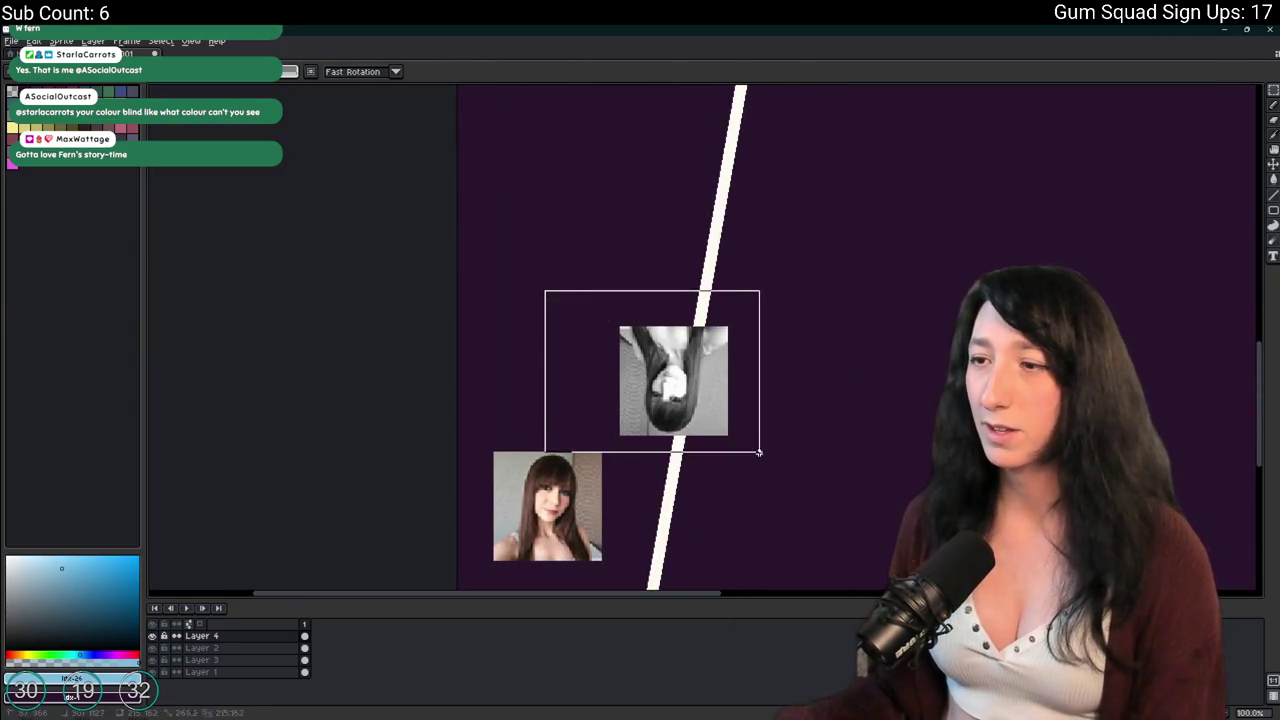
{"action": "scroll", "coordinate": [772, 418], "scroll_direction": "down", "scroll_amount": 1}
{"action": "scroll", "coordinate": [778, 390], "scroll_direction": "up", "scroll_amount": 1}
{"action": "scroll", "coordinate": [778, 390], "scroll_direction": "down", "scroll_amount": 1}
{"action": "mouse_move", "coordinate": [522, 396]}
{"action": "left_mouse_down"}
{"action": "mouse_move", "coordinate": [600, 396]}
{"action": "mouse_move", "coordinate": [618, 282]}
{"action": "mouse_move", "coordinate": [480, 368]}
{"action": "mouse_move", "coordinate": [500, 426]}
{"action": "mouse_move", "coordinate": [464, 278]}
{"action": "mouse_move", "coordinate": [553, 247]}
{"action": "left_mouse_up"}
Paint a first dark purple blob over the white line and fill it.
{"action": "key", "text": "b"}
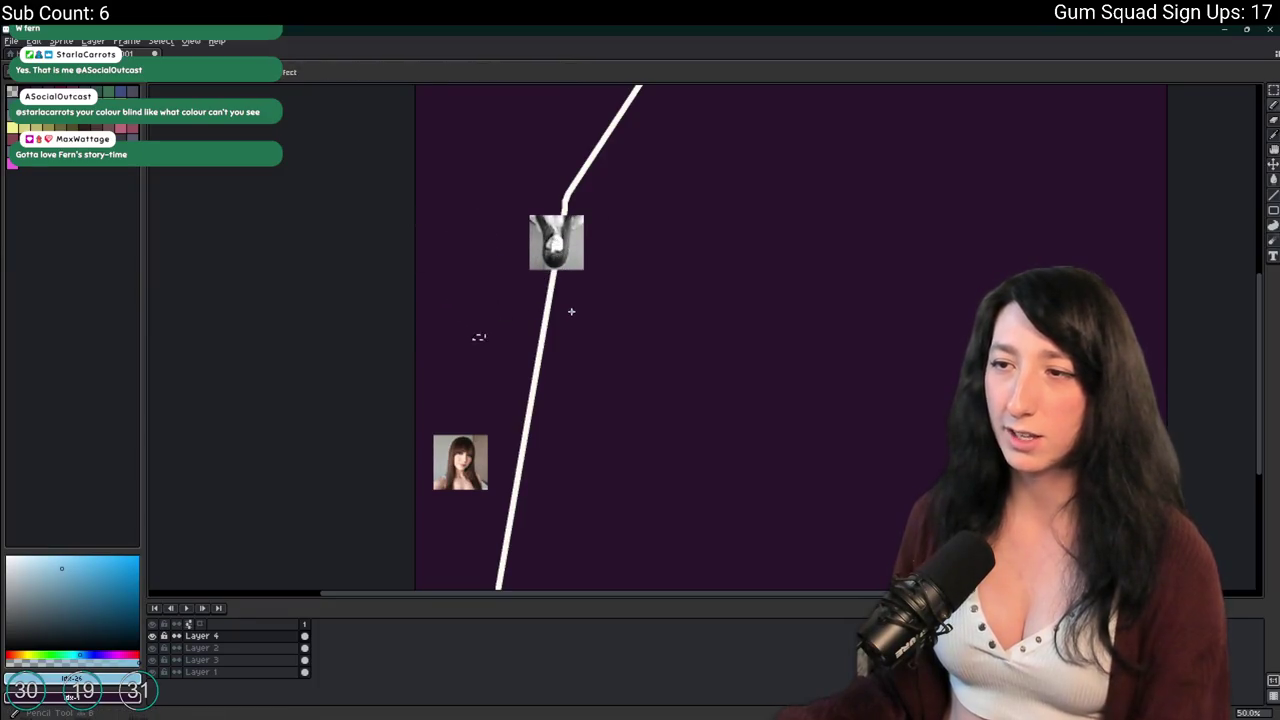
{"action": "left_click", "coordinate": [540, 316], "text": "alt"}
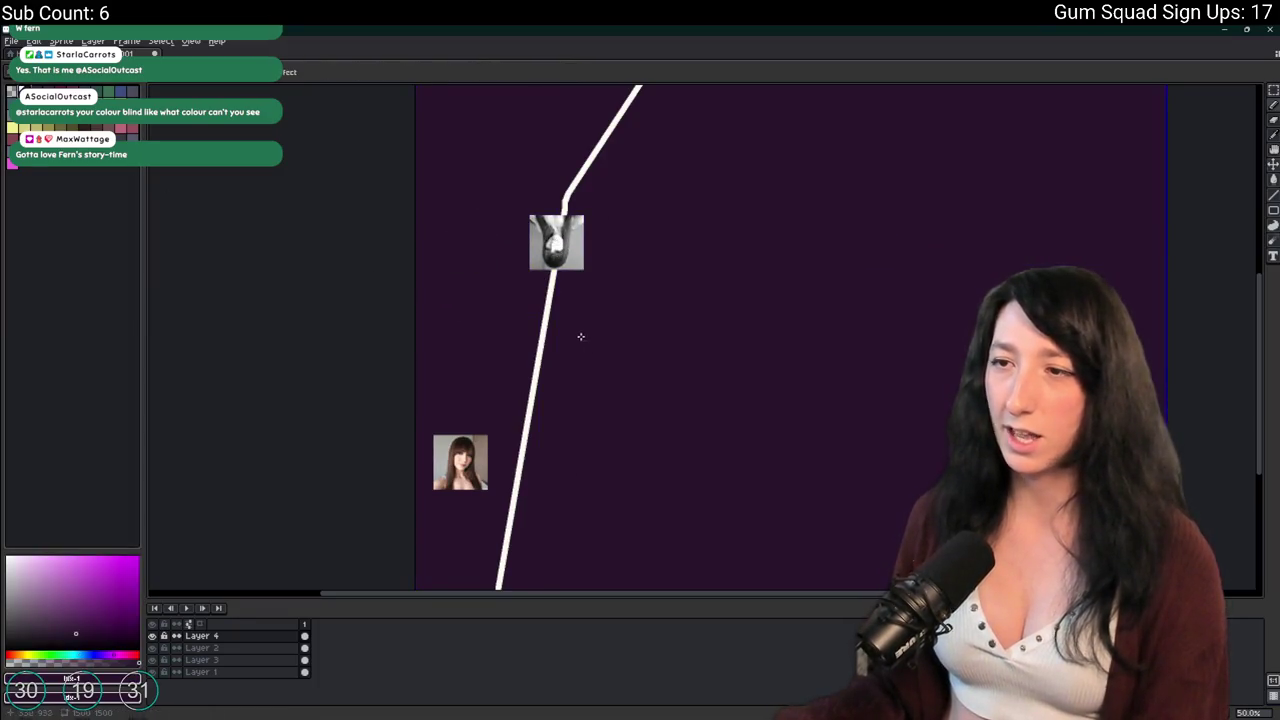
{"action": "key", "text": "ctrl+z"}
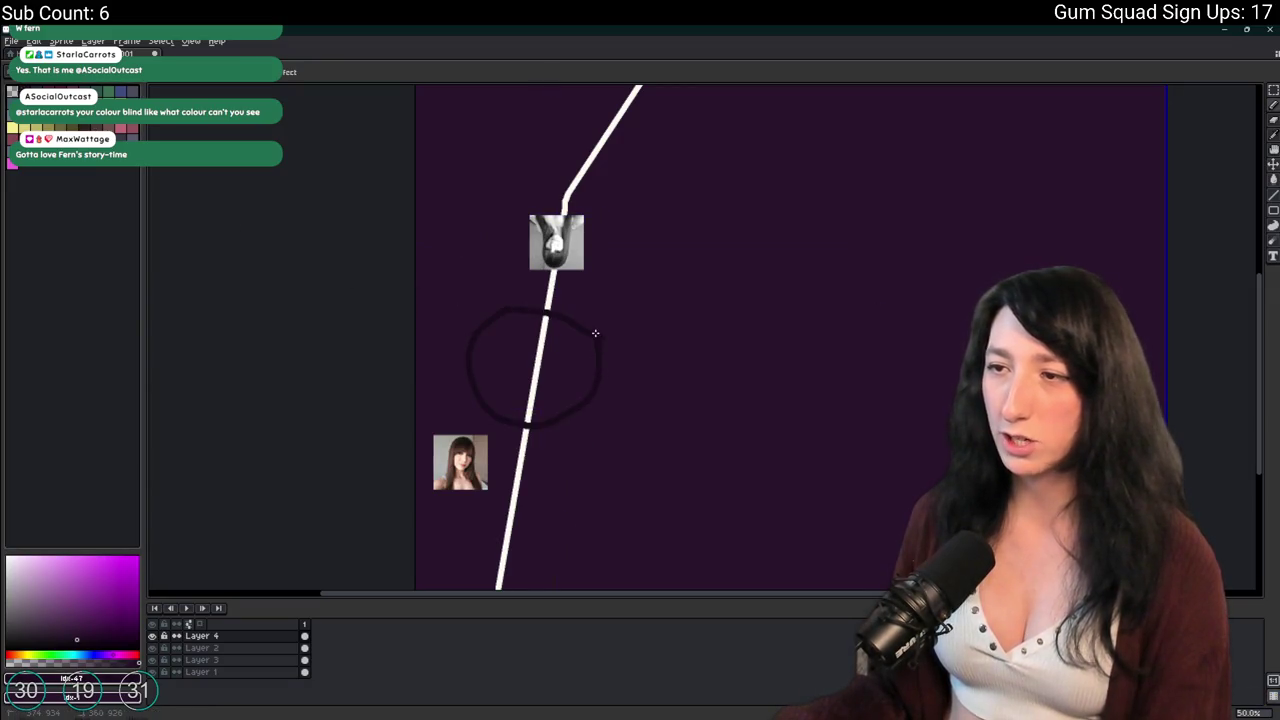
{"action": "key", "text": "g"}
{"action": "left_click", "coordinate": [557, 352]}
{"action": "scroll", "coordinate": [546, 405], "scroll_direction": "up", "scroll_amount": 3}
{"action": "scroll", "coordinate": [557, 304], "scroll_direction": "down", "scroll_amount": 3}
{"action": "scroll", "coordinate": [557, 304], "scroll_direction": "up", "scroll_amount": 2}
Shift Layer 2's content down-left and move the grey photo to the line's top right.
{"action": "left_click_drag", "start_coordinate": [605, 500], "coordinate": [437, 323]}
{"action": "left_click", "coordinate": [201, 648]}
{"action": "mouse_move", "coordinate": [690, 330]}
{"action": "left_mouse_down"}
{"action": "mouse_move", "coordinate": [609, 443]}
{"action": "mouse_move", "coordinate": [477, 425]}
{"action": "mouse_move", "coordinate": [445, 172]}
{"action": "mouse_move", "coordinate": [534, 294]}
{"action": "left_mouse_up"}
{"action": "scroll", "coordinate": [520, 277], "scroll_direction": "down", "scroll_amount": 2}
{"action": "scroll", "coordinate": [578, 303], "scroll_direction": "up", "scroll_amount": 3}
{"action": "scroll", "coordinate": [578, 303], "scroll_direction": "down", "scroll_amount": 2}
{"action": "left_click", "coordinate": [201, 636]}
{"action": "scroll", "coordinate": [420, 370], "scroll_direction": "down", "scroll_amount": 1}
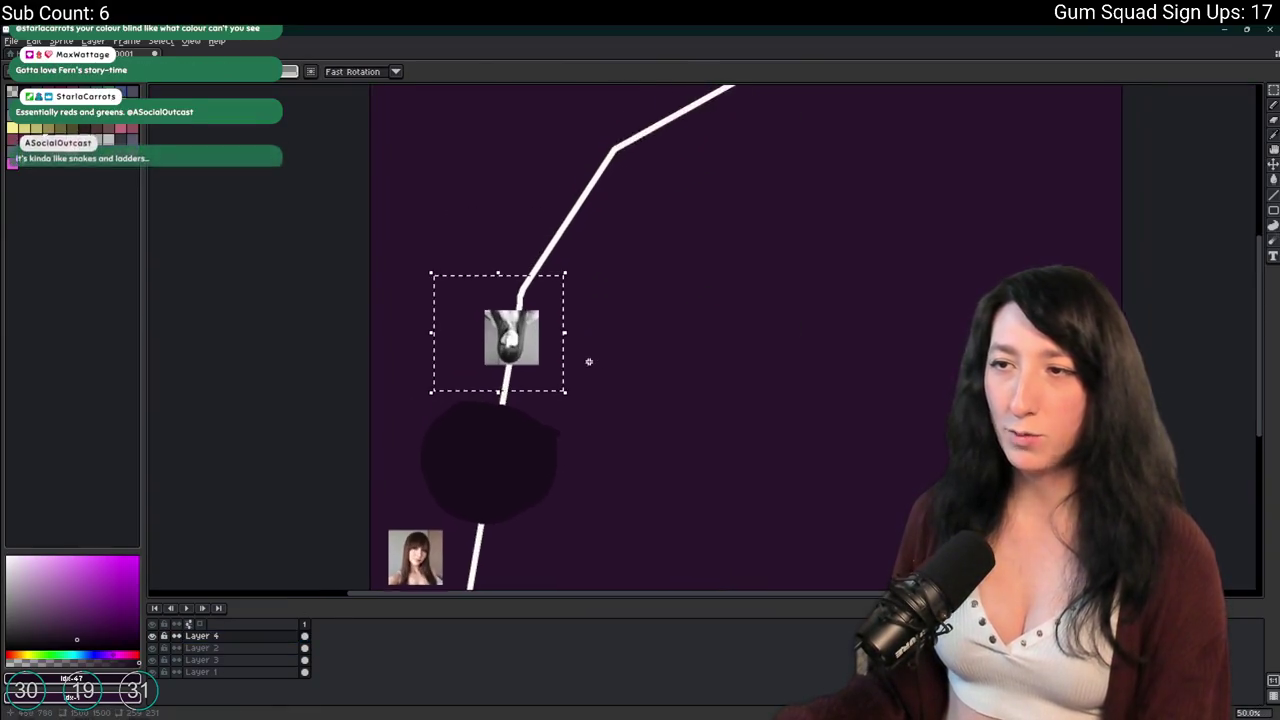
{"action": "scroll", "coordinate": [590, 360], "scroll_direction": "down", "scroll_amount": 1}
{"action": "mouse_move", "coordinate": [528, 343]}
{"action": "left_mouse_down"}
{"action": "mouse_move", "coordinate": [811, 114]}
{"action": "mouse_move", "coordinate": [747, 139]}
{"action": "left_mouse_up"}
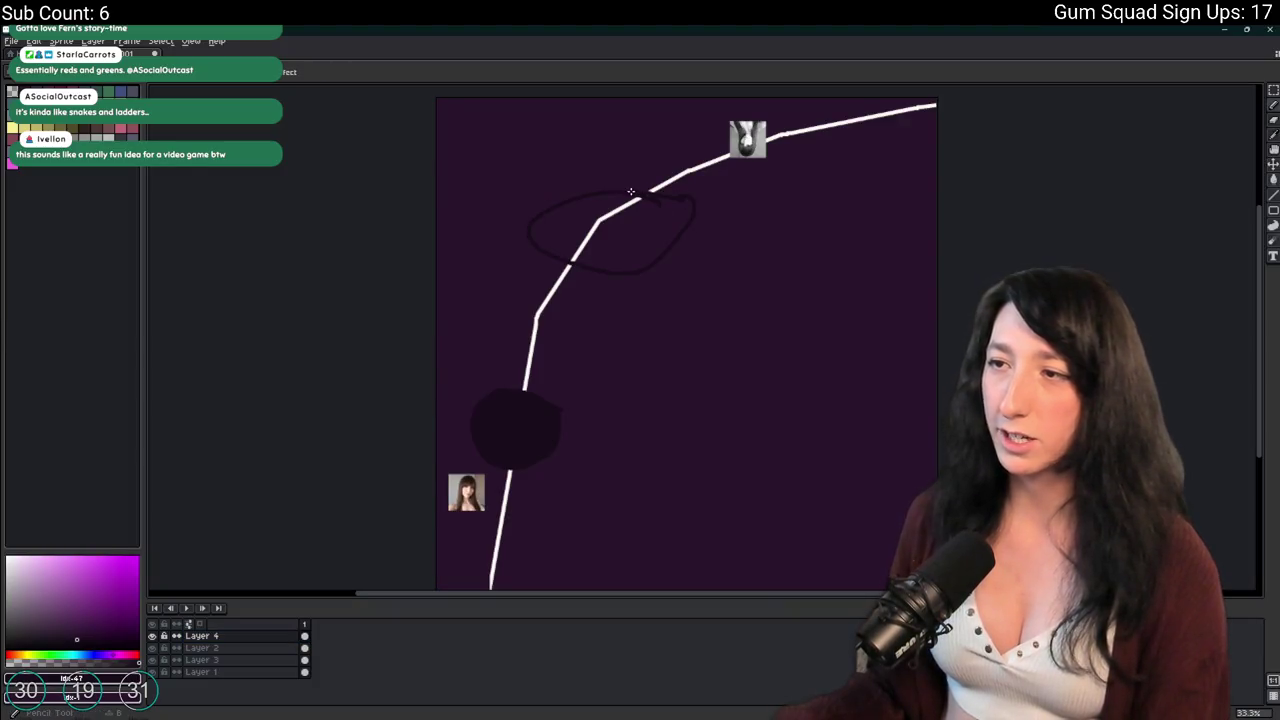
Outline two more blobs over the line and fill them dark purple.
{"action": "left_click_drag", "start_coordinate": [631, 191], "coordinate": [625, 200]}
{"action": "scroll", "coordinate": [694, 234], "scroll_direction": "up", "scroll_amount": 2}
{"action": "left_click_drag", "start_coordinate": [570, 380], "coordinate": [510, 358]}
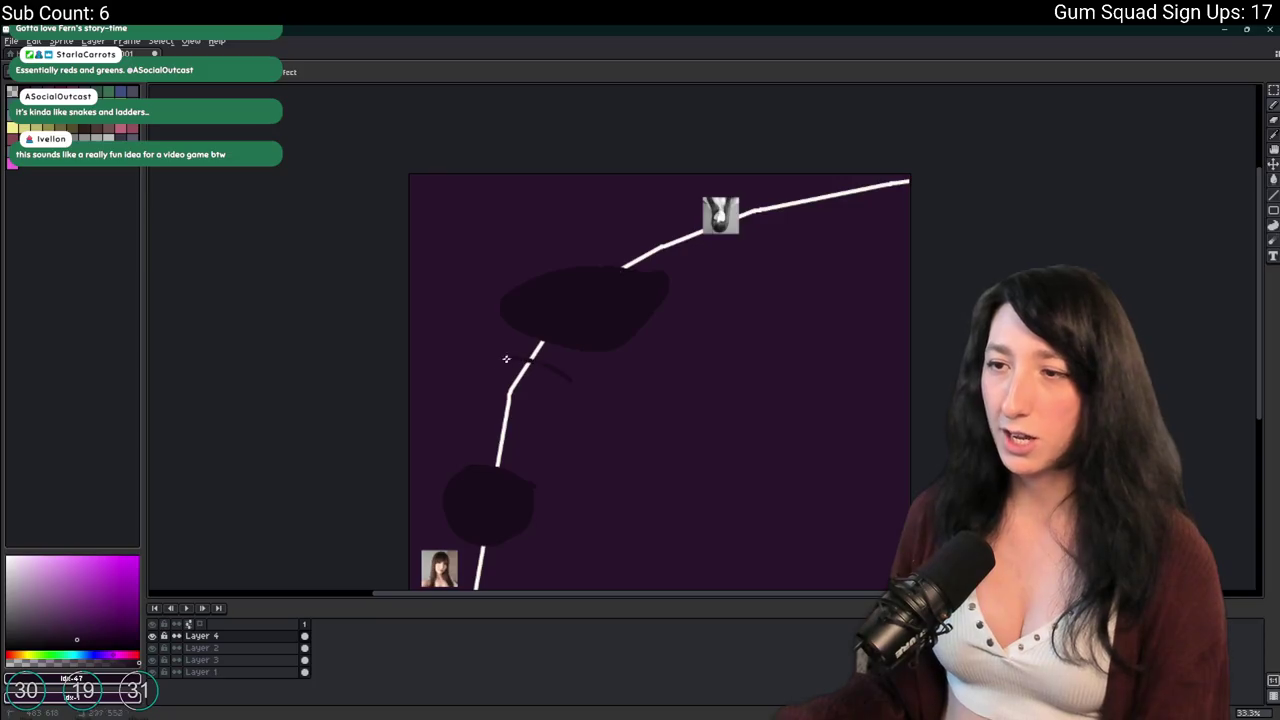
{"action": "key", "text": "g"}
{"action": "left_click", "coordinate": [525, 386]}
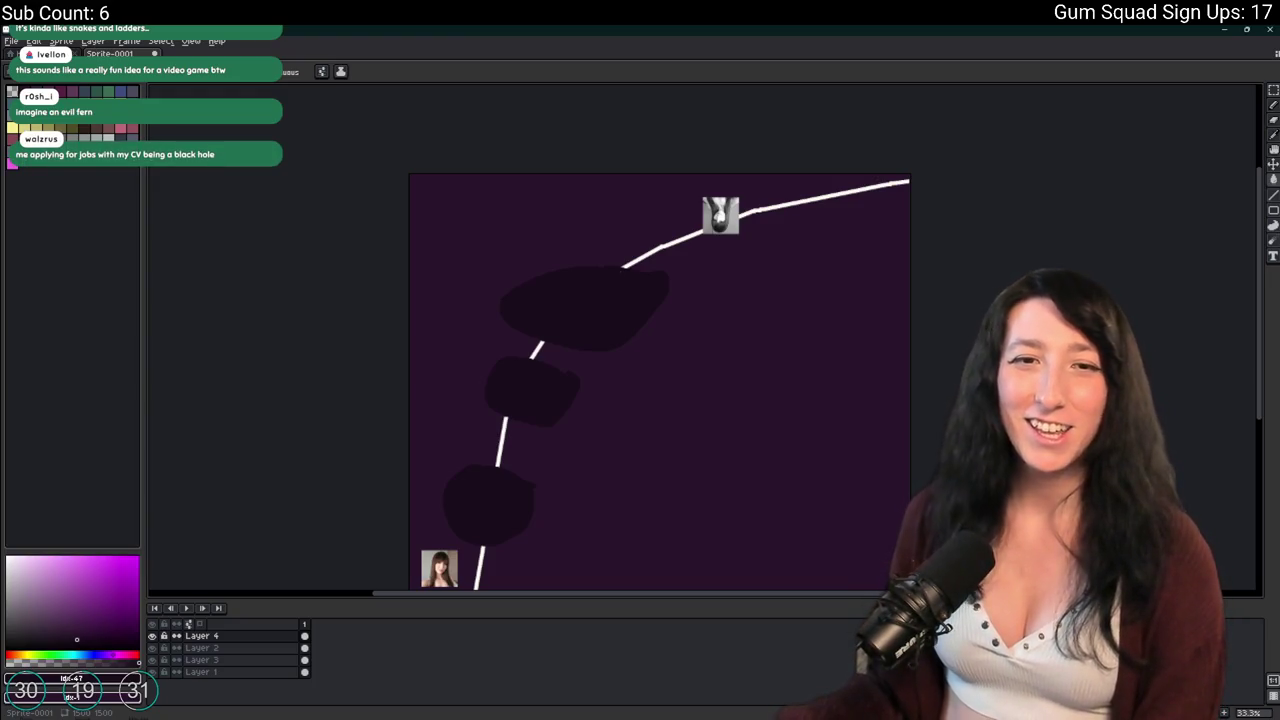
{"action": "left_click_drag", "start_coordinate": [759, 351], "coordinate": [794, 303]}
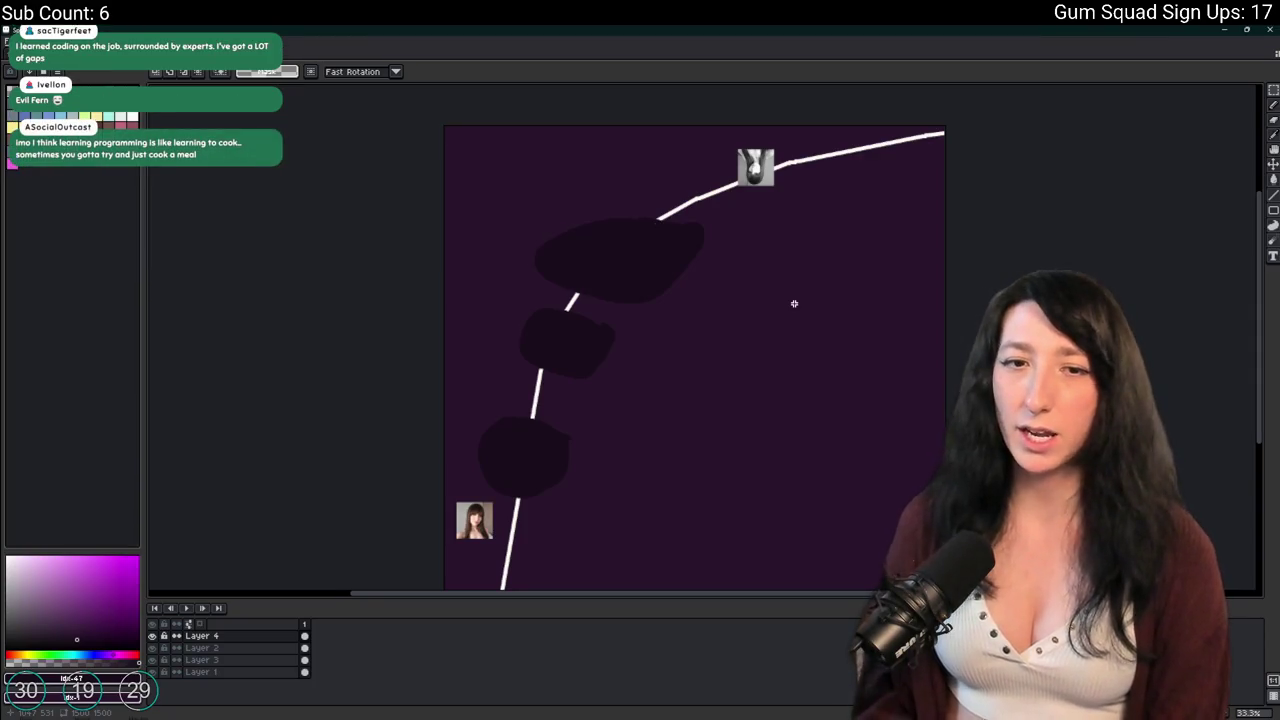
Move the small colour photo on Layer 2 up beside the white line.
{"action": "left_click_drag", "start_coordinate": [745, 308], "coordinate": [764, 350]}
{"action": "left_click_drag", "start_coordinate": [805, 226], "coordinate": [657, 120]}
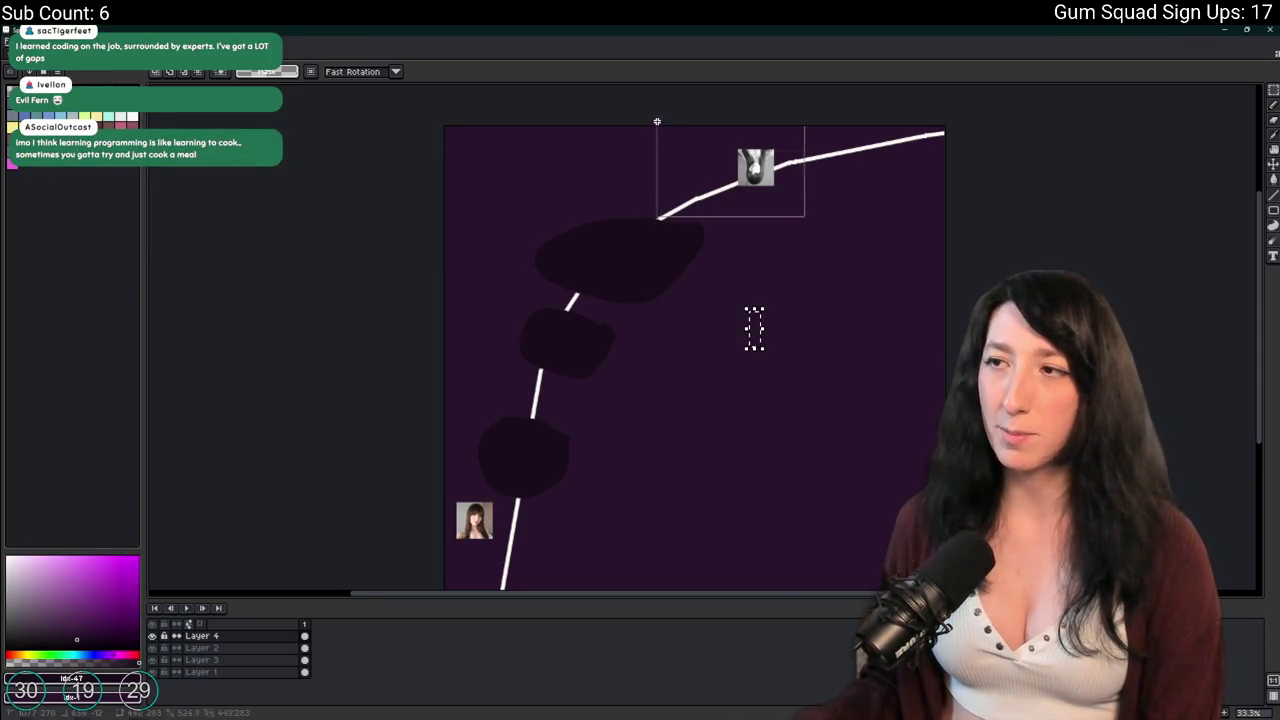
{"action": "left_click", "coordinate": [749, 297]}
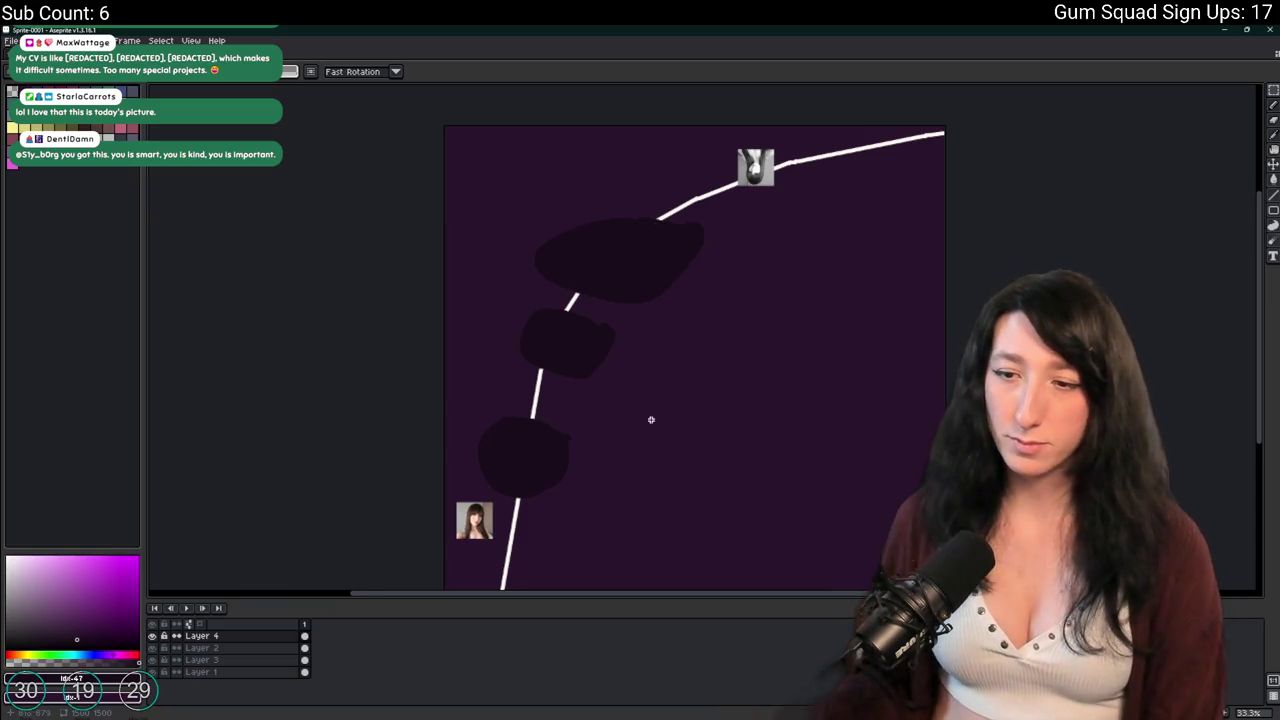
{"action": "left_click", "coordinate": [201, 647]}
{"action": "left_click_drag", "start_coordinate": [503, 557], "coordinate": [440, 492]}
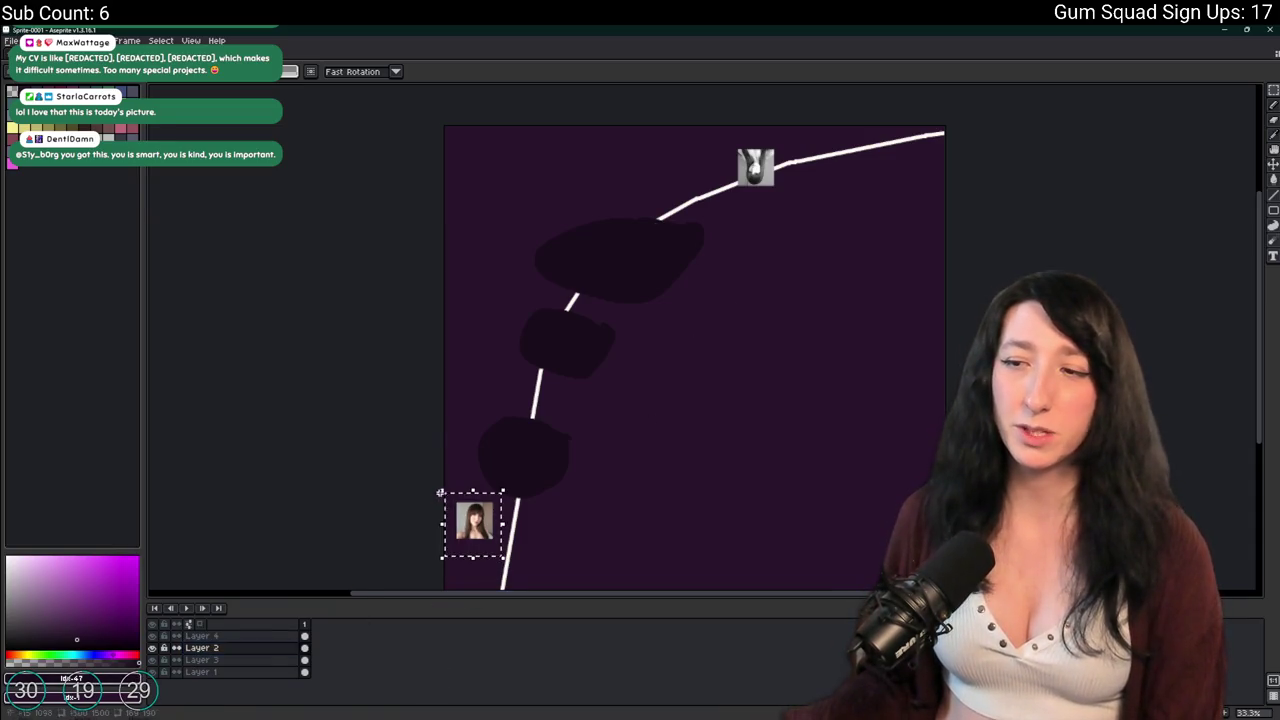
{"action": "left_click_drag", "start_coordinate": [539, 486], "coordinate": [523, 510]}
{"action": "mouse_move", "coordinate": [476, 563]}
{"action": "left_mouse_down"}
{"action": "mouse_move", "coordinate": [480, 420]}
{"action": "mouse_move", "coordinate": [543, 337]}
{"action": "mouse_move", "coordinate": [507, 330]}
{"action": "left_mouse_up"}
{"action": "left_click_drag", "start_coordinate": [625, 535], "coordinate": [461, 331]}
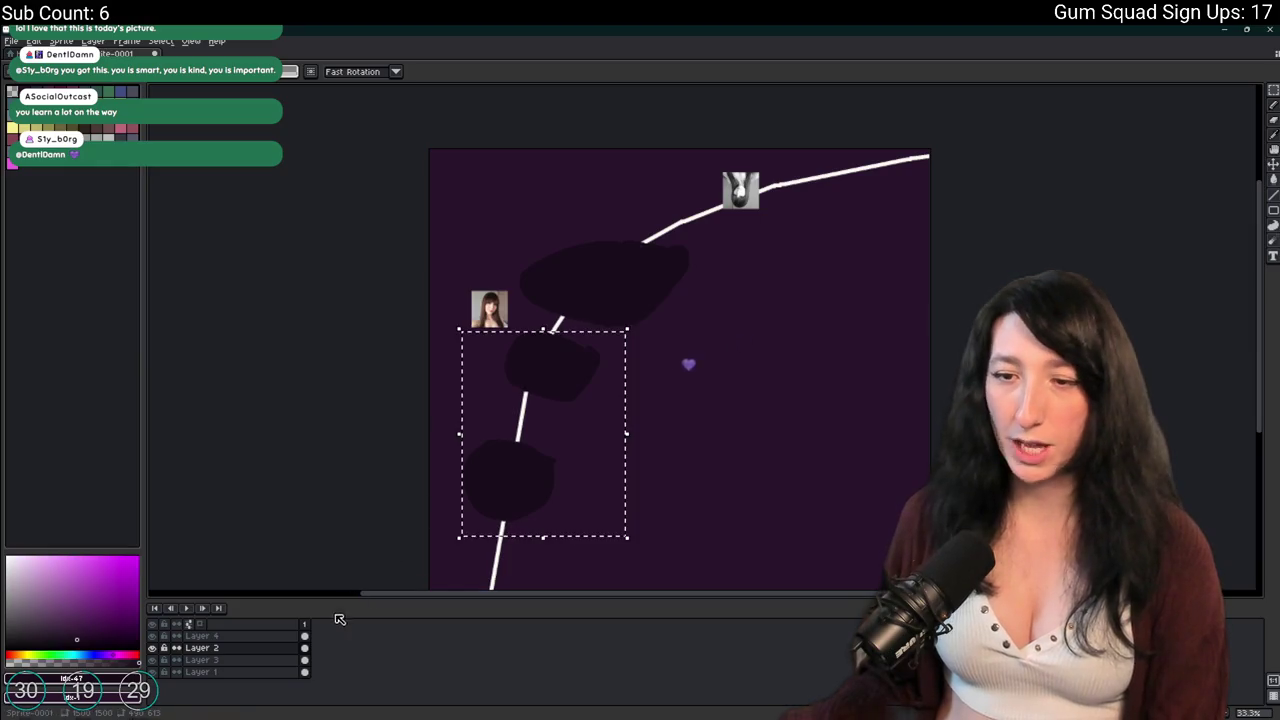
{"action": "scroll", "coordinate": [412, 305], "scroll_direction": "up", "scroll_amount": 2}
{"action": "scroll", "coordinate": [412, 305], "scroll_direction": "down", "scroll_amount": 2}
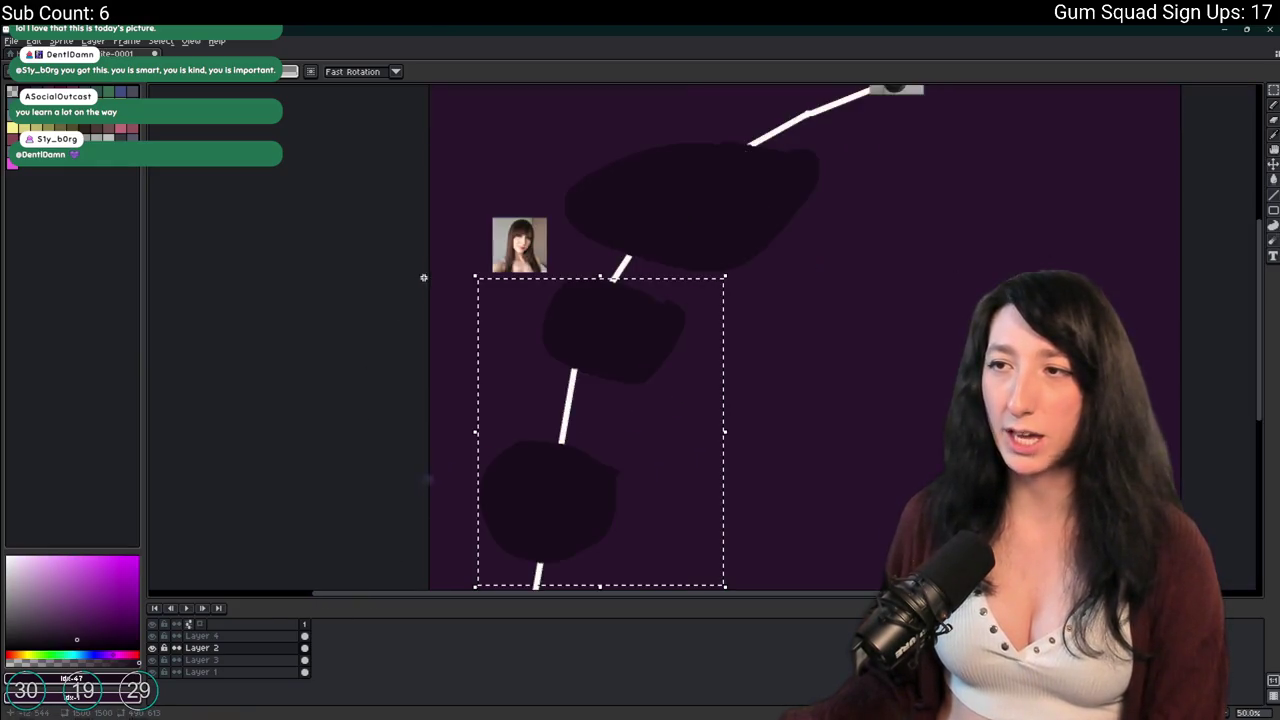
{"action": "mouse_move", "coordinate": [853, 235]}
{"action": "left_mouse_down"}
{"action": "mouse_move", "coordinate": [771, 149]}
{"action": "mouse_move", "coordinate": [716, 28]}
{"action": "left_mouse_up"}
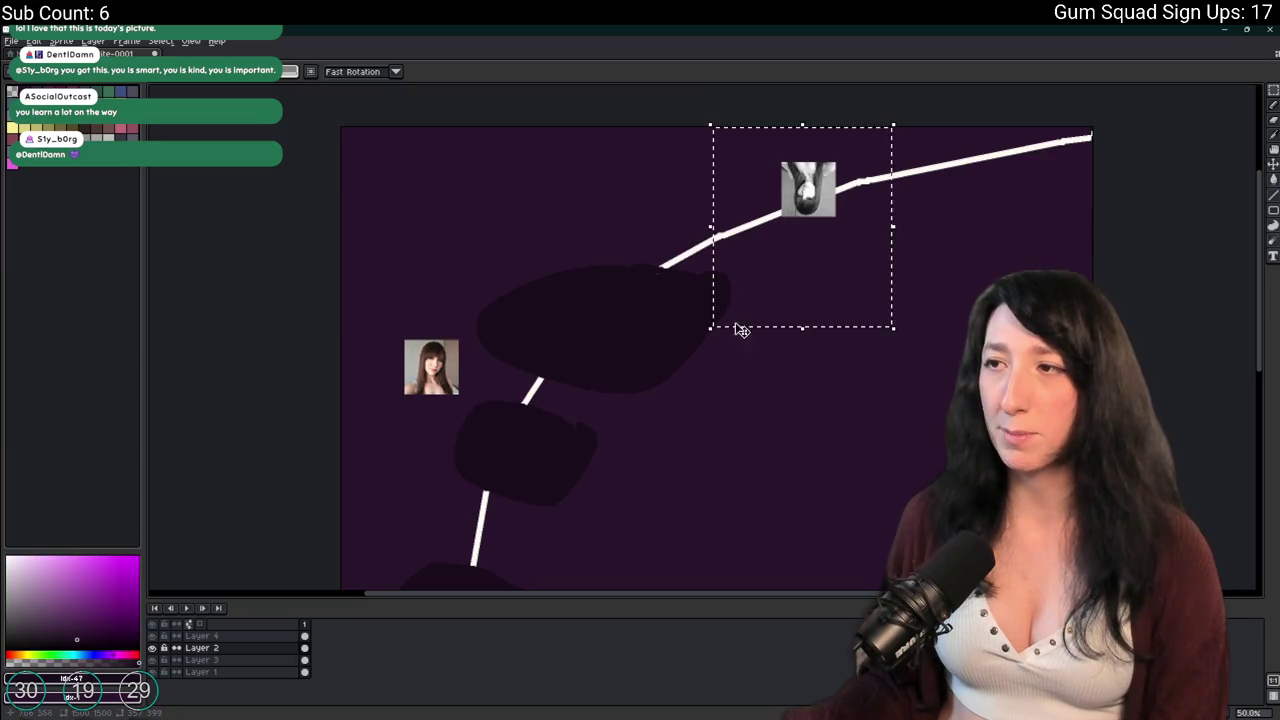
{"action": "left_click", "coordinate": [743, 443]}
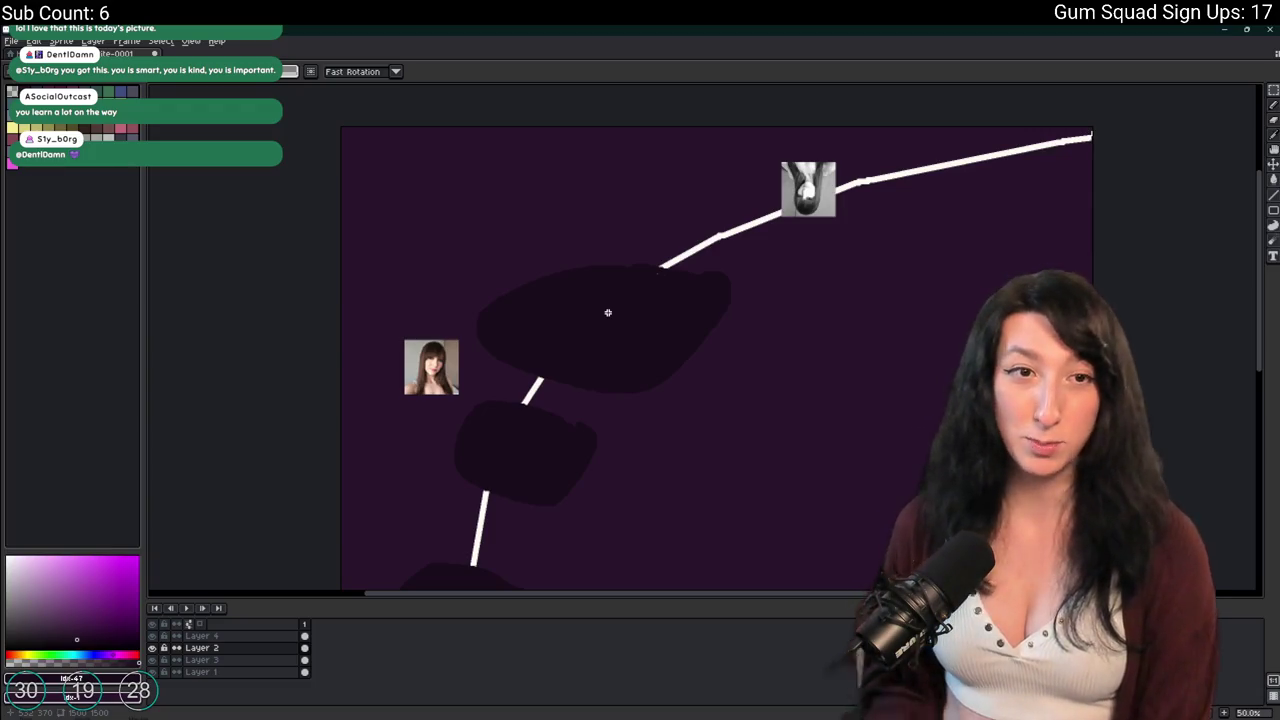
Flatten all layers into a single Flattened layer and select the whole canvas.
{"action": "scroll", "coordinate": [861, 234], "scroll_direction": "up", "scroll_amount": 1}
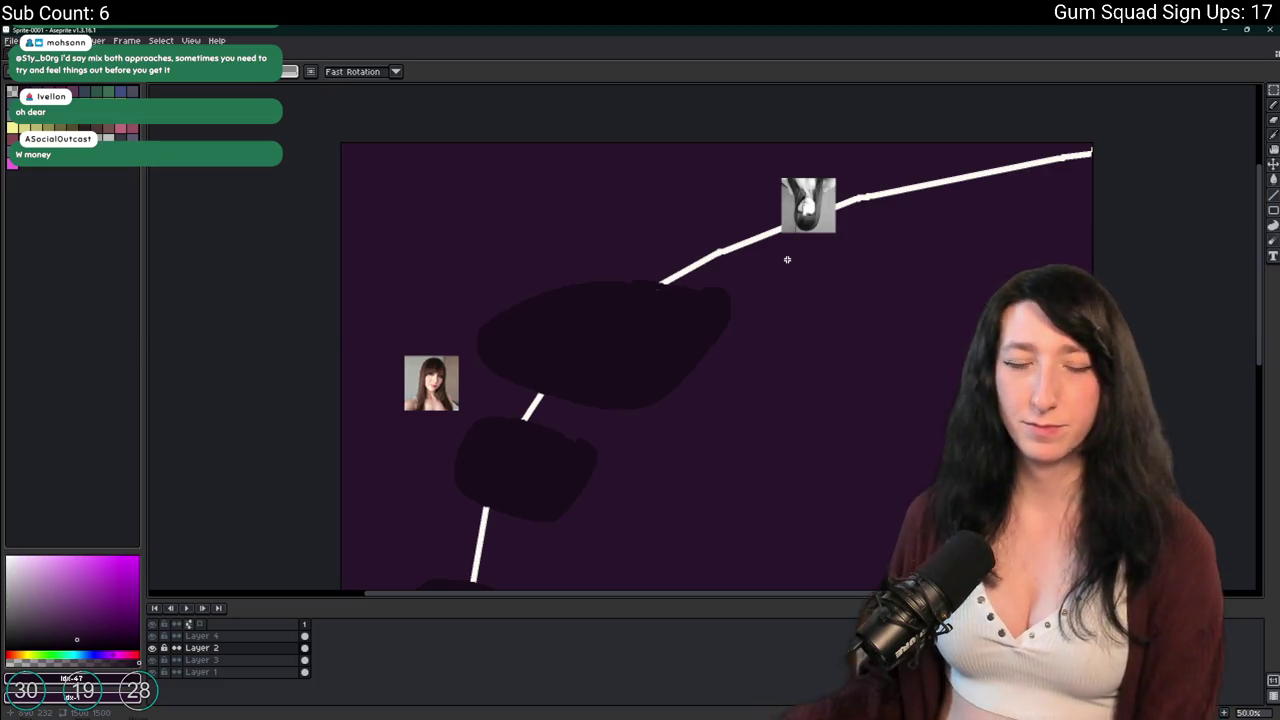
{"action": "left_click", "coordinate": [201, 636], "text": "ctrl"}
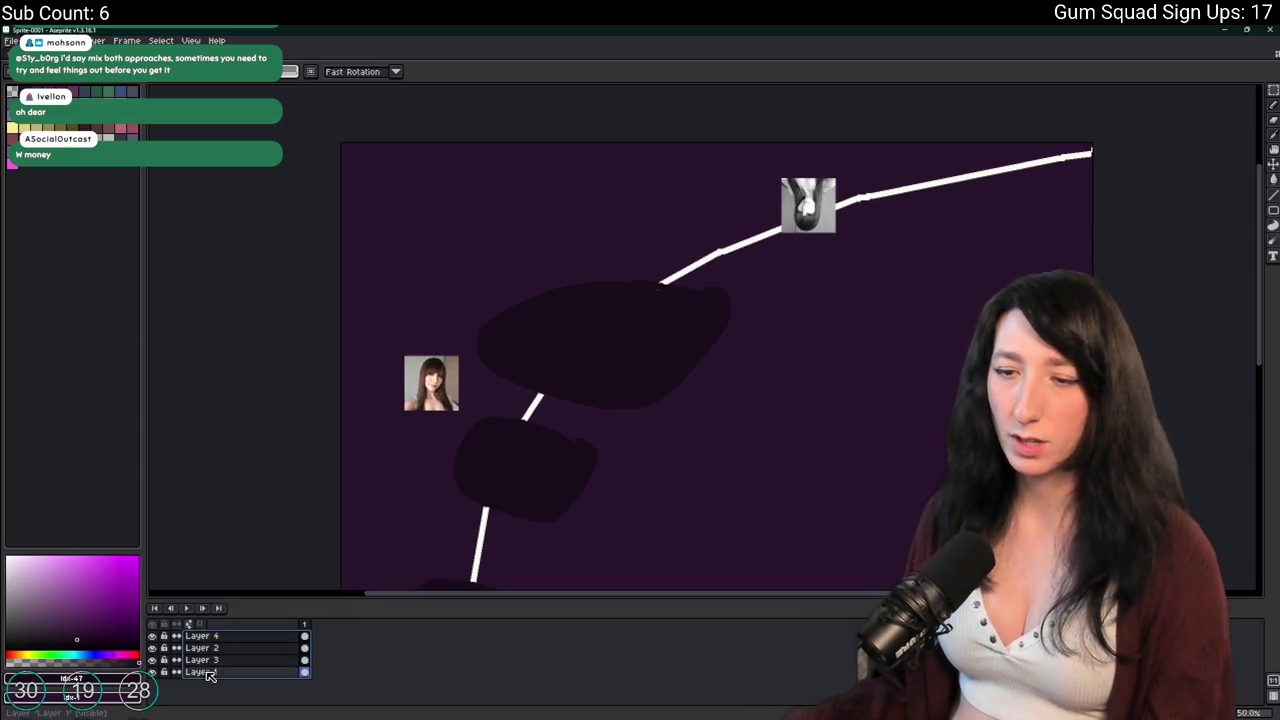
{"action": "right_click", "coordinate": [210, 672]}
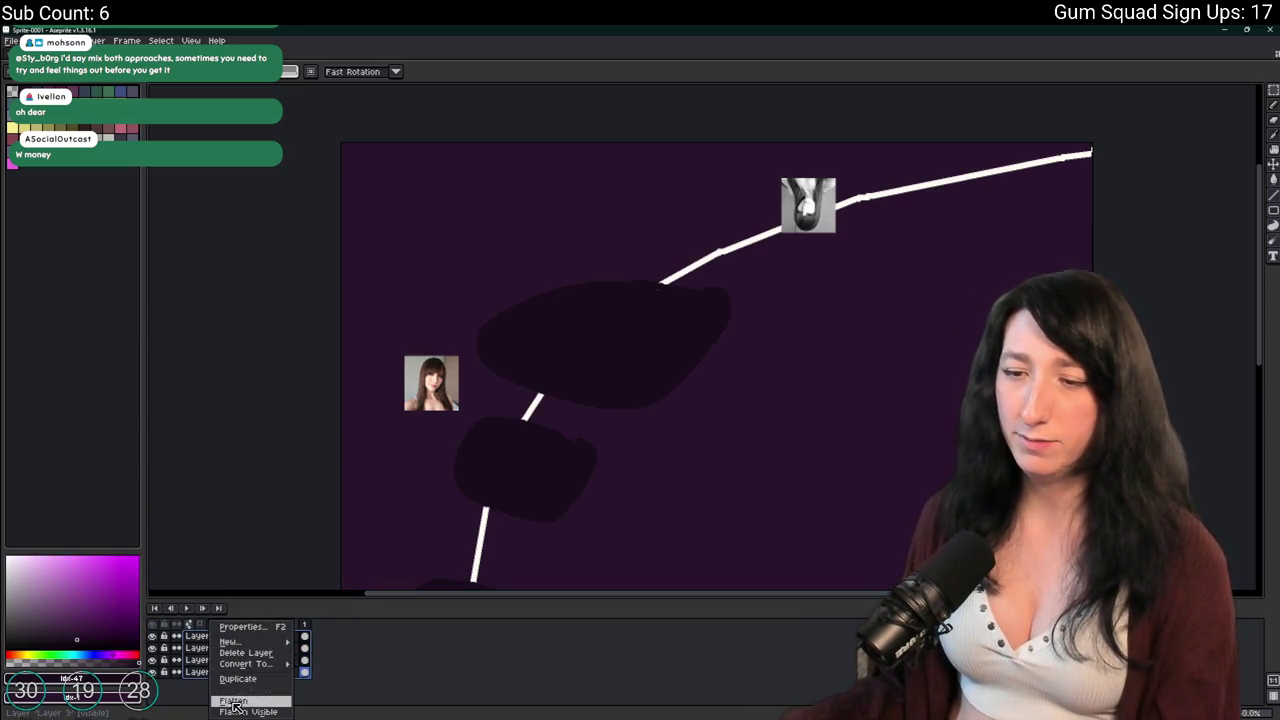
{"action": "left_click", "coordinate": [235, 700]}
{"action": "key", "text": "ctrl+a"}
Search the system for Discord.
{"action": "scroll", "coordinate": [528, 258], "scroll_direction": "down", "scroll_amount": 1}
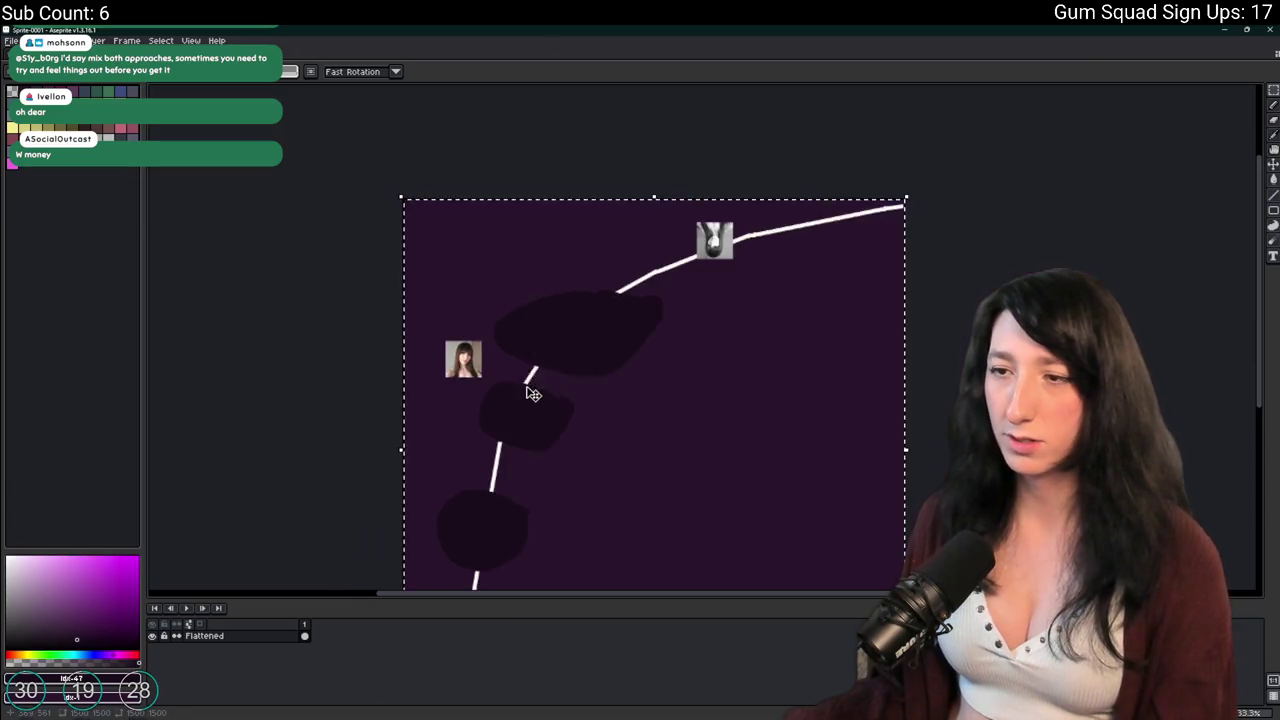
{"action": "mouse_move", "coordinate": [665, 719]}
{"action": "key", "text": "super"}
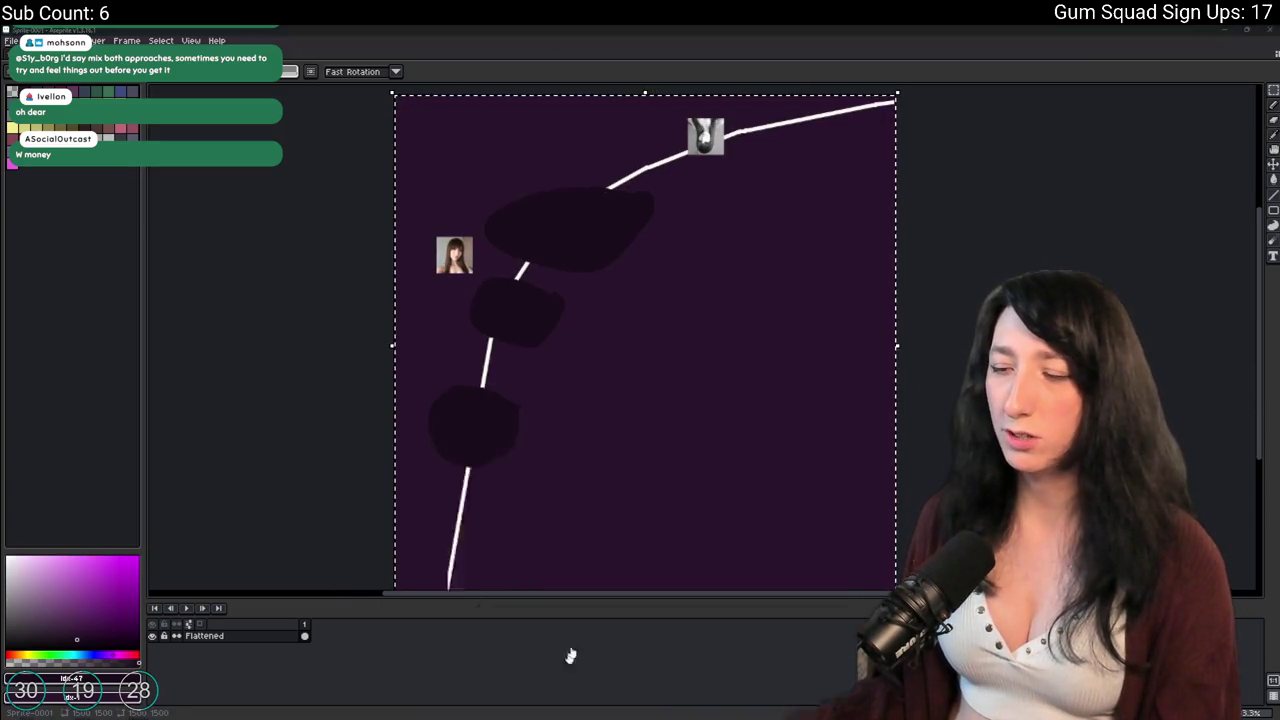
{"action": "type", "text": "discord"}
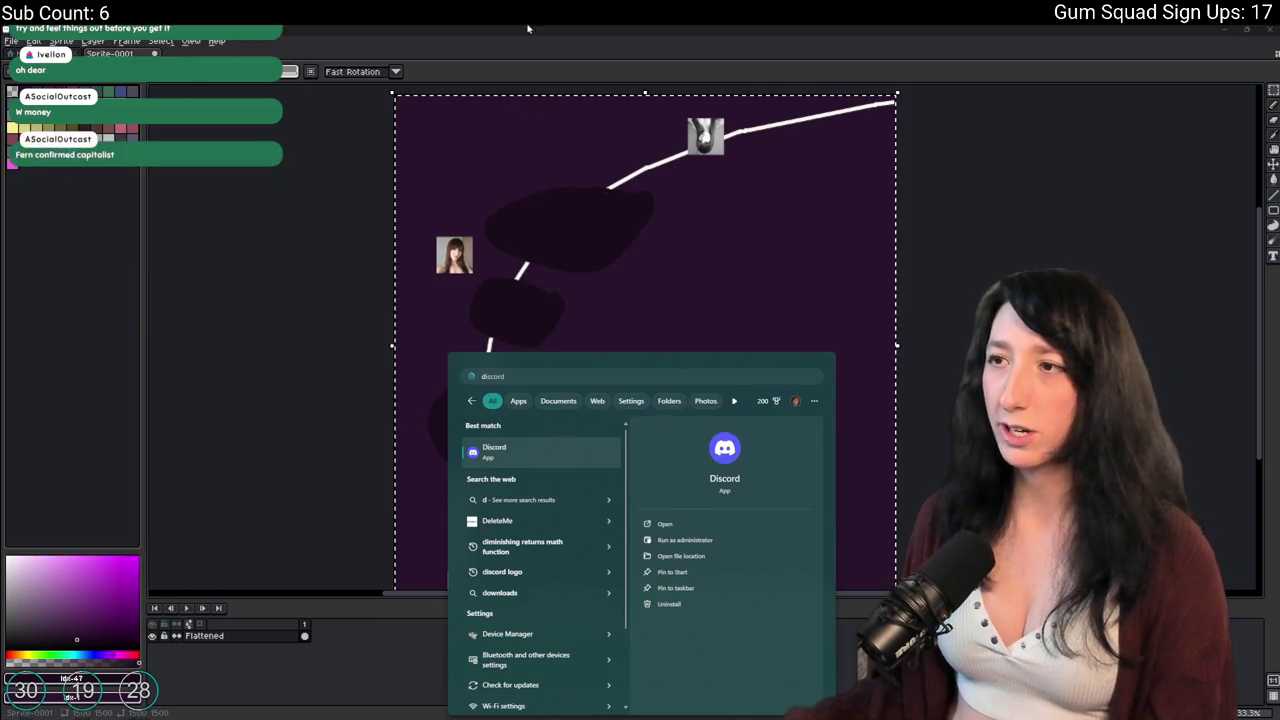
Post the copied picture as image.png in the #stream channel of Fern's Lounge on Discord.
{"action": "left_click", "coordinate": [566, 451]}
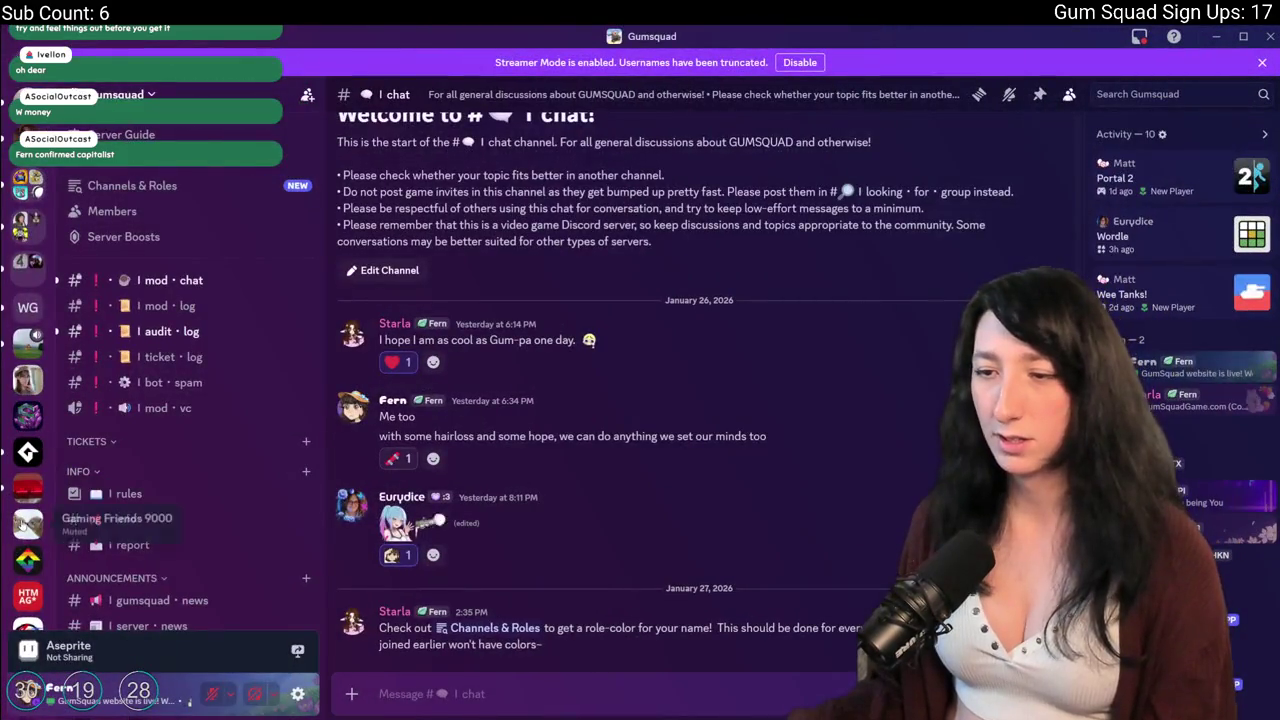
{"action": "scroll", "coordinate": [10, 484], "scroll_direction": "down", "scroll_amount": 5}
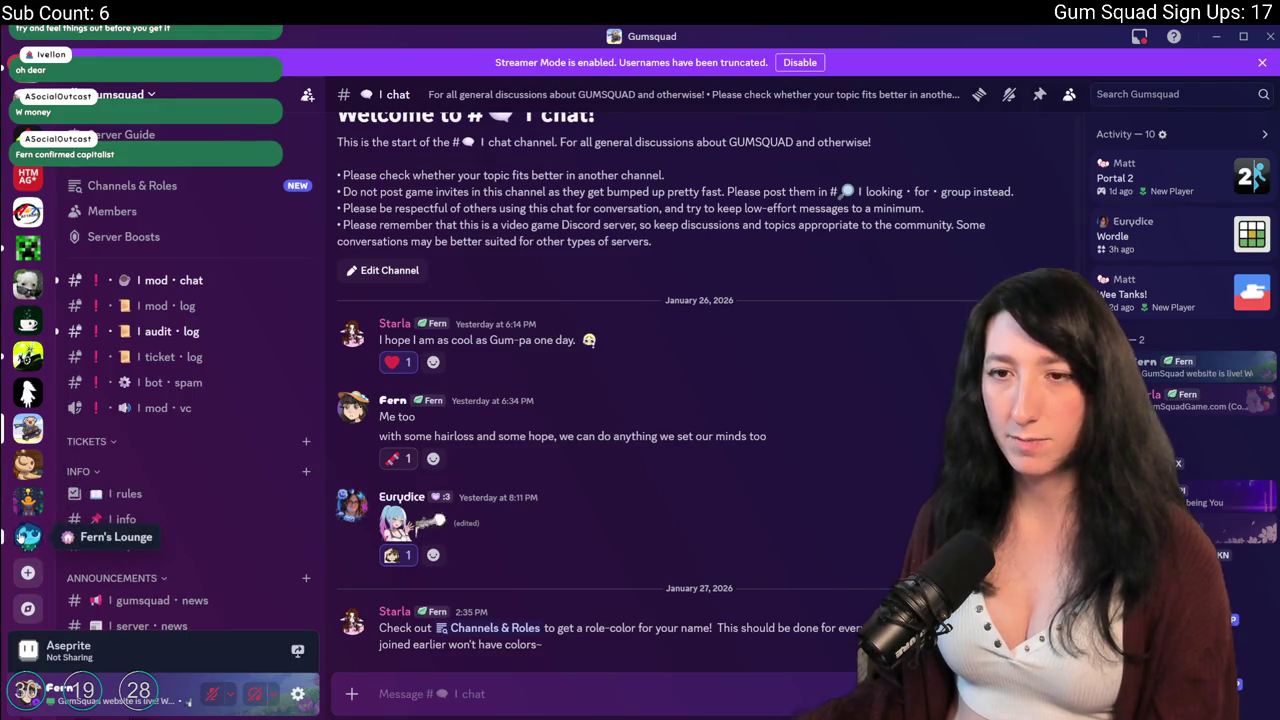
{"action": "left_click", "coordinate": [27, 537]}
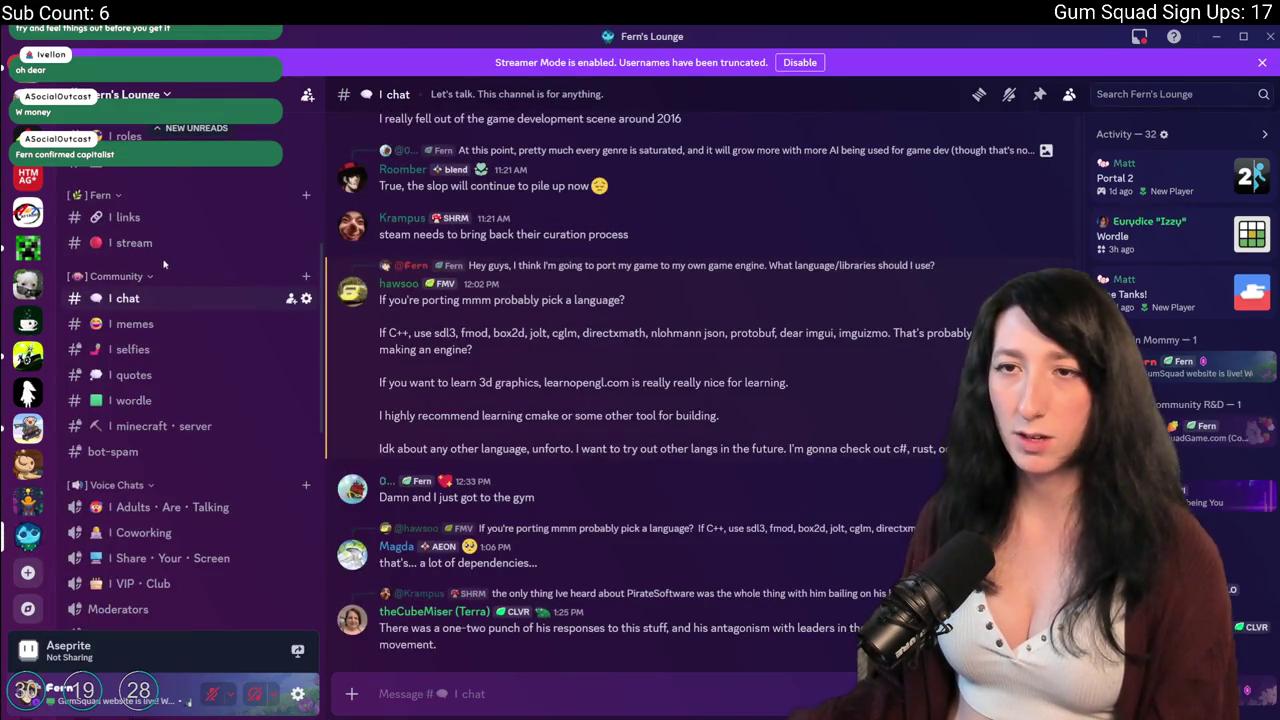
{"action": "left_click", "coordinate": [240, 250]}
{"action": "key", "text": "ctrl+v"}
{"action": "key", "text": "Return"}
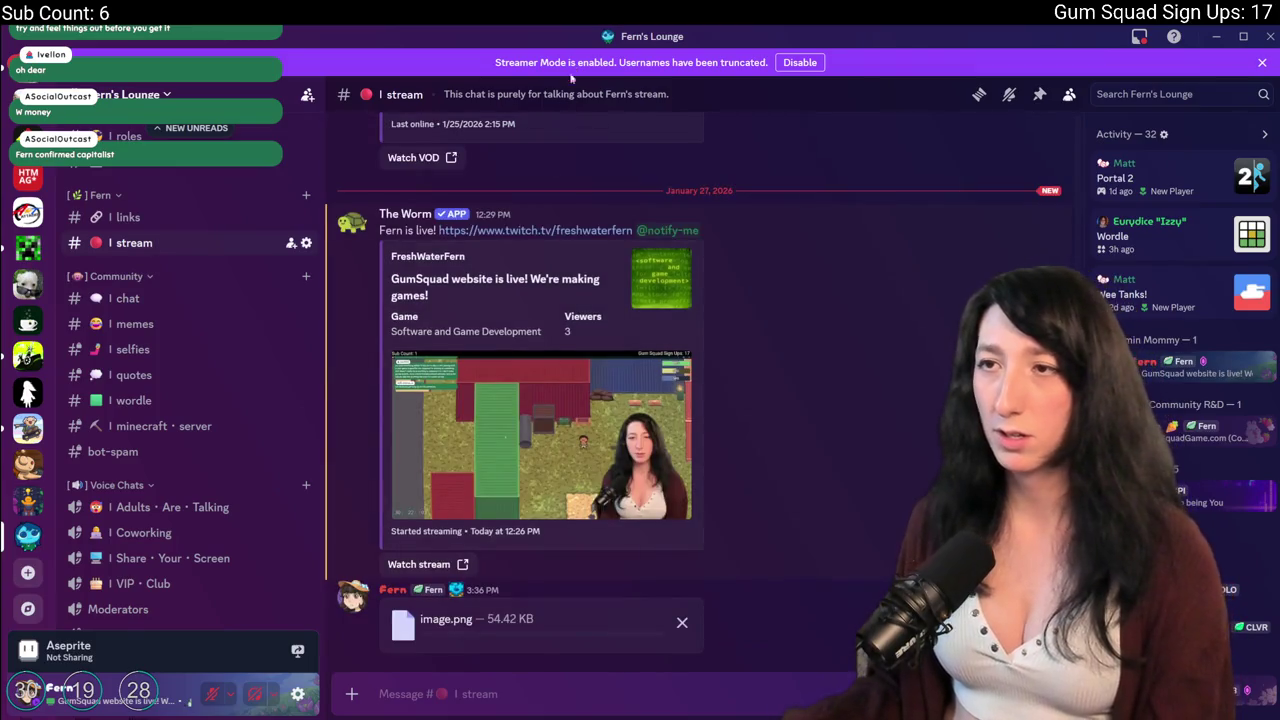
Go back to the flattened Aseprite sprite, then return to GameMaker's crafting script.
{"action": "key", "text": "alt+Tab"}
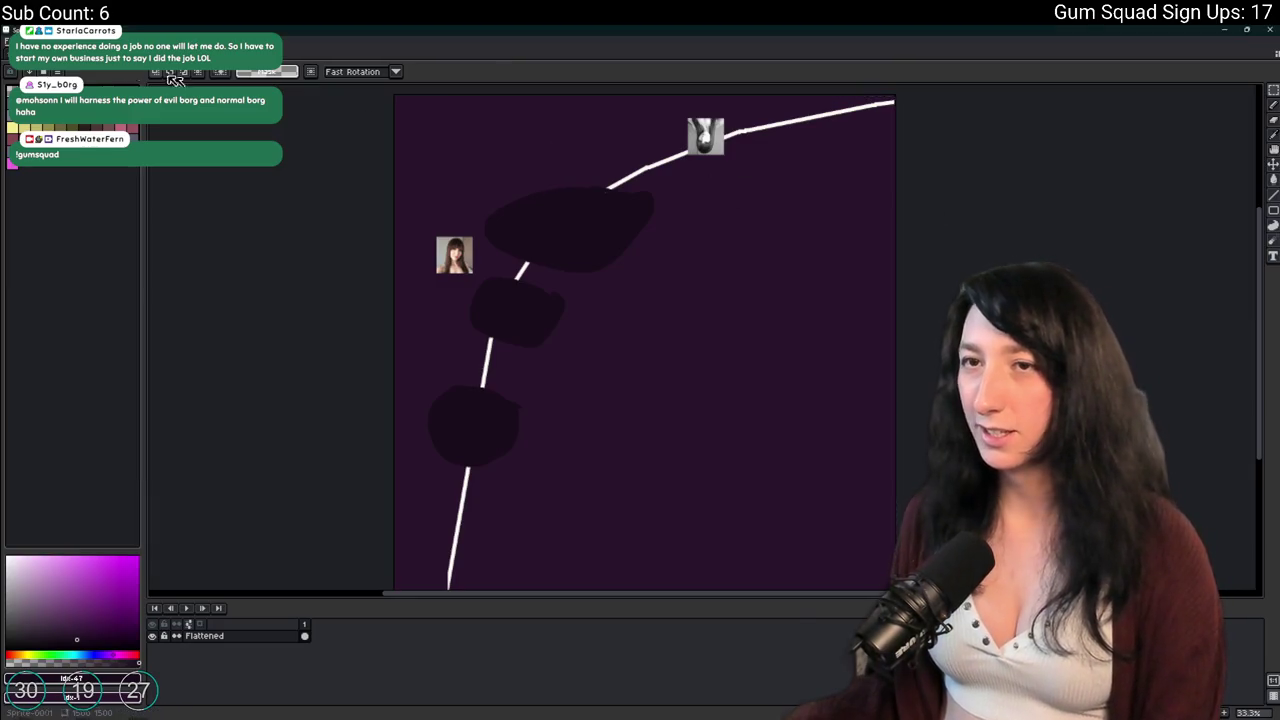
{"action": "key", "text": "ctrl+w"}
{"action": "key", "text": "ctrl+shift+t"}
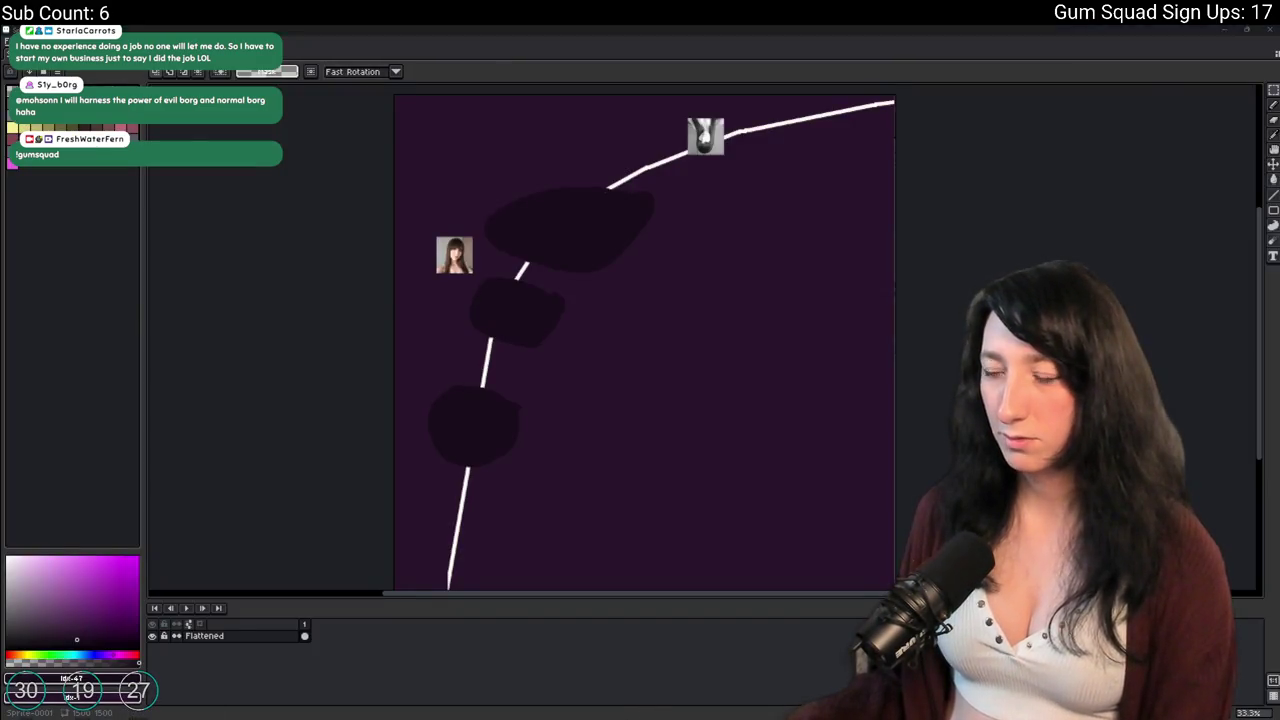
{"action": "key", "text": "alt+Tab"}
{"action": "scroll", "coordinate": [510, 361], "scroll_direction": "down", "scroll_amount": 13}
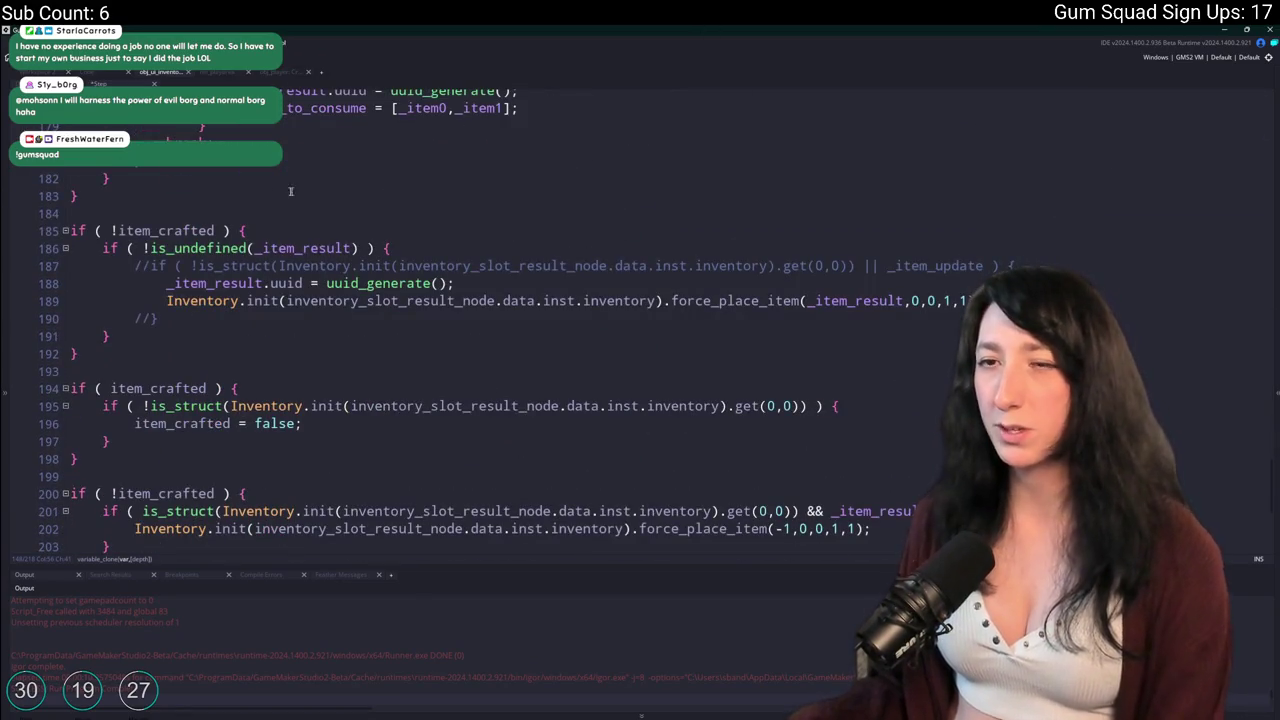
Uncomment the if on line 187 and its closing brace on line 190, comparing against item_result_previous.uuid.
{"action": "left_click", "coordinate": [150, 231]}
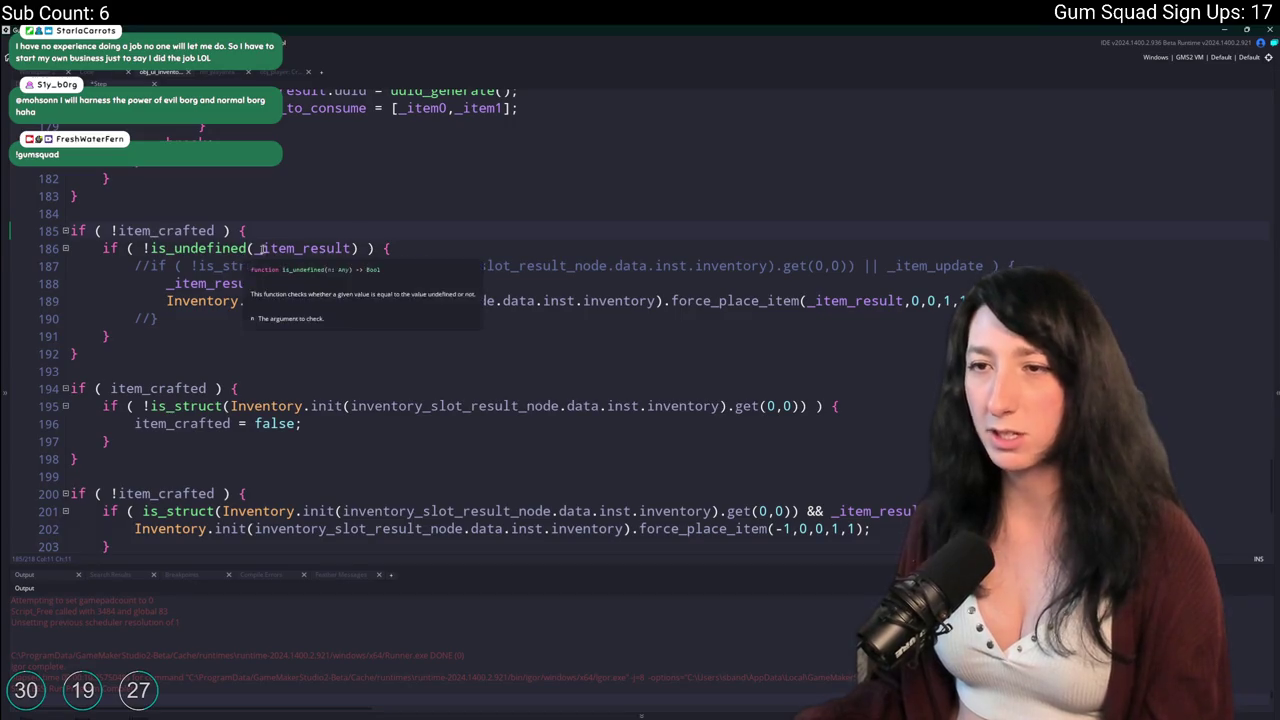
{"action": "left_click", "coordinate": [358, 248]}
{"action": "scroll", "coordinate": [263, 330], "scroll_direction": "up", "scroll_amount": 6}
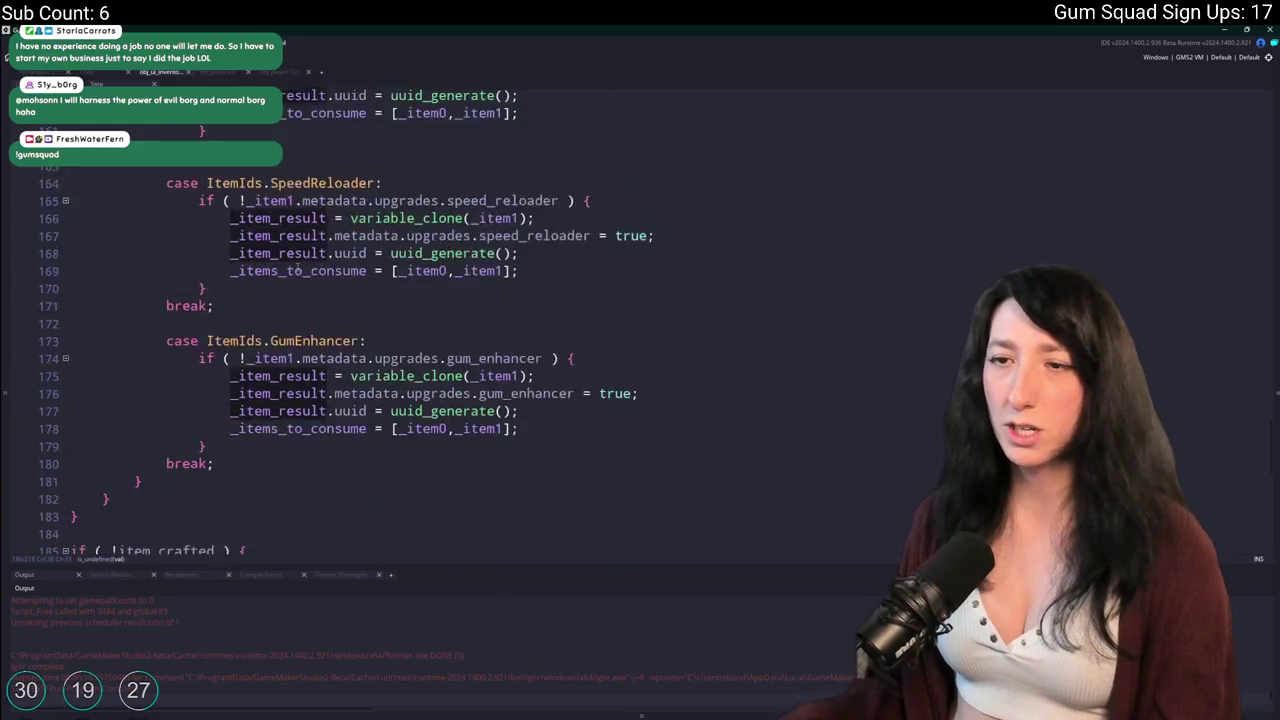
{"action": "scroll", "coordinate": [273, 182], "scroll_direction": "down", "scroll_amount": 6}
{"action": "left_click", "coordinate": [135, 285]}
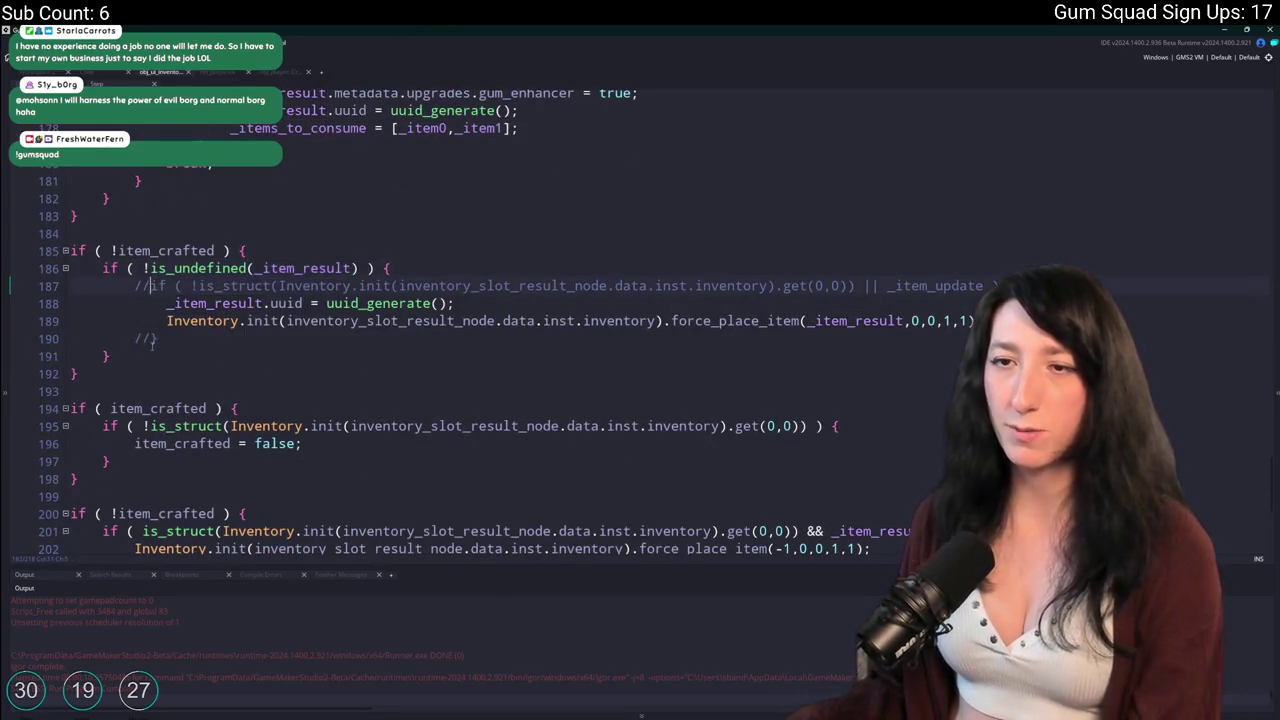
{"action": "key", "text": "Delete"}
{"action": "key", "text": "Delete"}
{"action": "left_click", "coordinate": [135, 338]}
{"action": "key", "text": "Delete"}
{"action": "key", "text": "Delete"}
{"action": "left_click", "coordinate": [950, 285]}
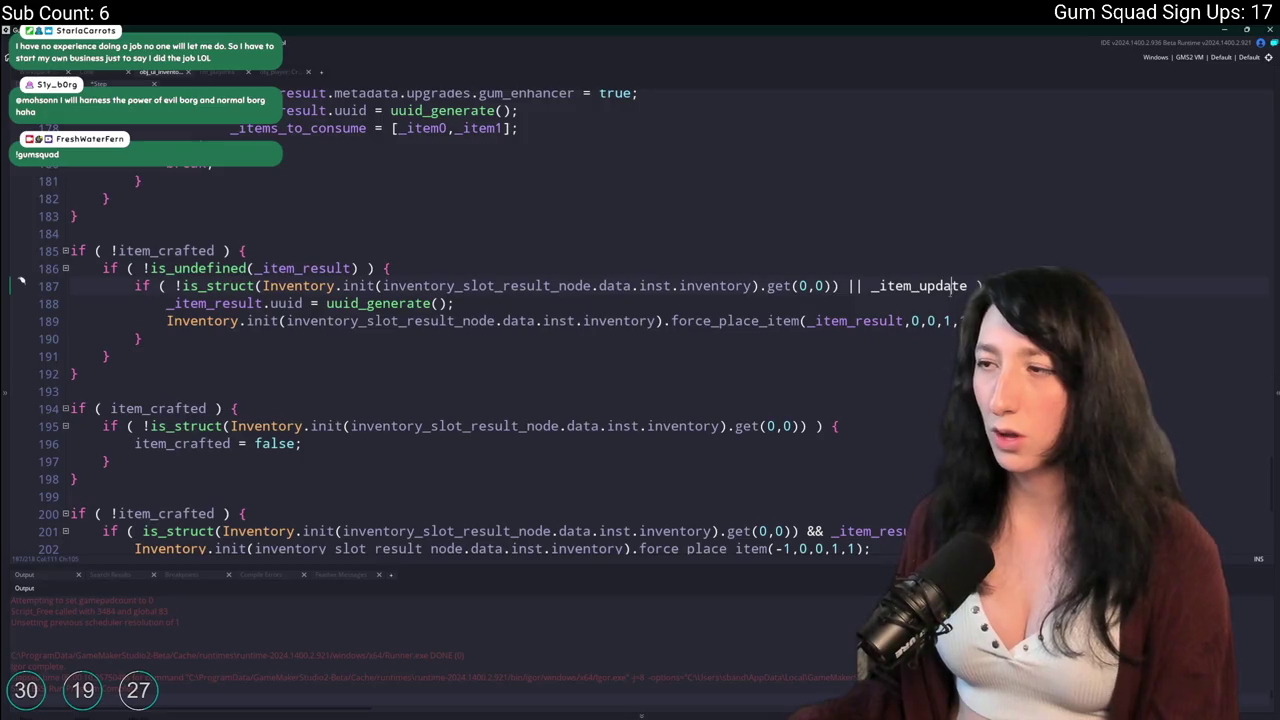
{"action": "type", "text": "_item_result."}
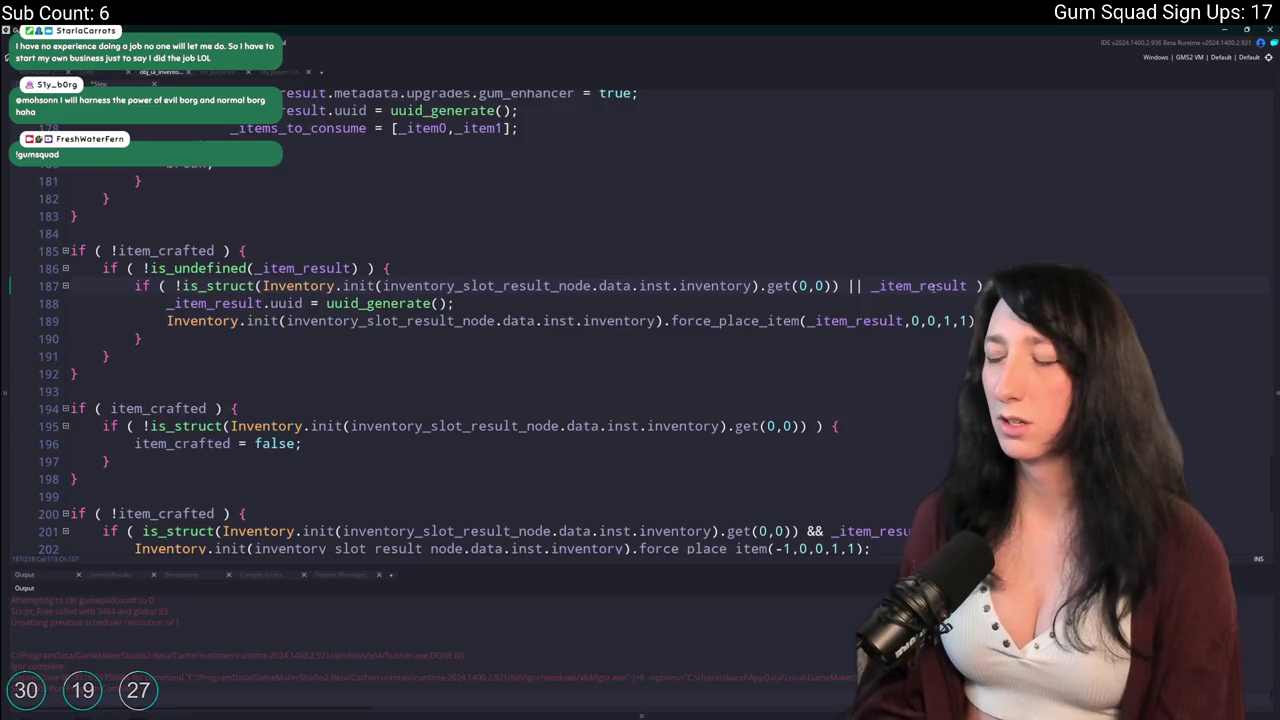
{"action": "type", "text": "u"}
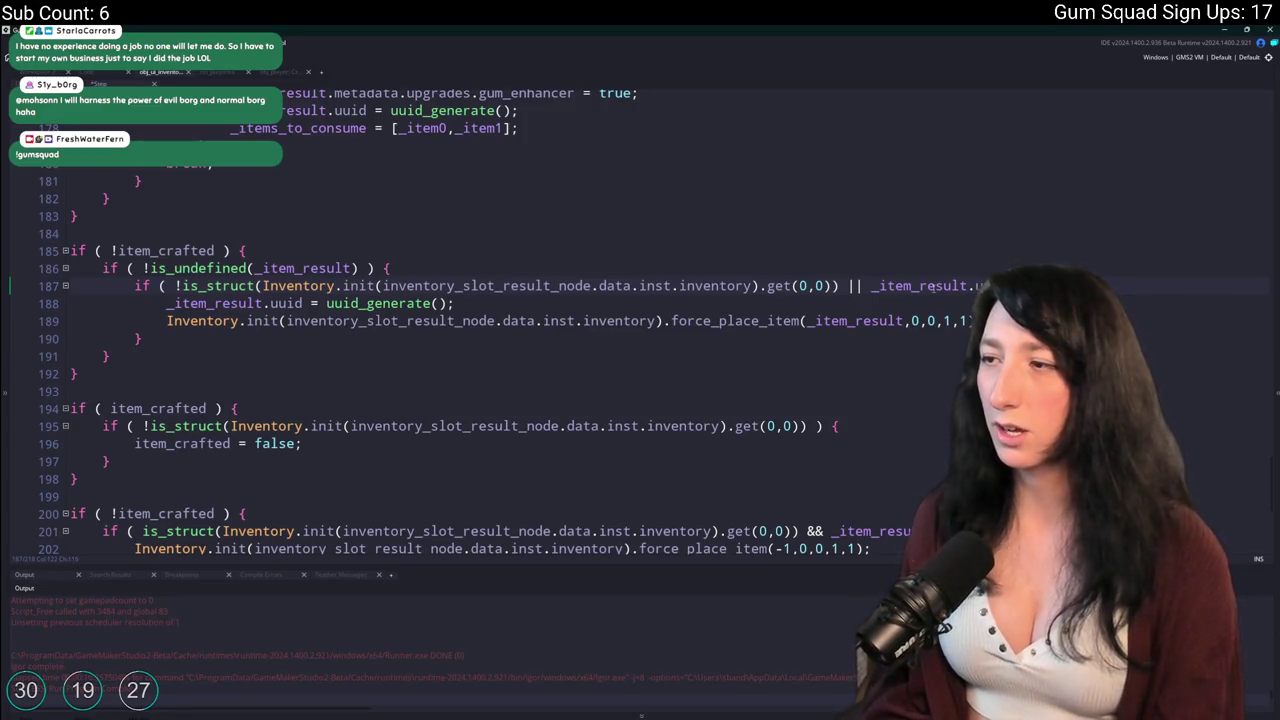
{"action": "type", "text": "…lt_"}
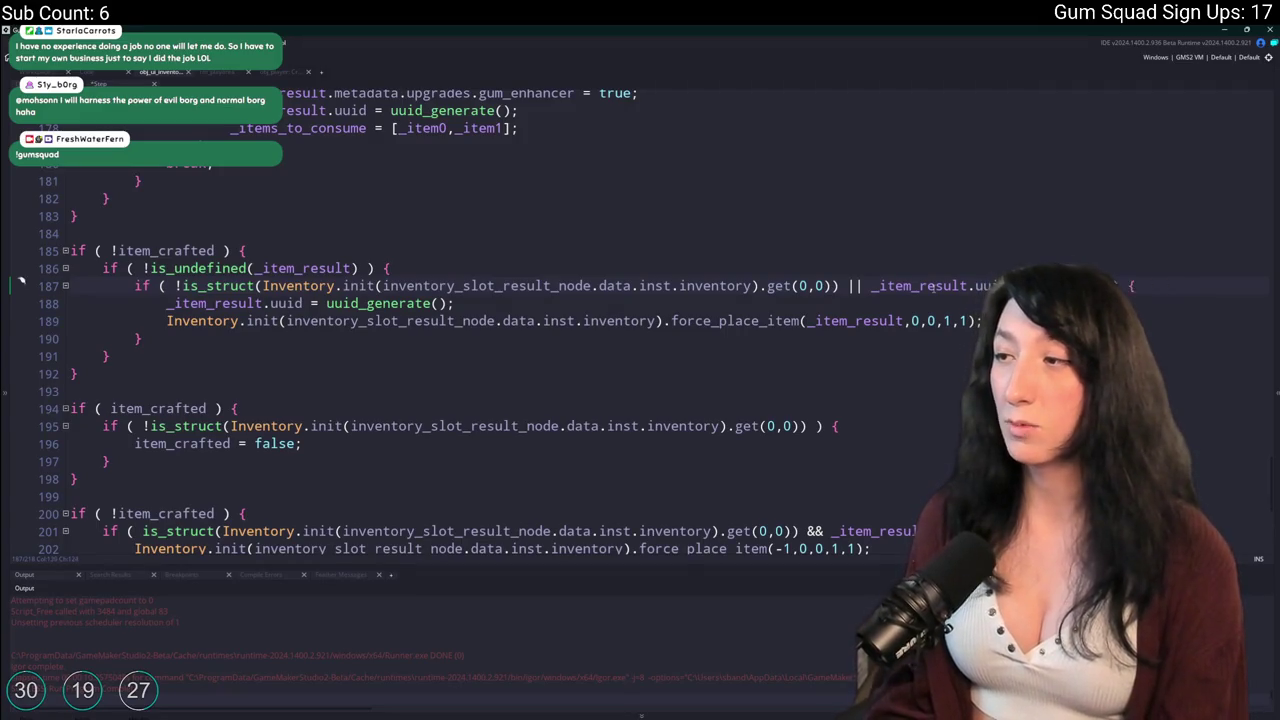
{"action": "type", "text": "previous.uui"}
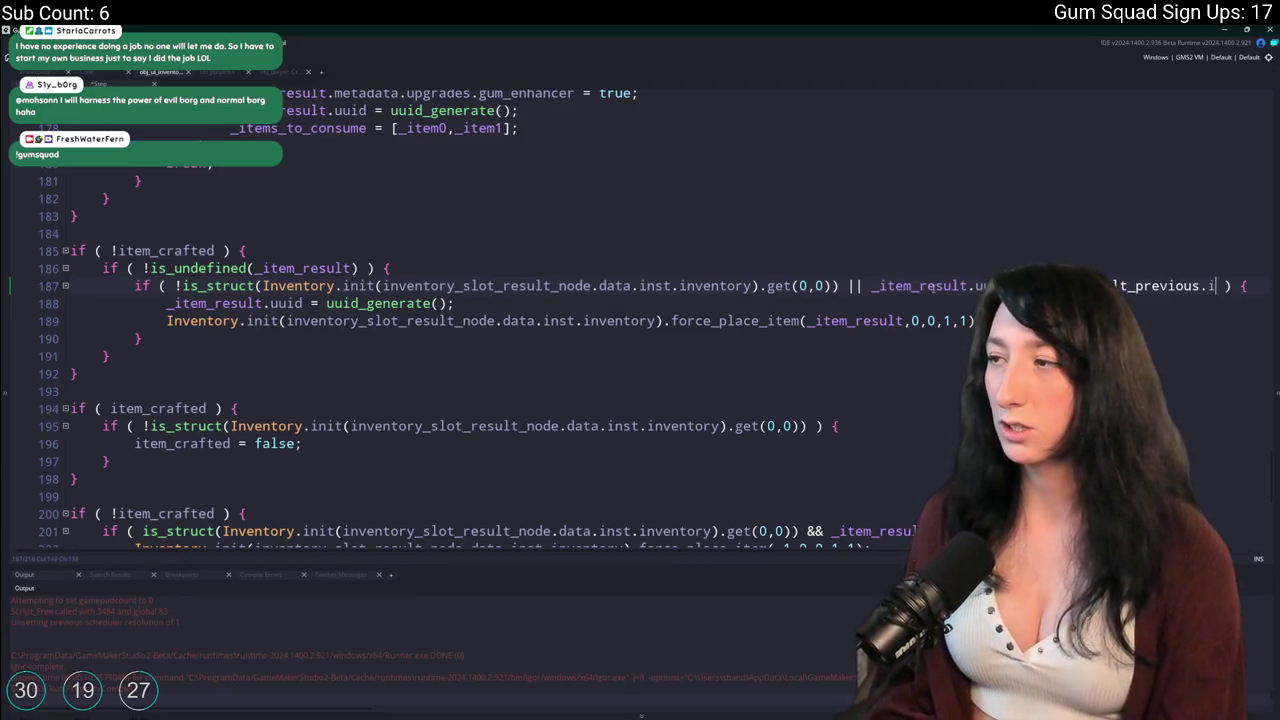
{"action": "type", "text": "d"}
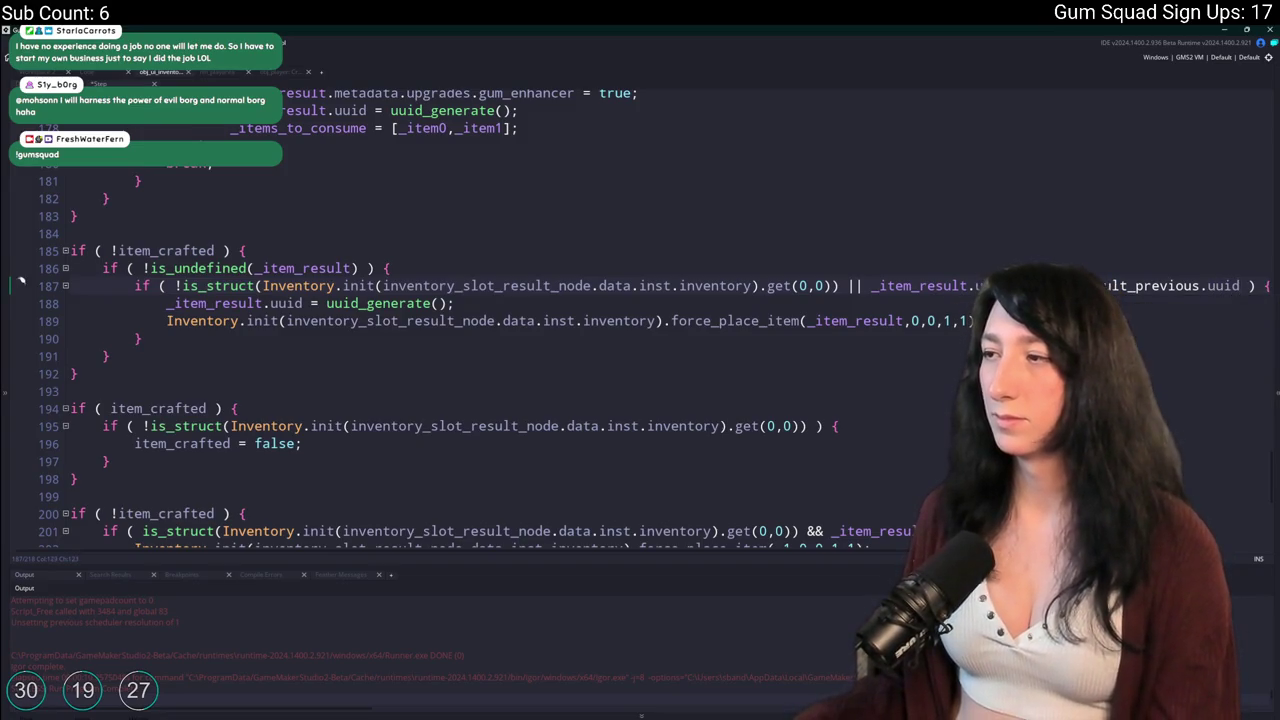
Add line 220 after the crafting block: item_result_previous = _item_result;.
{"action": "scroll", "coordinate": [840, 245], "scroll_direction": "up", "scroll_amount": 1}
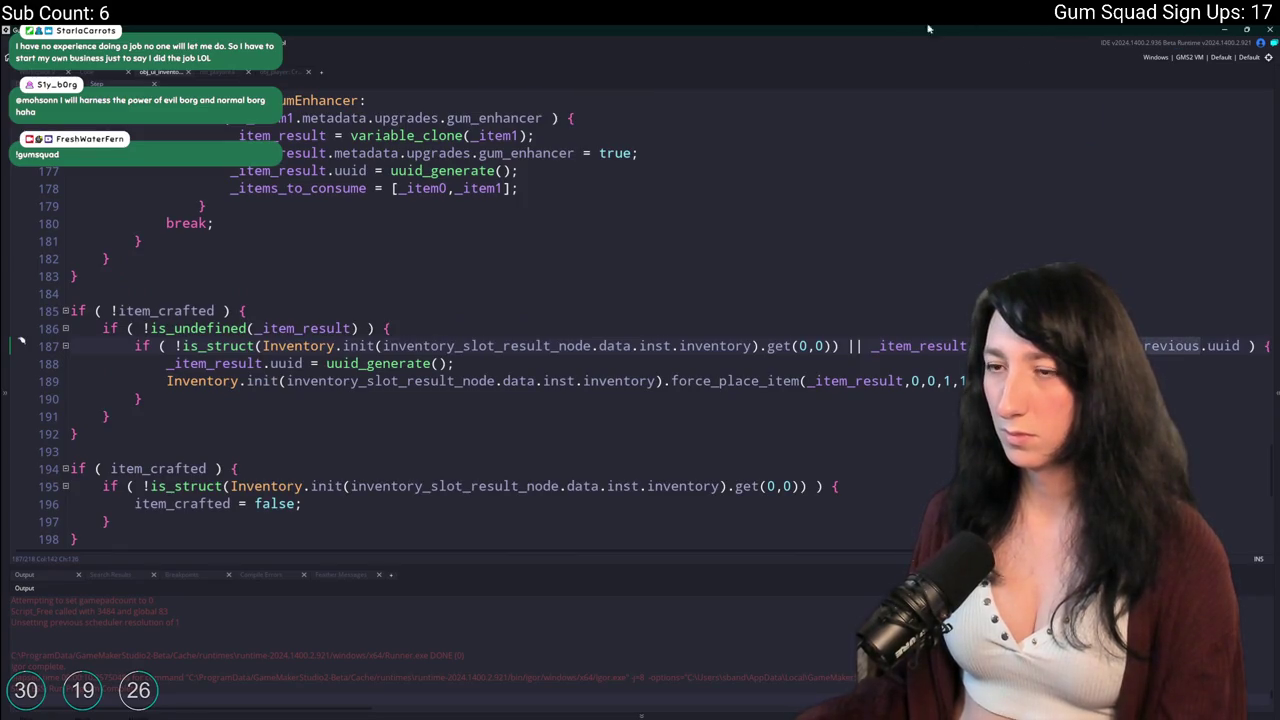
{"action": "scroll", "coordinate": [446, 324], "scroll_direction": "up", "scroll_amount": 2}
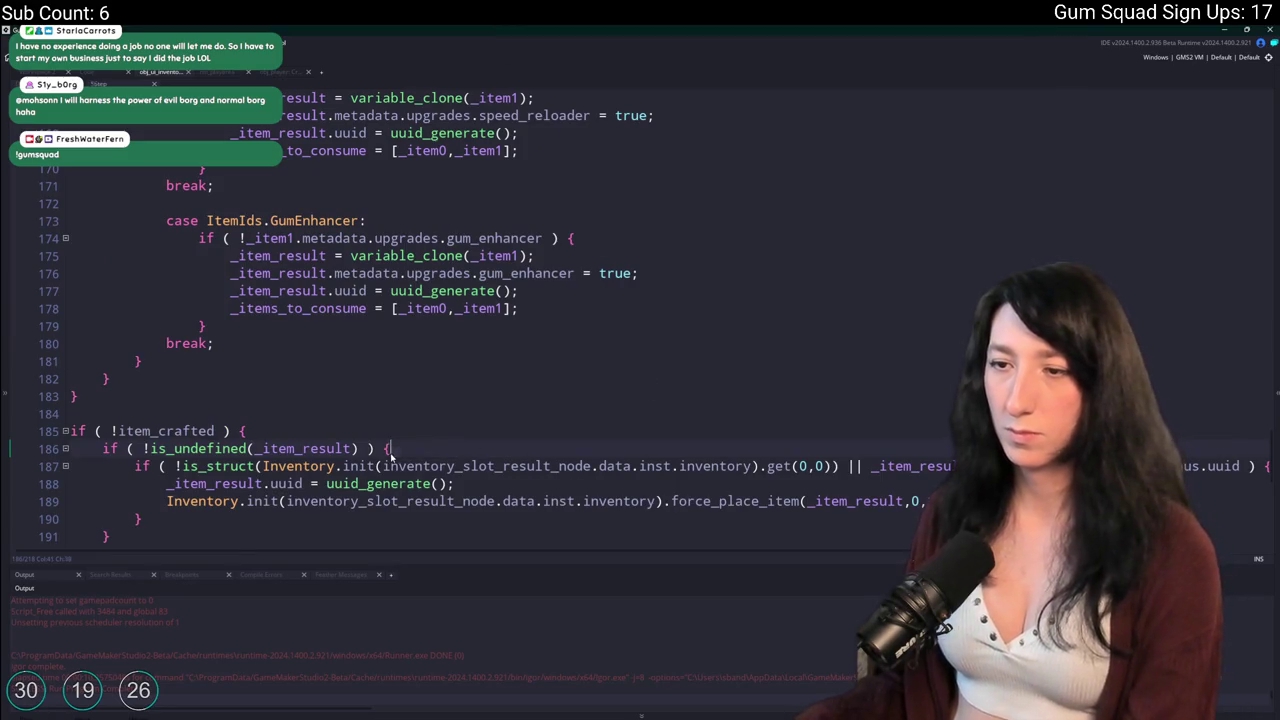
{"action": "scroll", "coordinate": [381, 396], "scroll_direction": "up", "scroll_amount": 10}
{"action": "scroll", "coordinate": [381, 396], "scroll_direction": "up", "scroll_amount": 18}
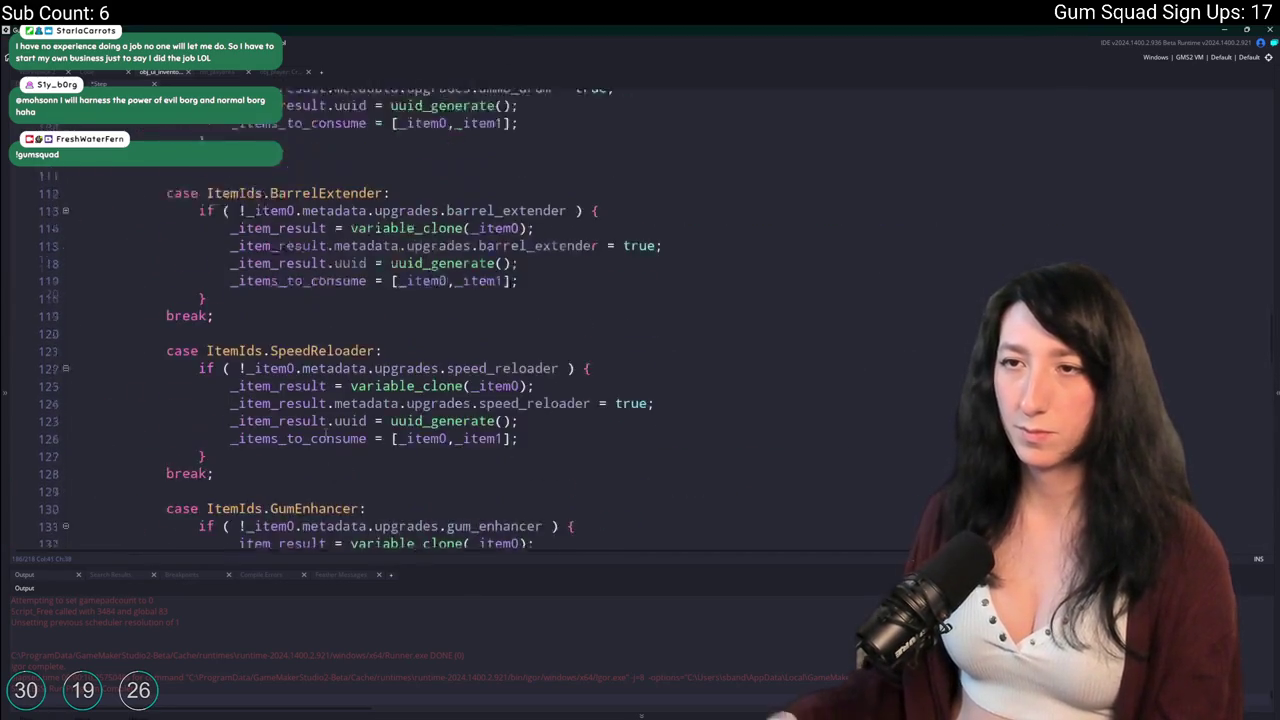
{"action": "scroll", "coordinate": [310, 400], "scroll_direction": "down", "scroll_amount": 20}
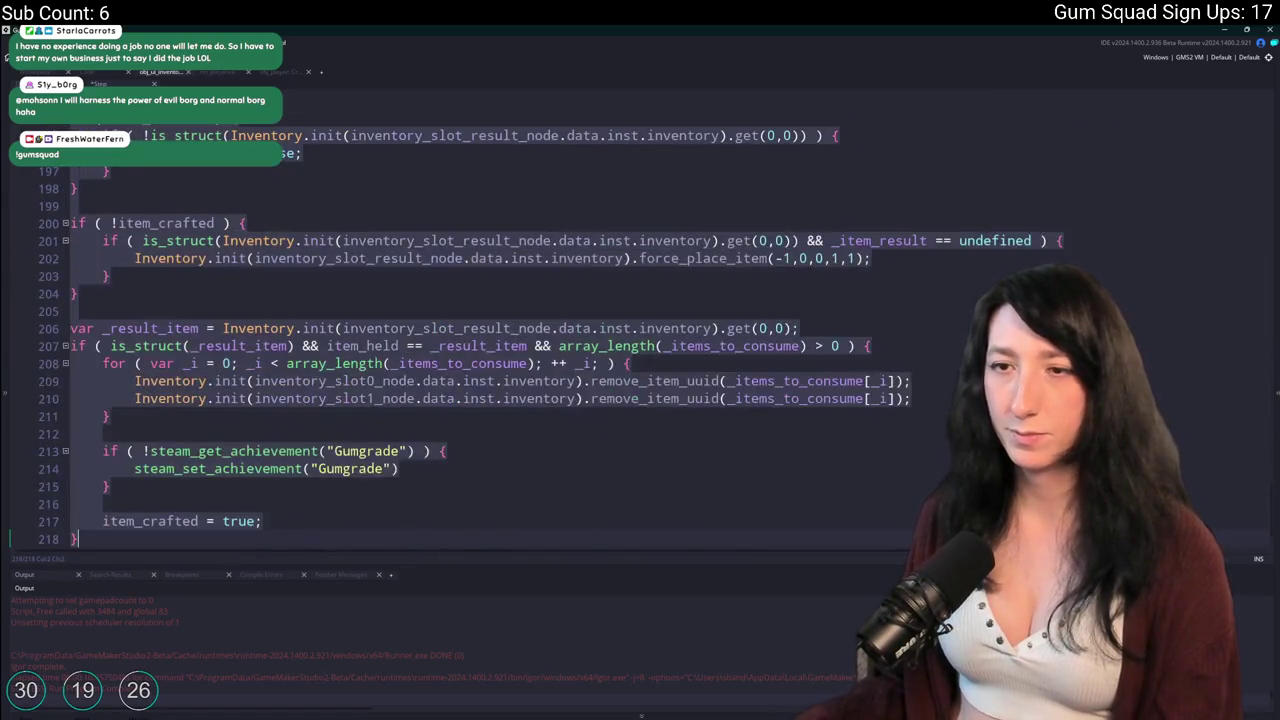
{"action": "left_click", "coordinate": [317, 510]}
{"action": "key", "text": "Return"}
{"action": "key", "text": "Return"}
{"action": "type", "text": "item_result_previous = _result_i"}
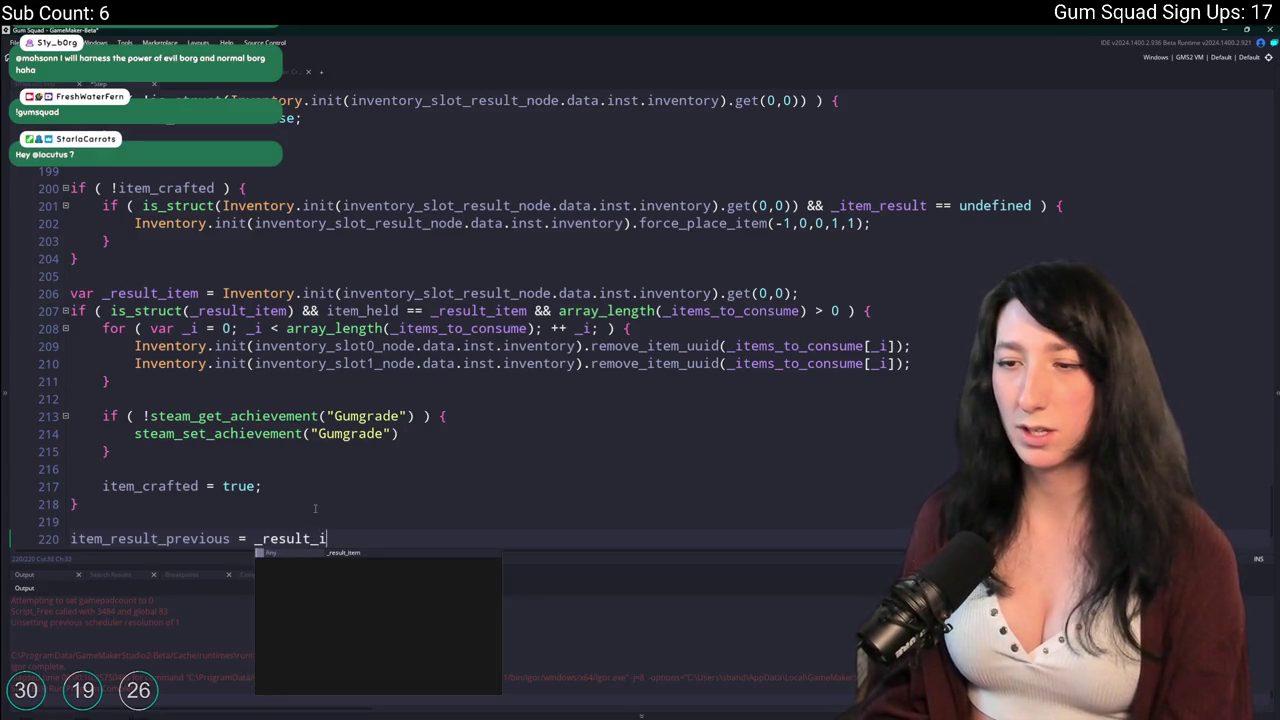
{"action": "key", "text": "BackSpace"}
{"action": "key", "text": "BackSpace"}
{"action": "key", "text": "BackSpace"}
{"action": "type", "text": "item_resul"}
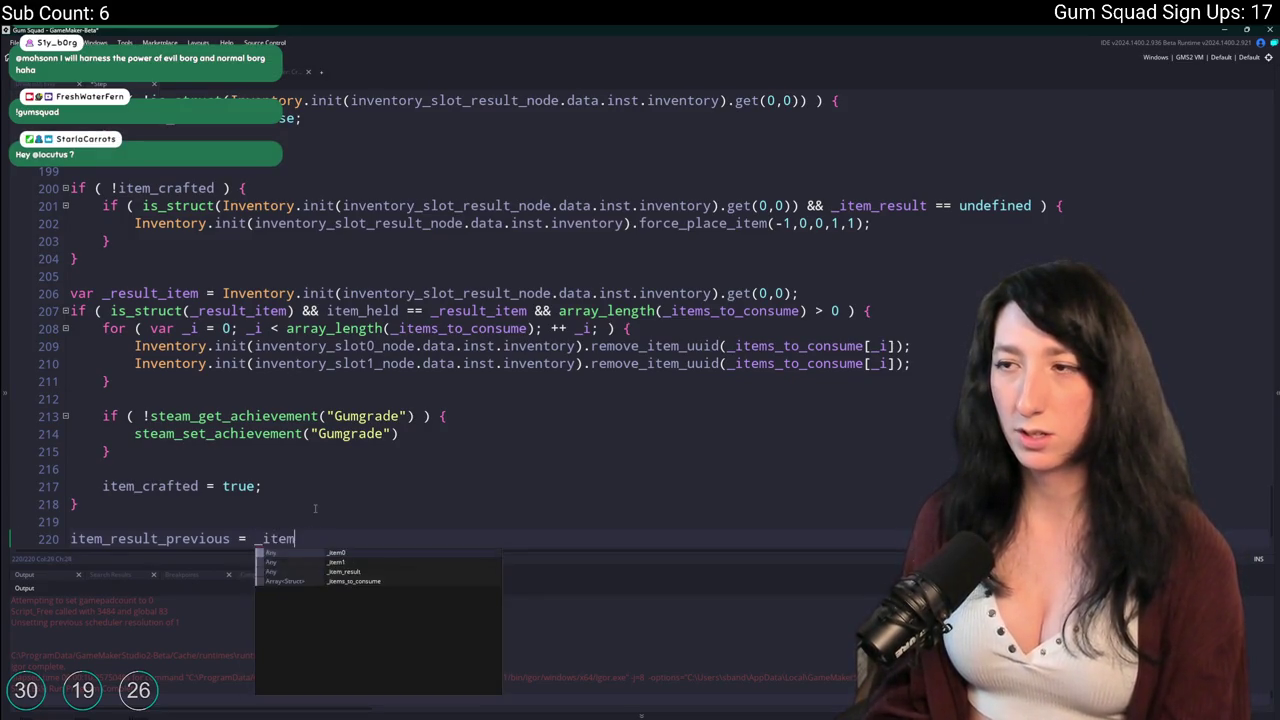
{"action": "type", "text": "t;"}
Review where _result_item and _item_result are used around line 220.
{"action": "scroll", "coordinate": [271, 348], "scroll_direction": "up", "scroll_amount": 5}
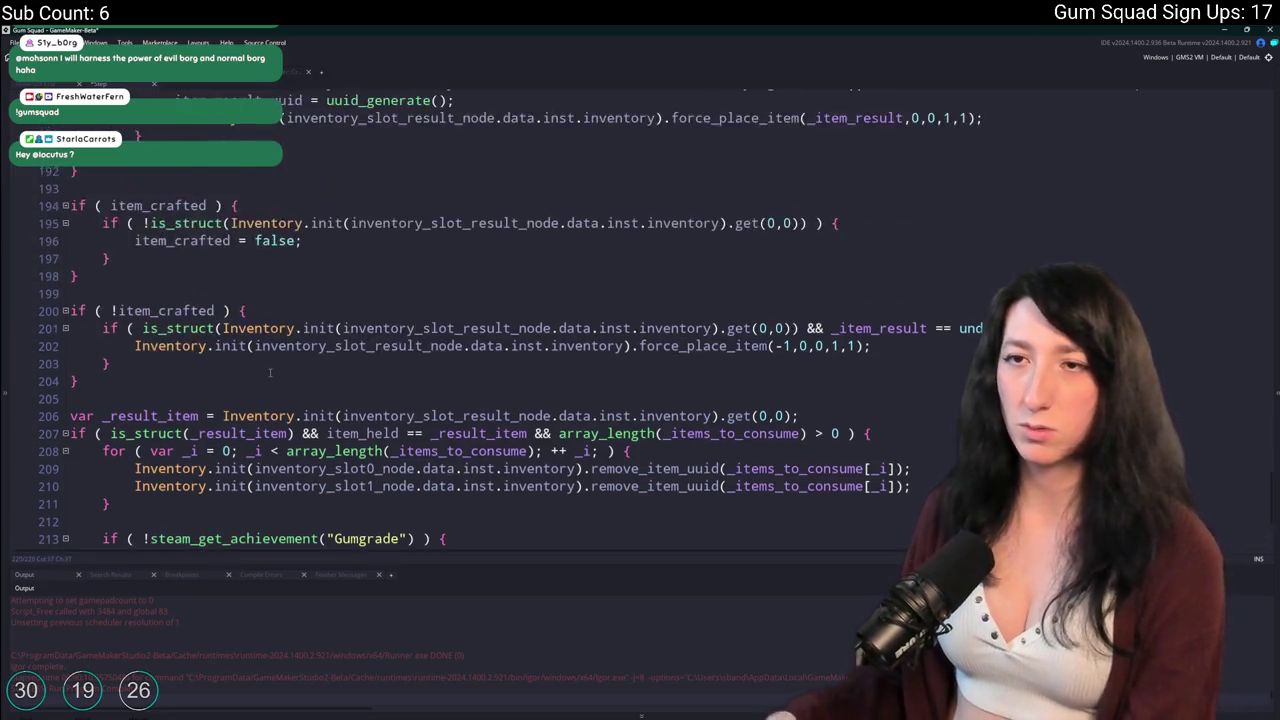
{"action": "scroll", "coordinate": [223, 227], "scroll_direction": "up", "scroll_amount": 5}
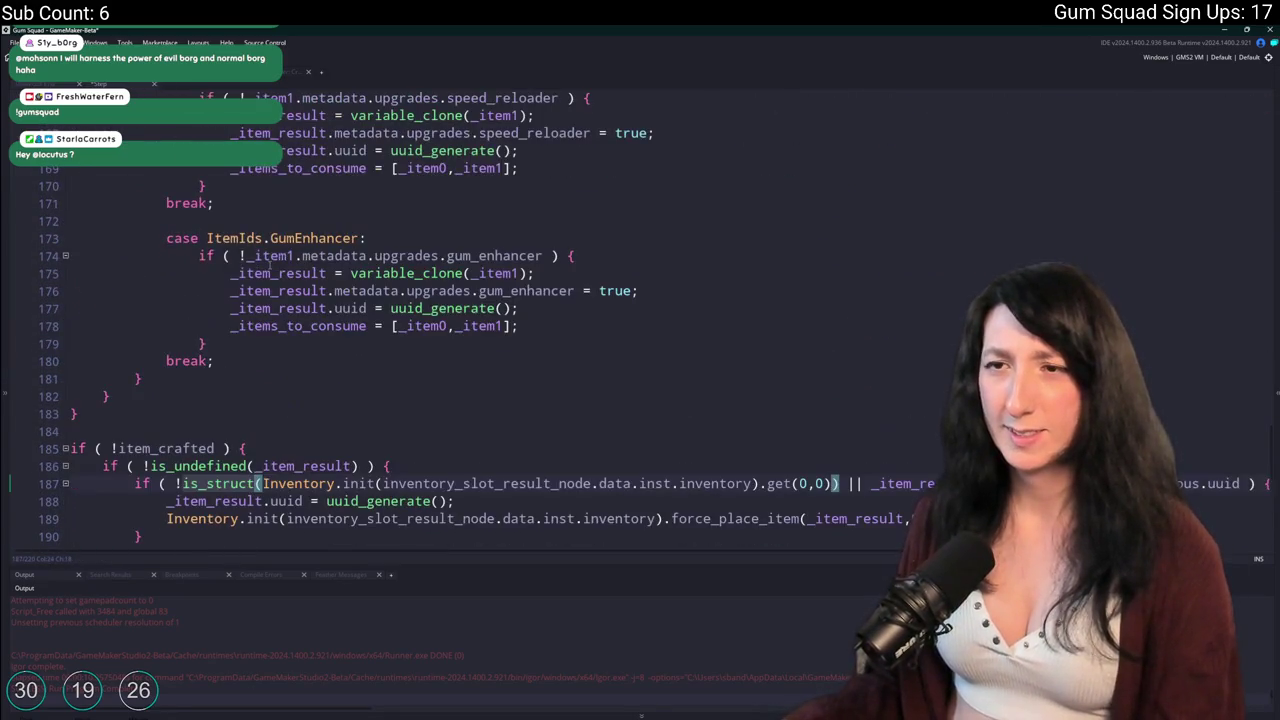
{"action": "scroll", "coordinate": [269, 266], "scroll_direction": "down", "scroll_amount": 9}
{"action": "scroll", "coordinate": [269, 265], "scroll_direction": "down", "scroll_amount": 3}
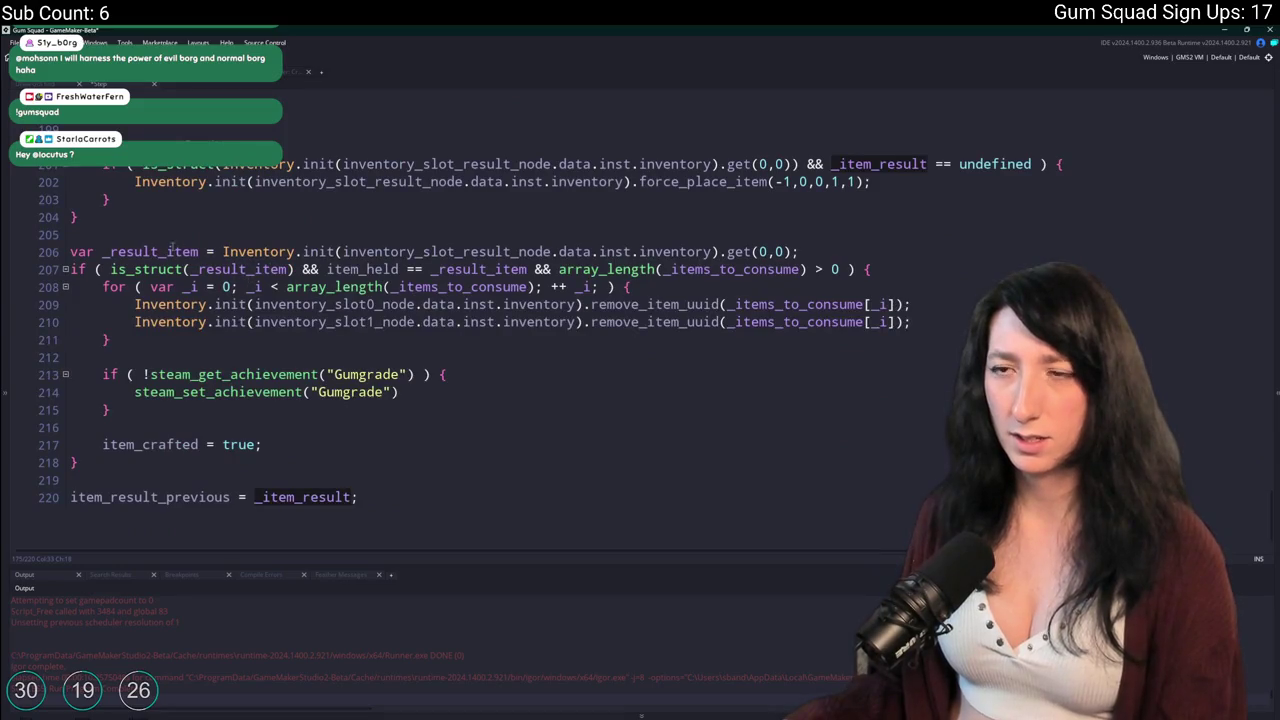
{"action": "left_click", "coordinate": [289, 276]}
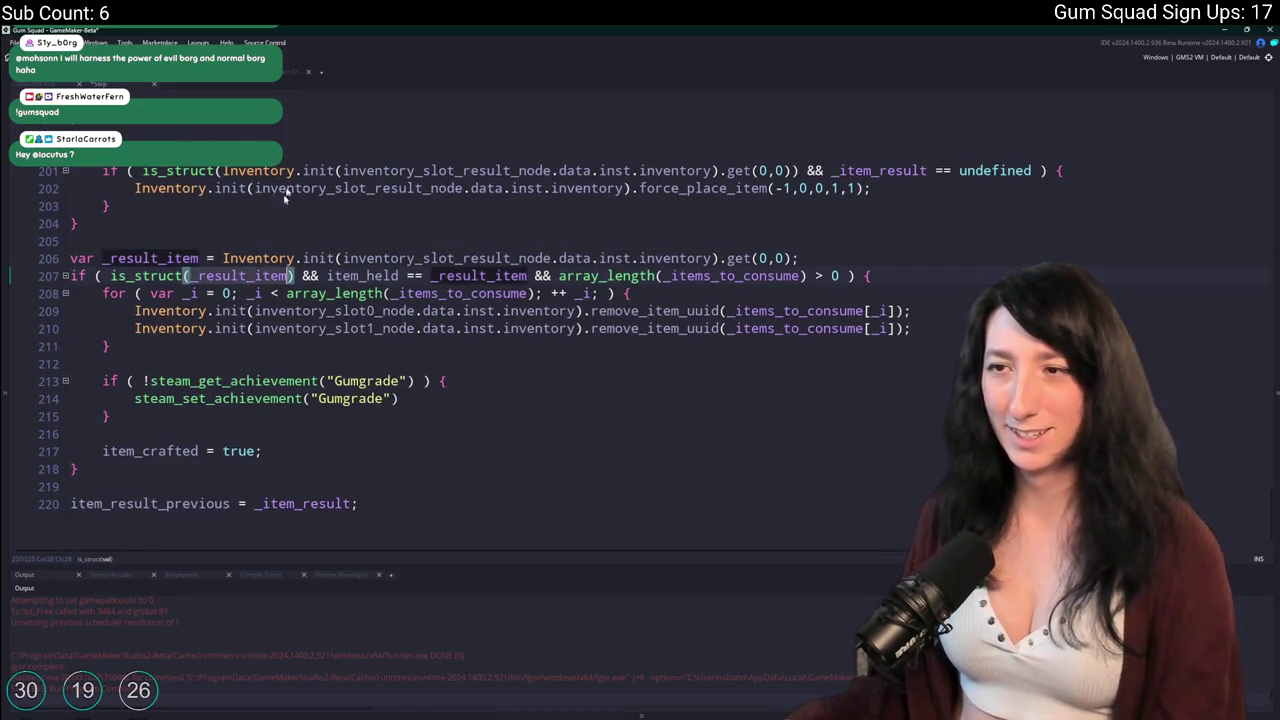
{"action": "left_click", "coordinate": [350, 504]}
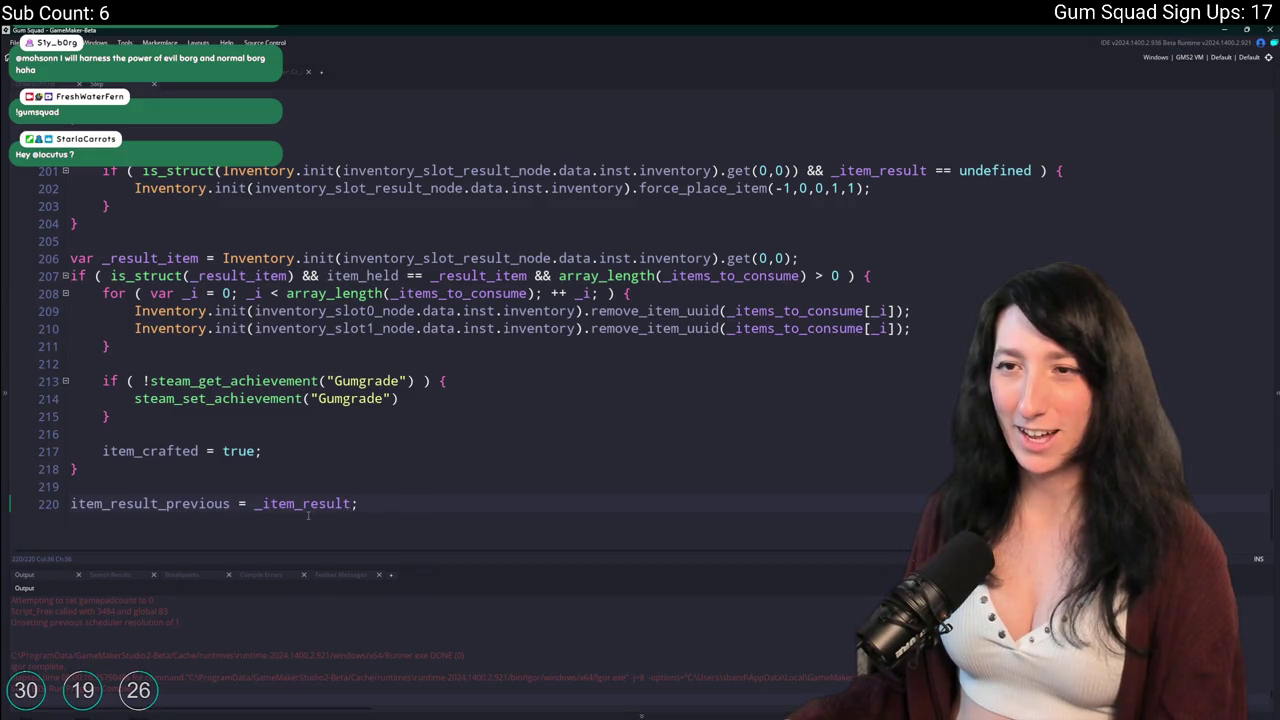
Add a !is_struct(item_result_previous) check inside a grouping parenthesis in line 187's condition.
{"action": "left_click", "coordinate": [450, 276]}
{"action": "scroll", "coordinate": [399, 34], "scroll_direction": "up", "scroll_amount": 3}
{"action": "scroll", "coordinate": [480, 320], "scroll_direction": "down", "scroll_amount": 2}
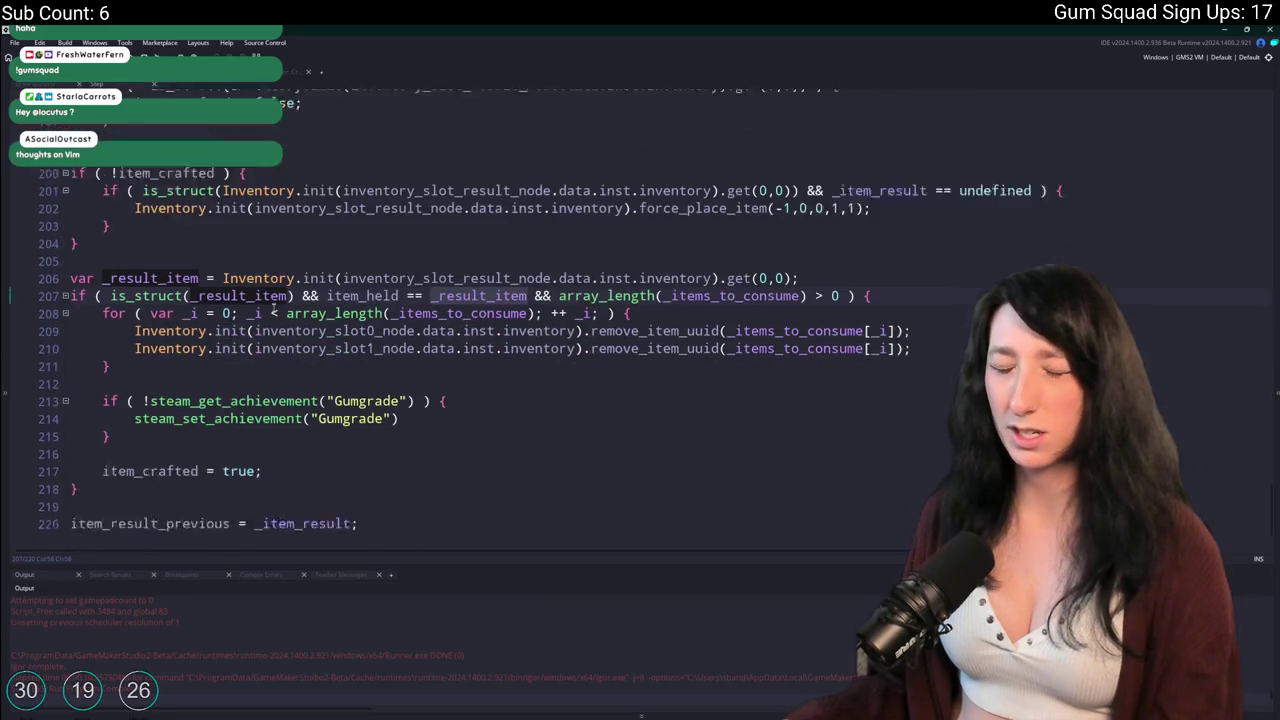
{"action": "double_click", "coordinate": [173, 508]}
{"action": "scroll", "coordinate": [173, 512], "scroll_direction": "up", "scroll_amount": 9}
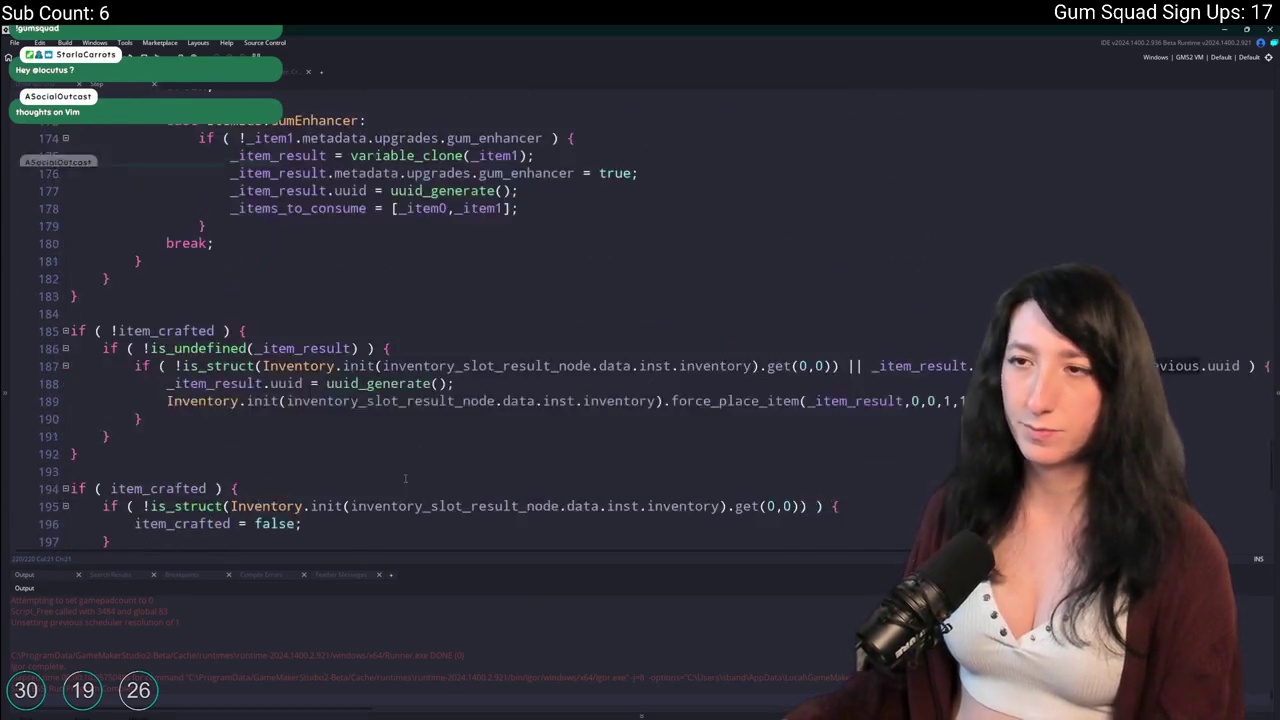
{"action": "left_click", "coordinate": [869, 446]}
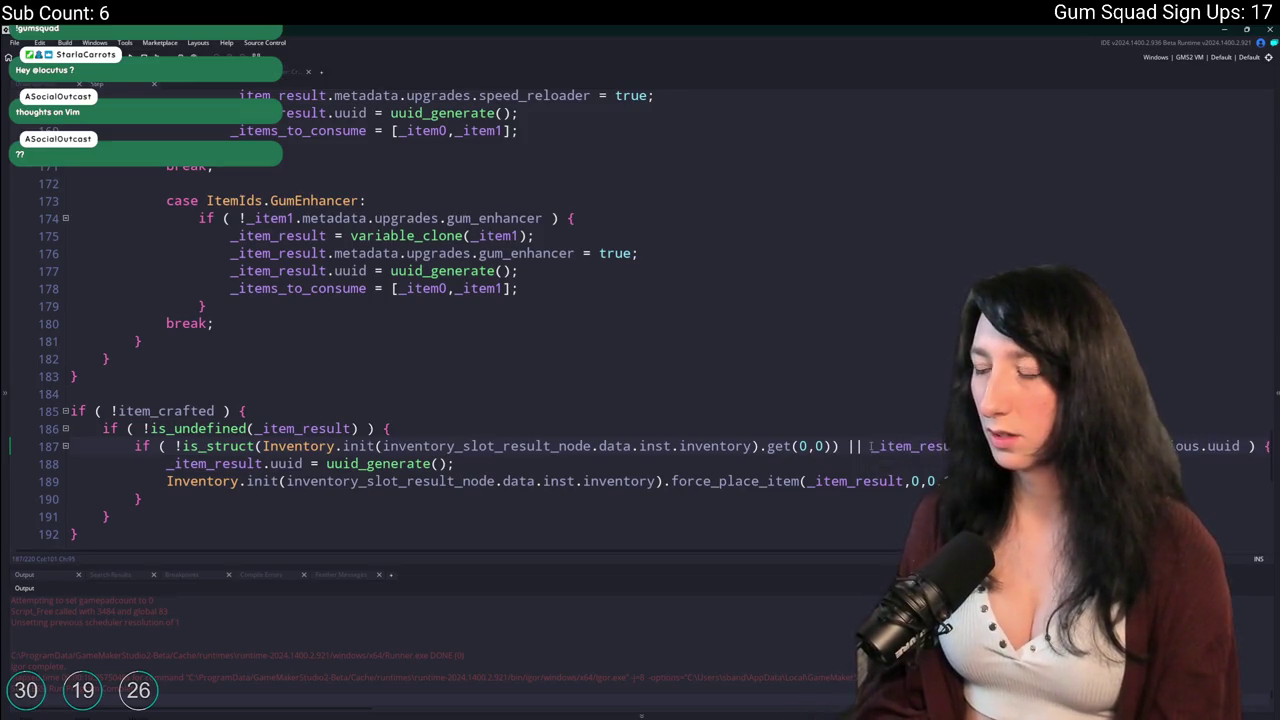
{"action": "type", "text": "is_struct("}
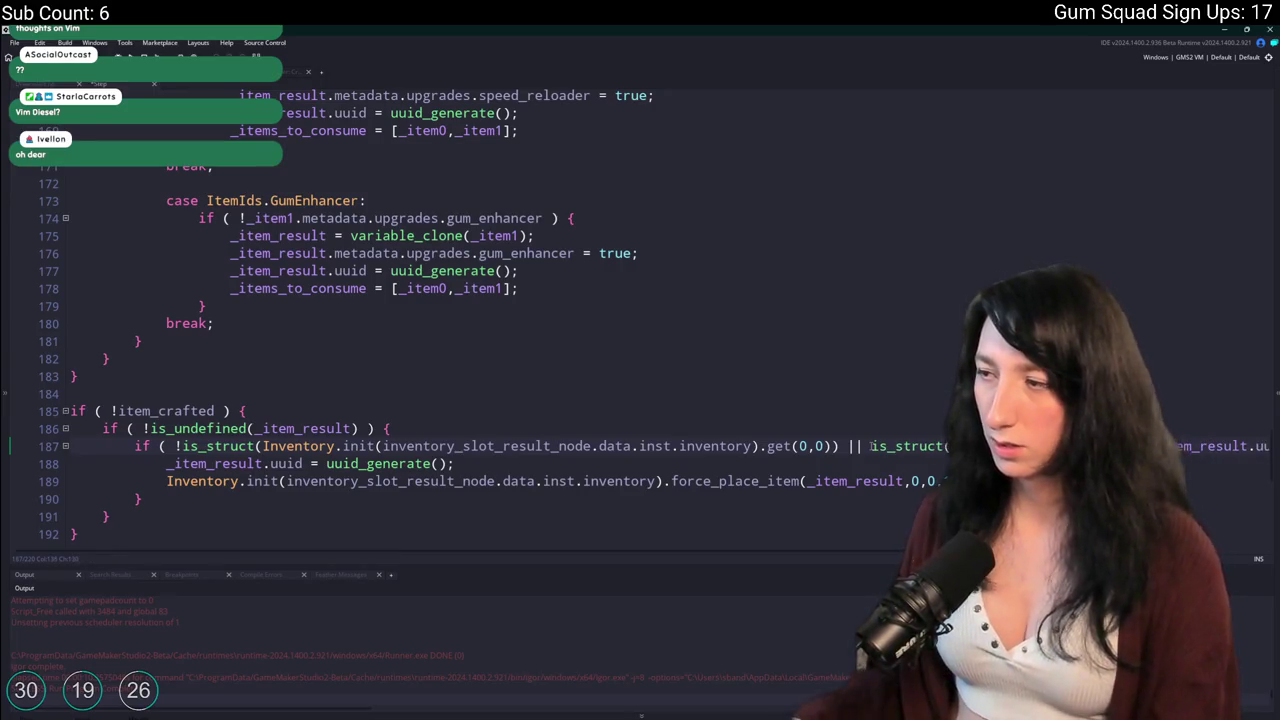
{"action": "type", "text": "("}
{"action": "key", "text": "End"}
{"action": "key", "text": "ctrl+Left"}
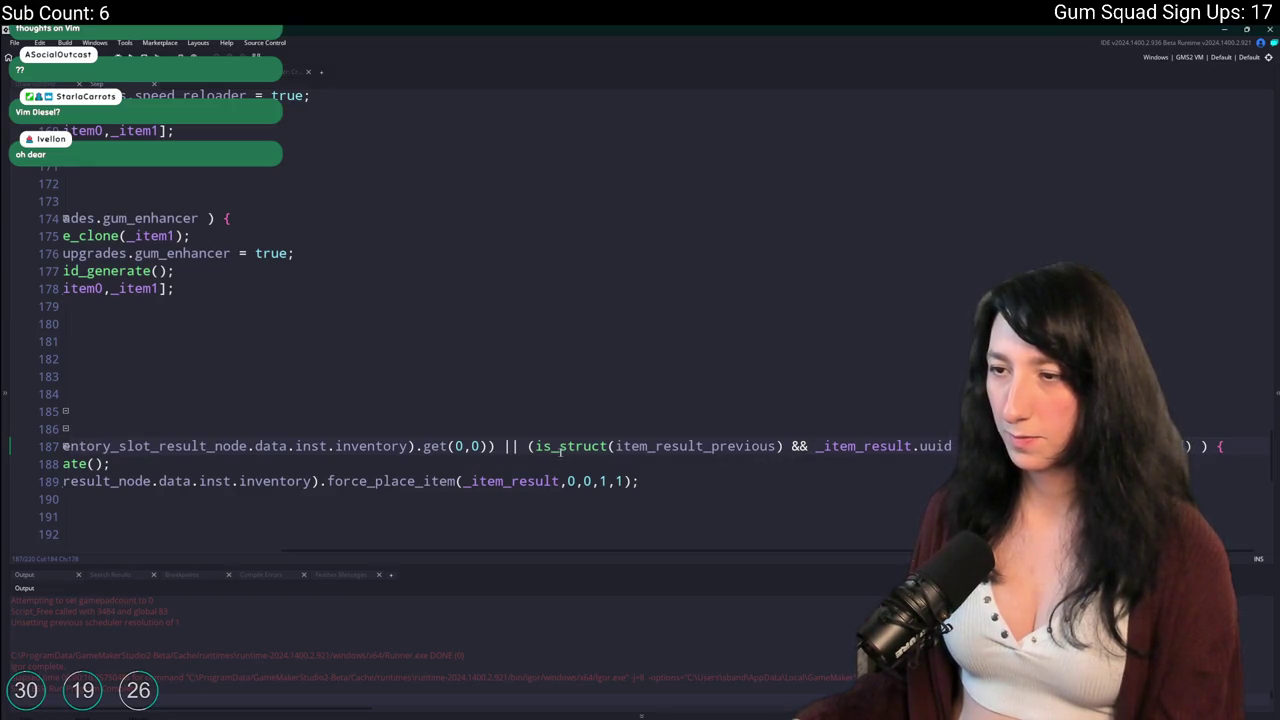
{"action": "type", "text": "!is_struct(Inventory.init(inv"}
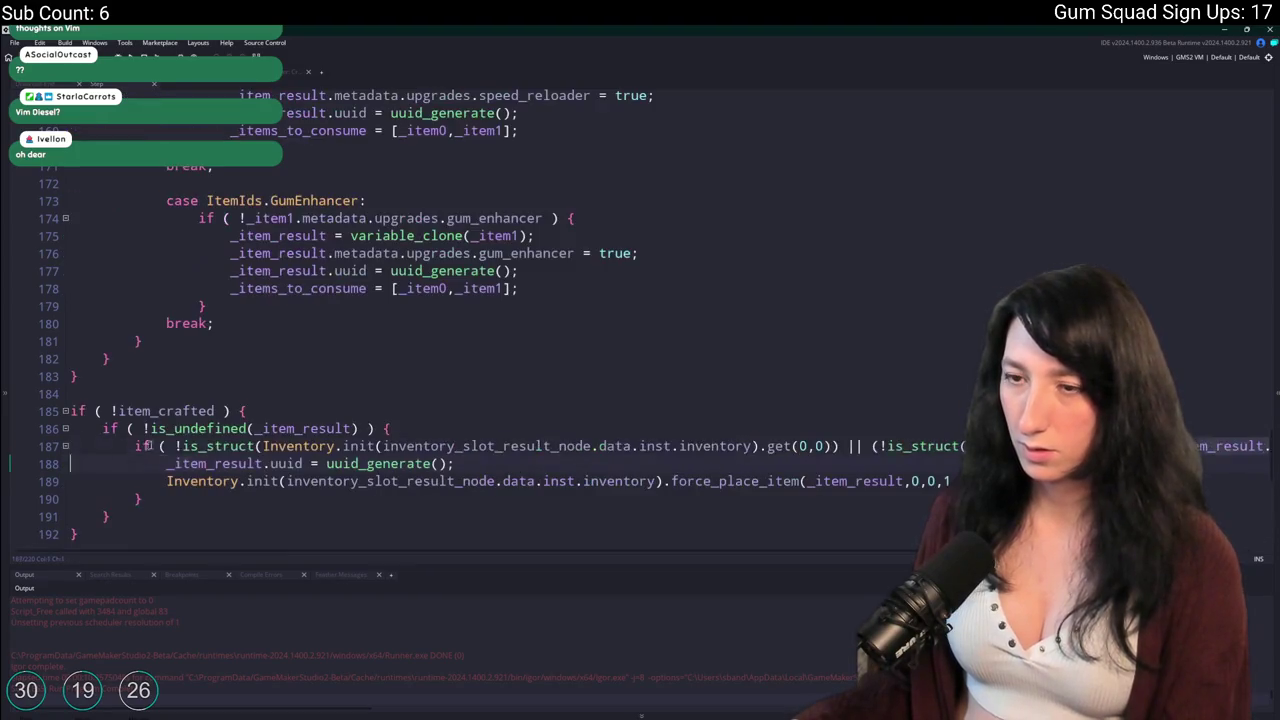
{"action": "key", "text": "End"}
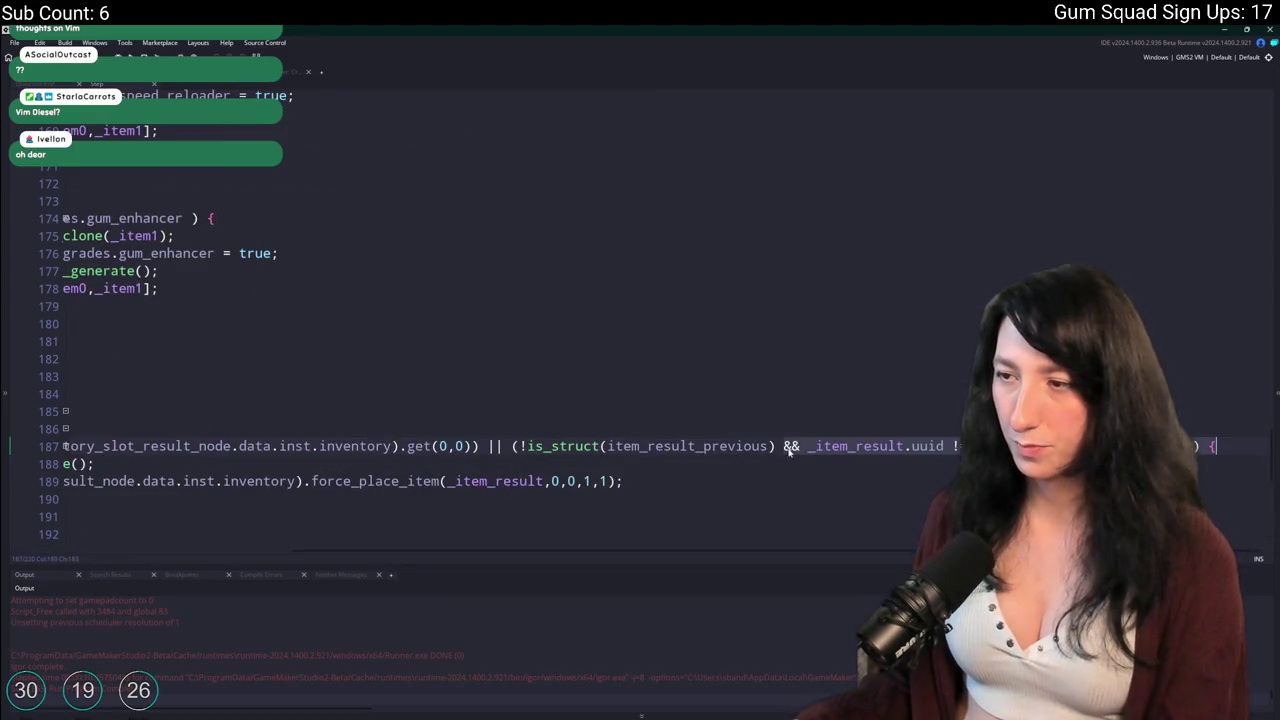
Change line 187's && to || and build and run the game with F5.
{"action": "left_click", "coordinate": [785, 447]}
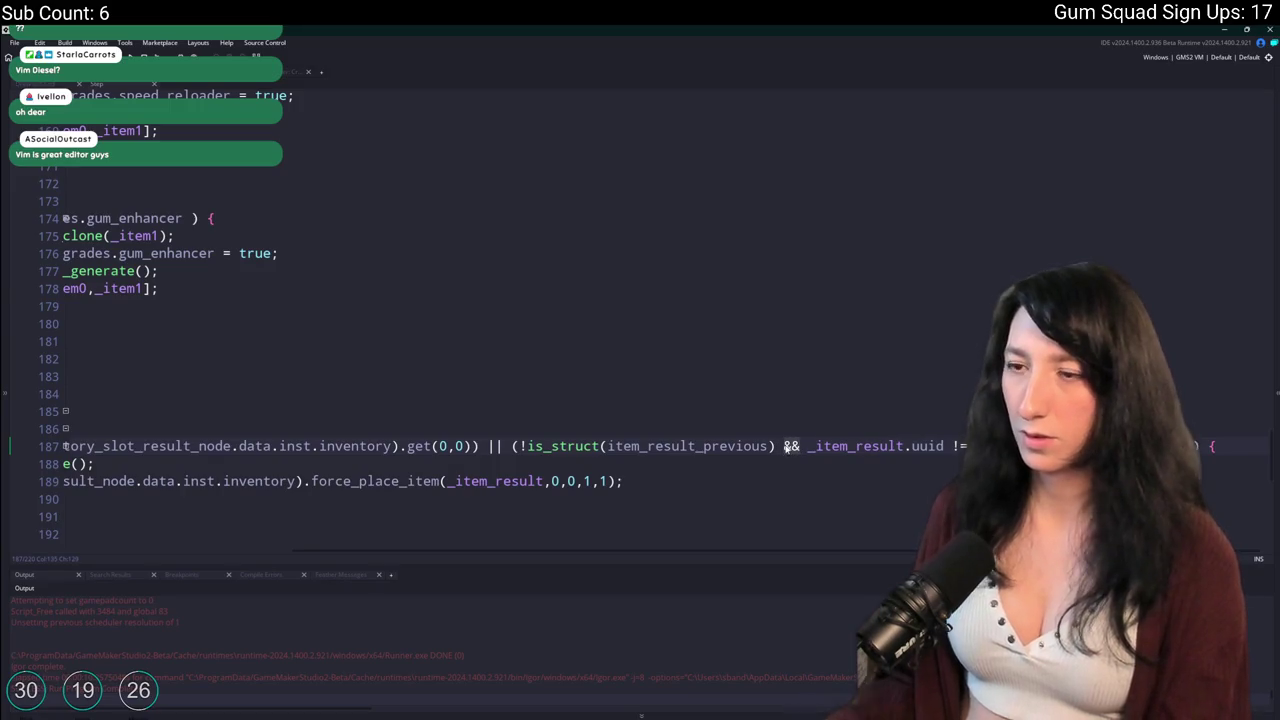
{"action": "key", "text": "Delete"}
{"action": "key", "text": "Delete"}
{"action": "type", "text": "||"}
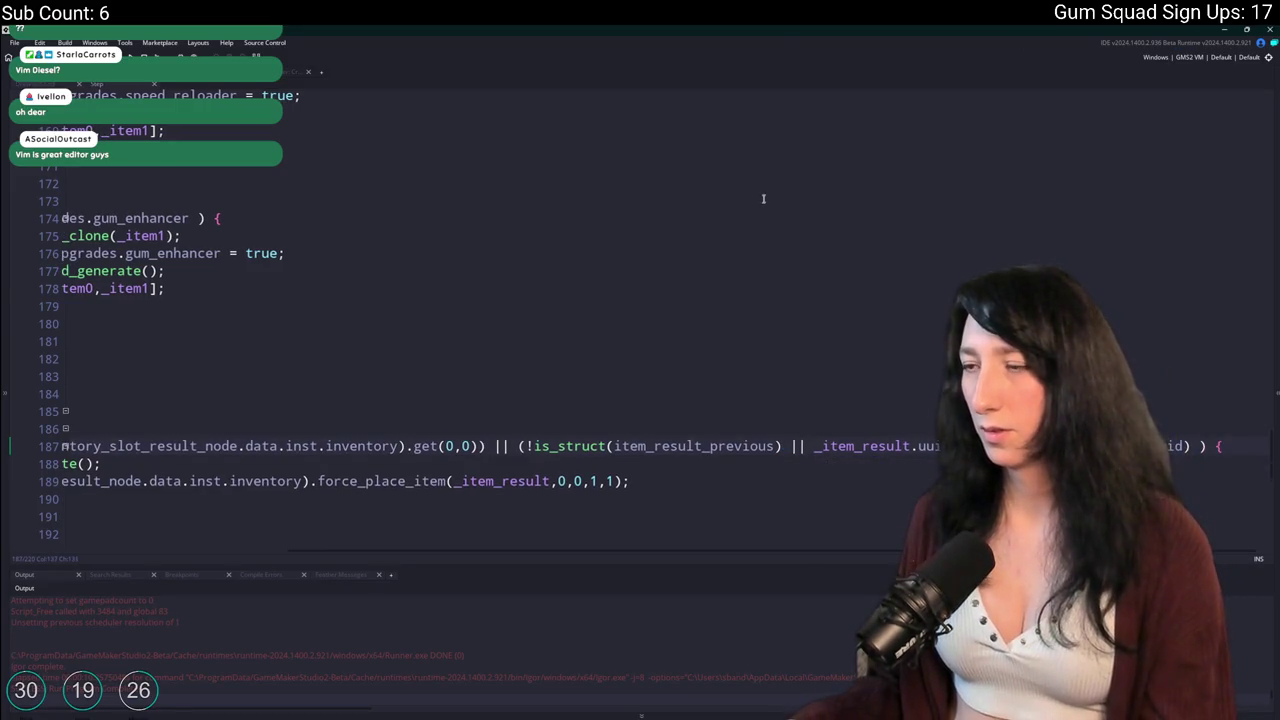
{"action": "key", "text": "F5"}
{"action": "left_click", "coordinate": [334, 463]}
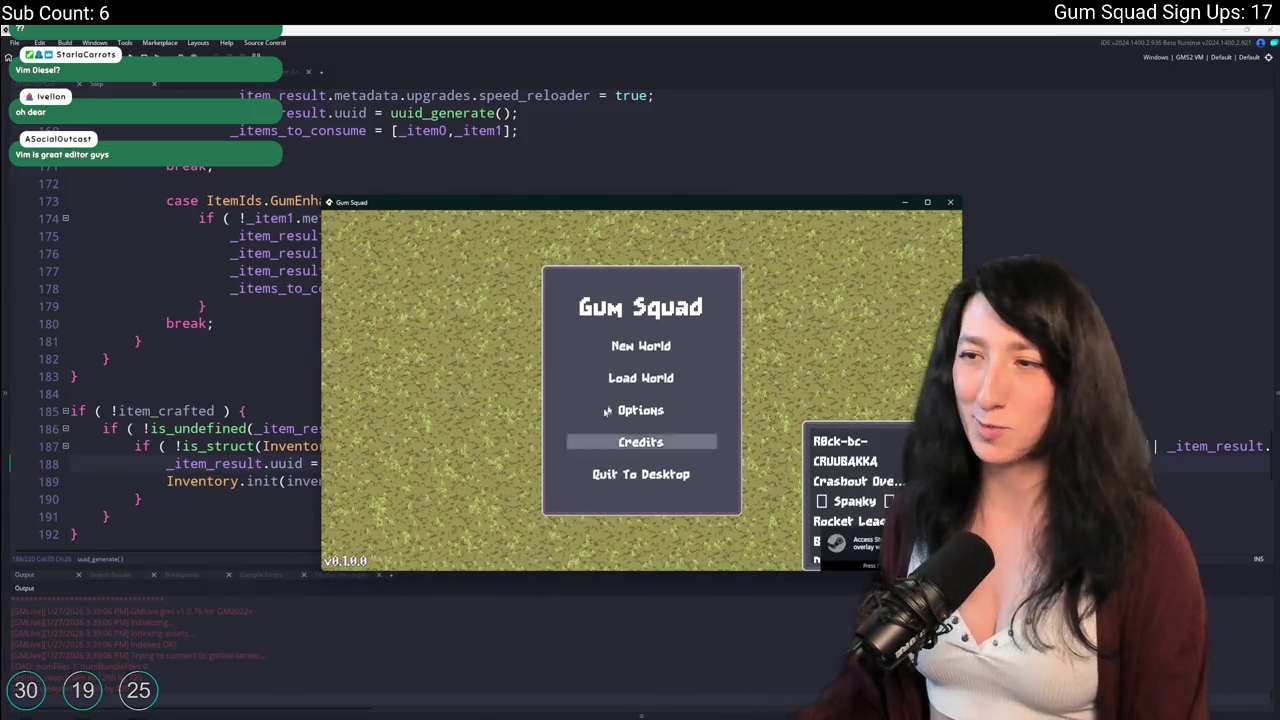
Start a New World in Gum Squad and create a lobby to test crafting.
{"action": "left_click", "coordinate": [645, 345]}
{"action": "left_click", "coordinate": [635, 466]}
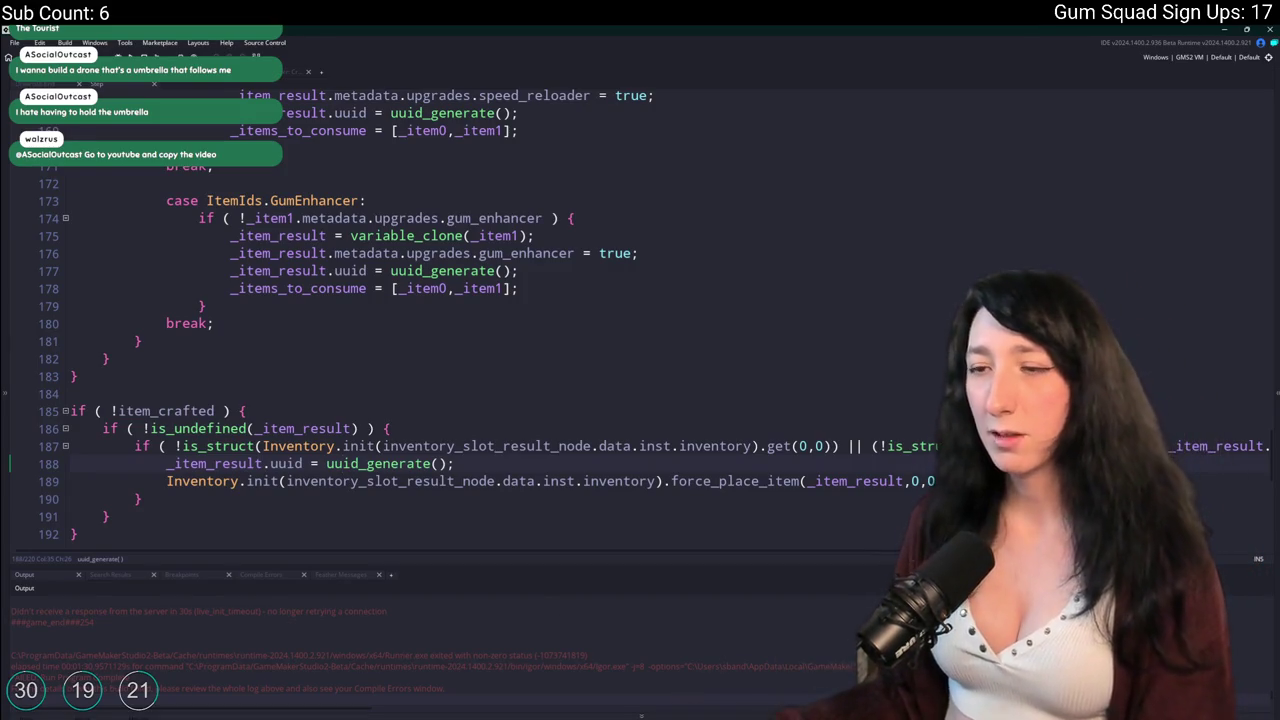
Review item_result_previous, _item_result and the uuid_generate lines in the item_crafted block.
{"action": "left_click", "coordinate": [1024, 446]}
{"action": "scroll", "coordinate": [1024, 446], "scroll_direction": "down", "scroll_amount": 1}
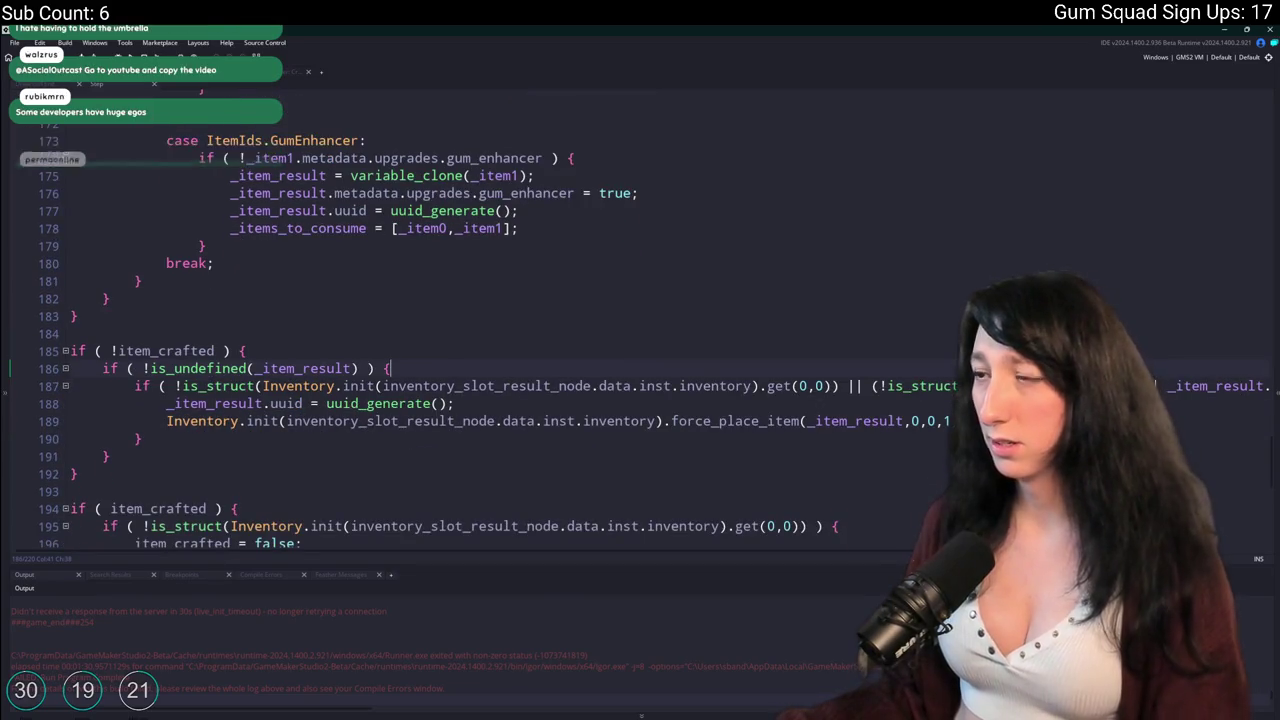
{"action": "scroll", "coordinate": [640, 350], "scroll_direction": "right", "scroll_amount": 5}
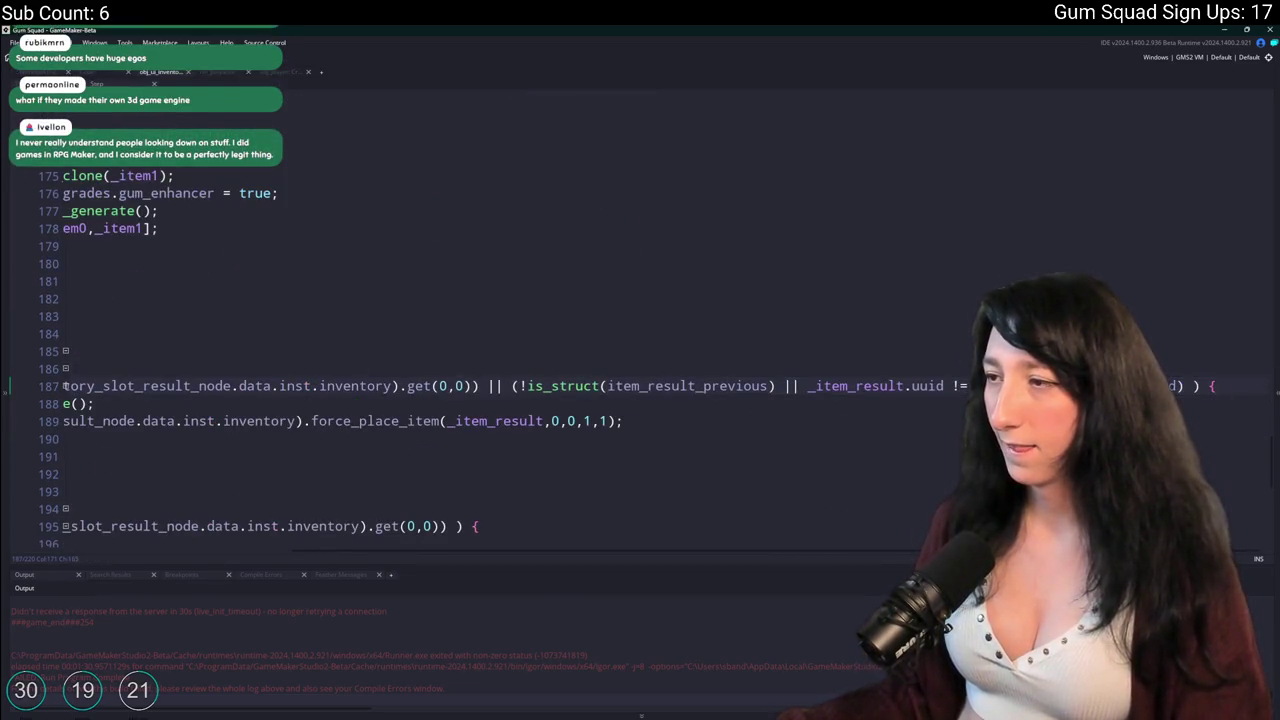
{"action": "double_click", "coordinate": [688, 386]}
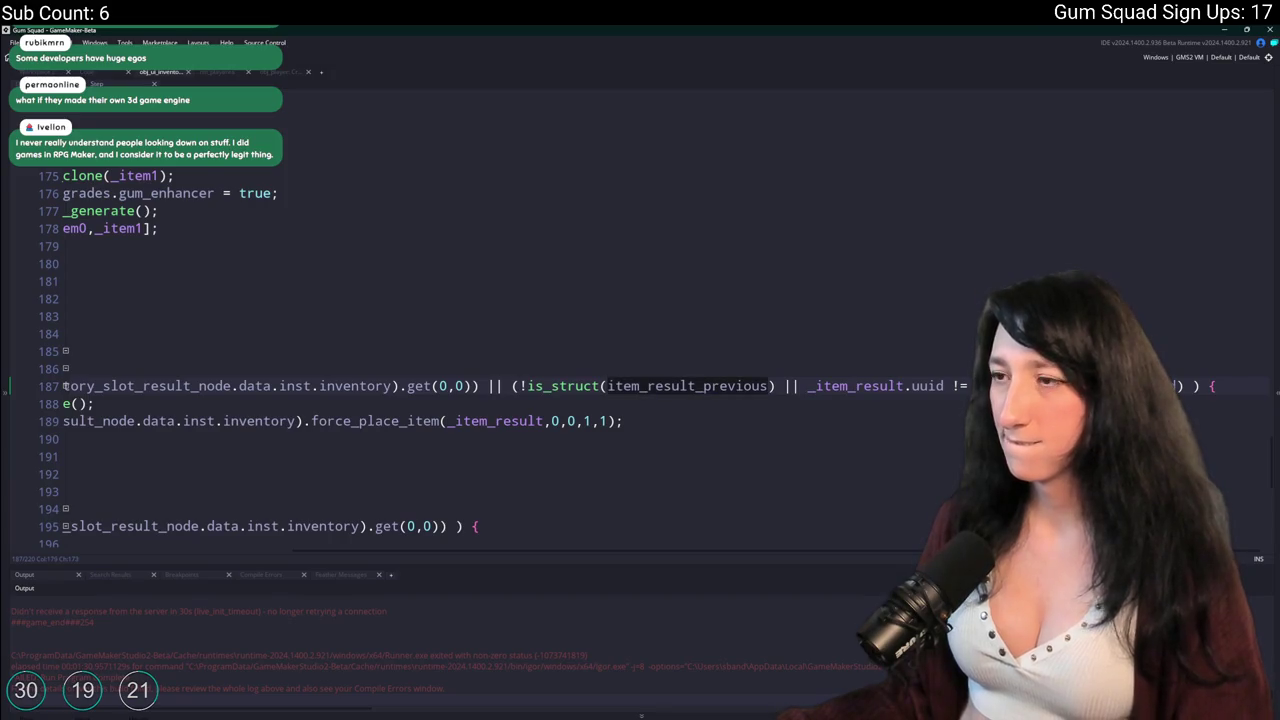
{"action": "left_click", "coordinate": [341, 363]}
{"action": "scroll", "coordinate": [407, 90], "scroll_direction": "up", "scroll_amount": 3}
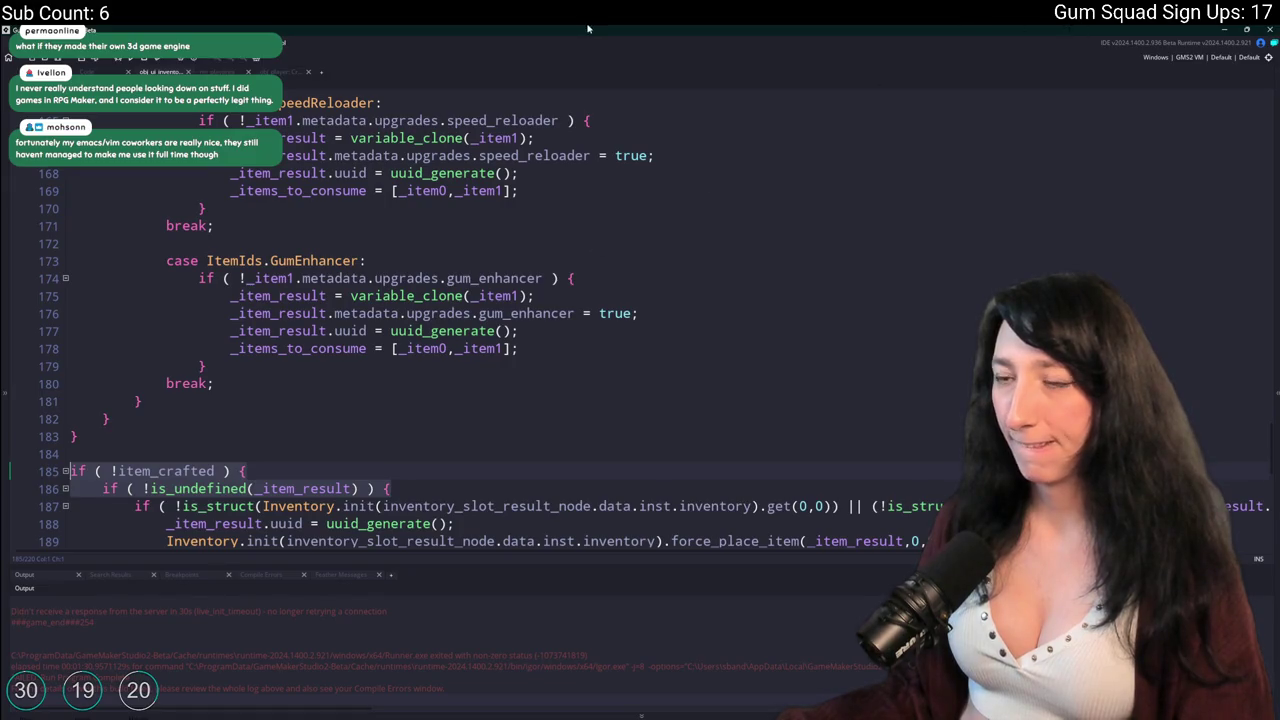
{"action": "left_click_drag", "start_coordinate": [70, 348], "coordinate": [708, 326]}
{"action": "scroll", "coordinate": [708, 326], "scroll_direction": "up", "scroll_amount": 3}
{"action": "scroll", "coordinate": [660, 370], "scroll_direction": "down", "scroll_amount": 2}
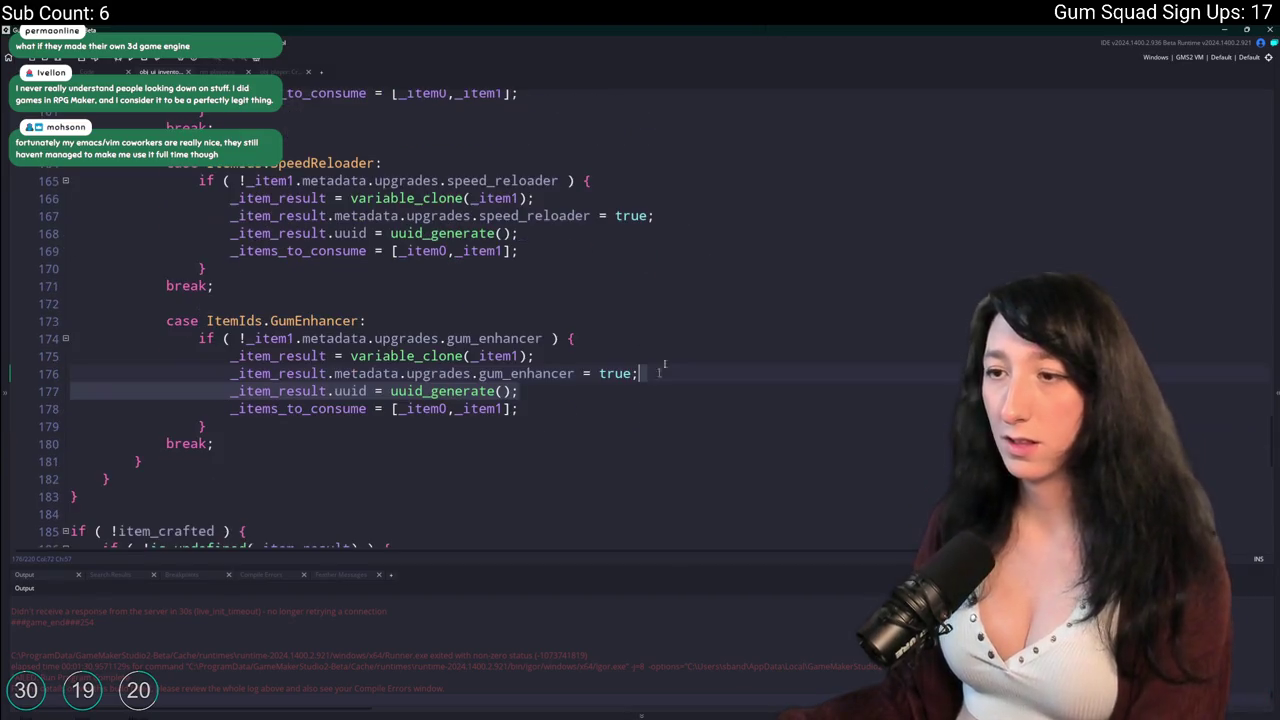
{"action": "key", "text": "Down"}
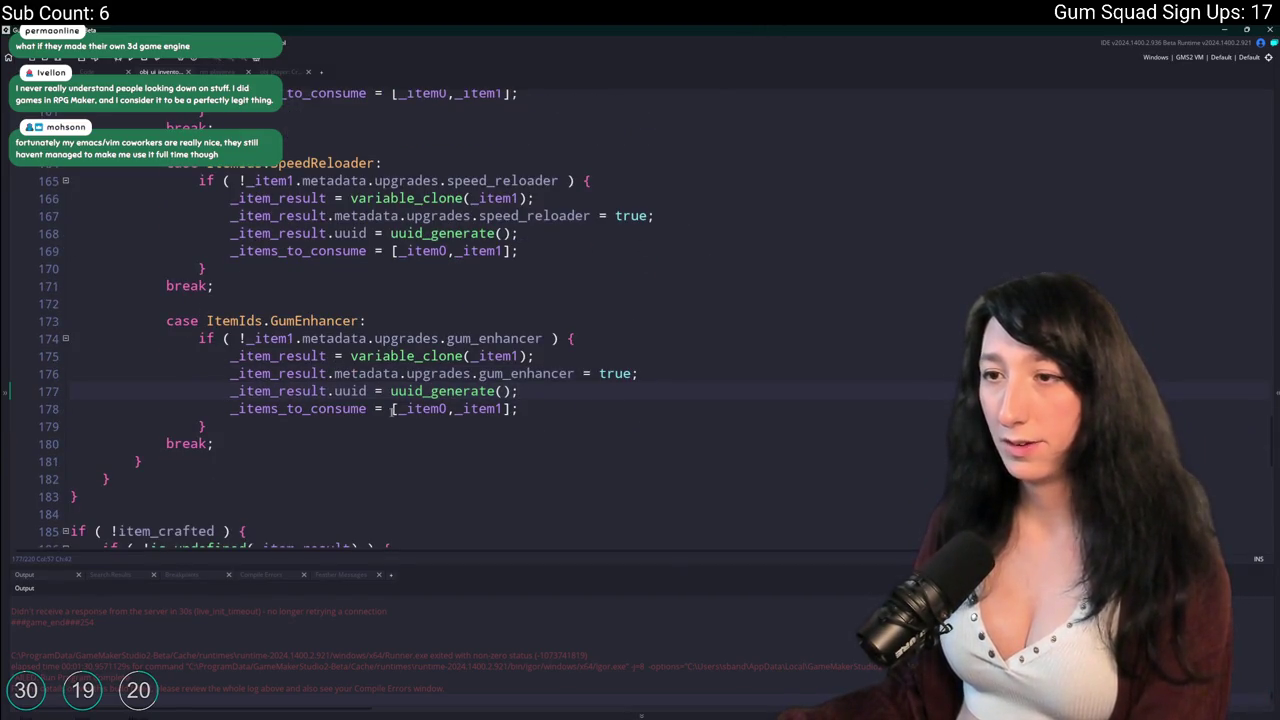
{"action": "double_click", "coordinate": [295, 357]}
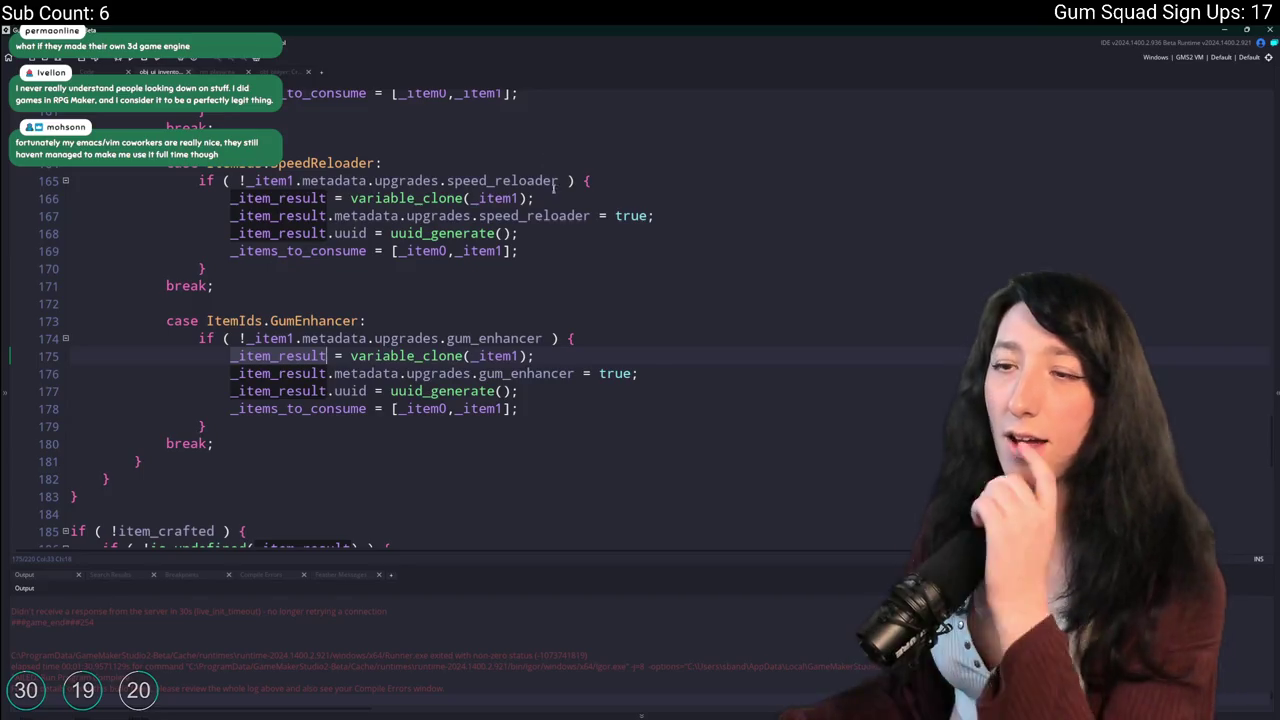
{"action": "scroll", "coordinate": [745, 315], "scroll_direction": "up", "scroll_amount": 8}
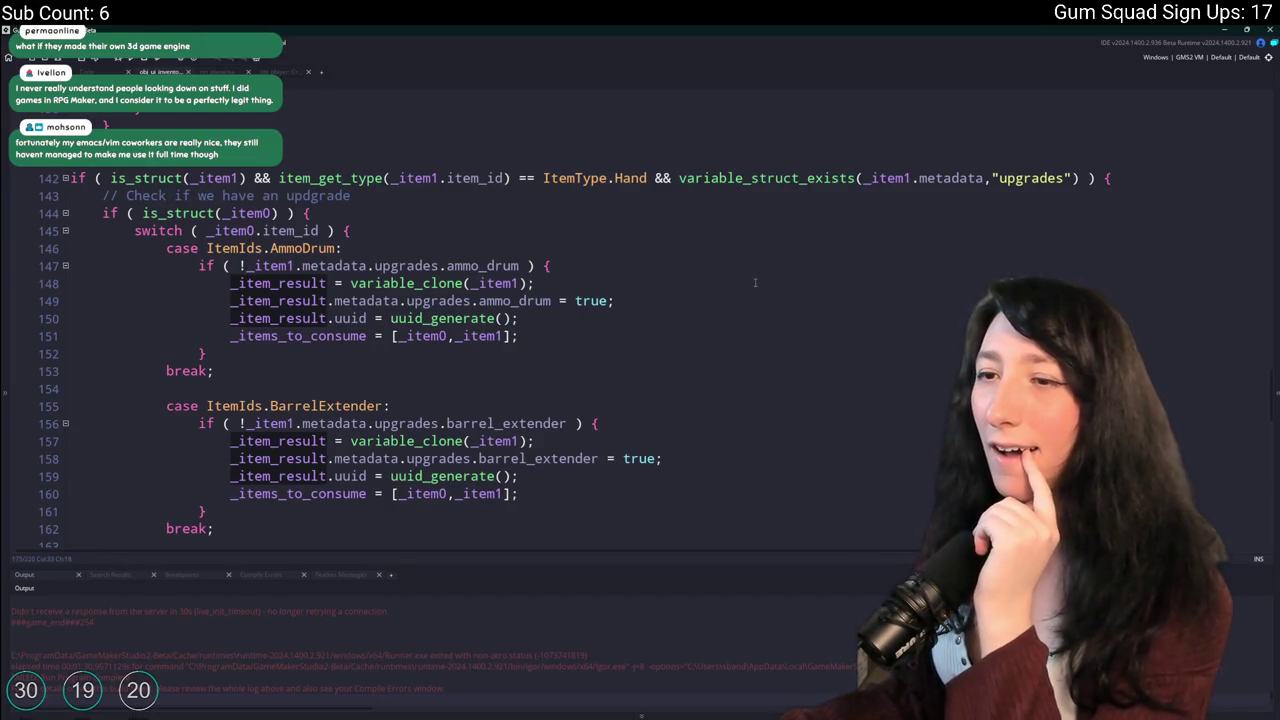
{"action": "scroll", "coordinate": [755, 283], "scroll_direction": "down", "scroll_amount": 10}
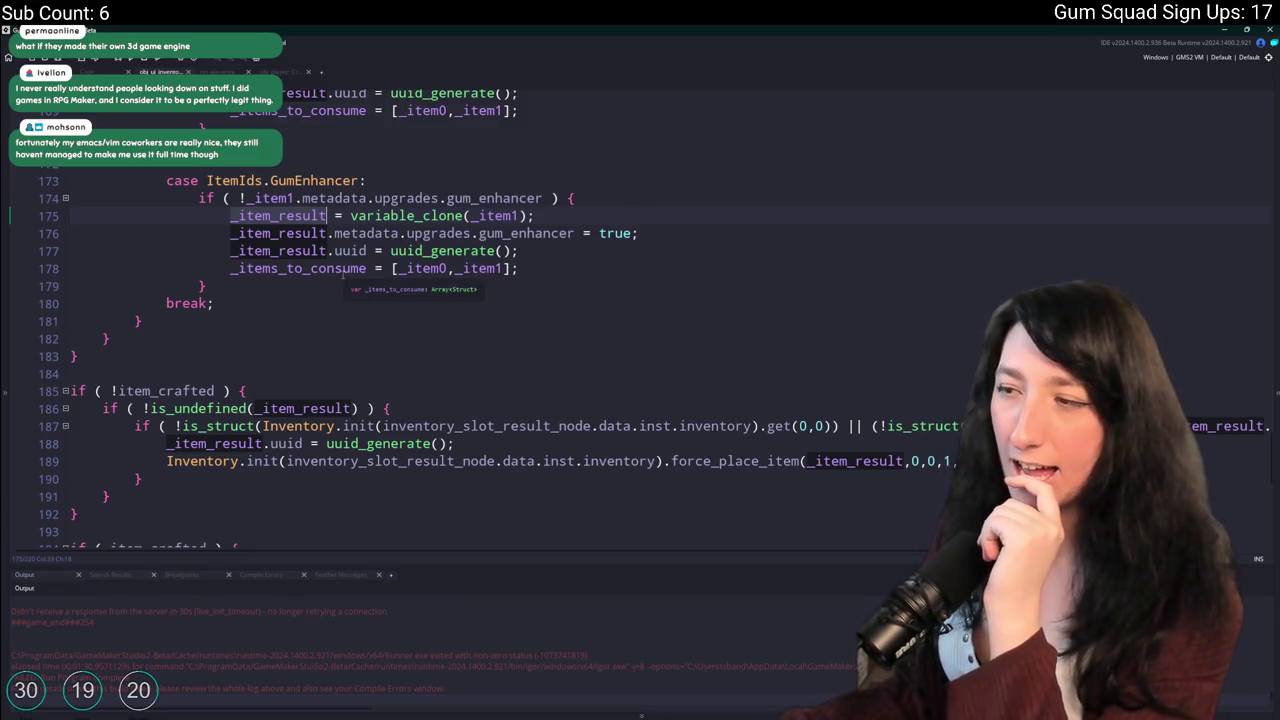
Comment out line 188's uuid_generate assignment with // and run a new build.
{"action": "left_click", "coordinate": [166, 443]}
{"action": "type", "text": "//"}
{"action": "key", "text": "F5"}
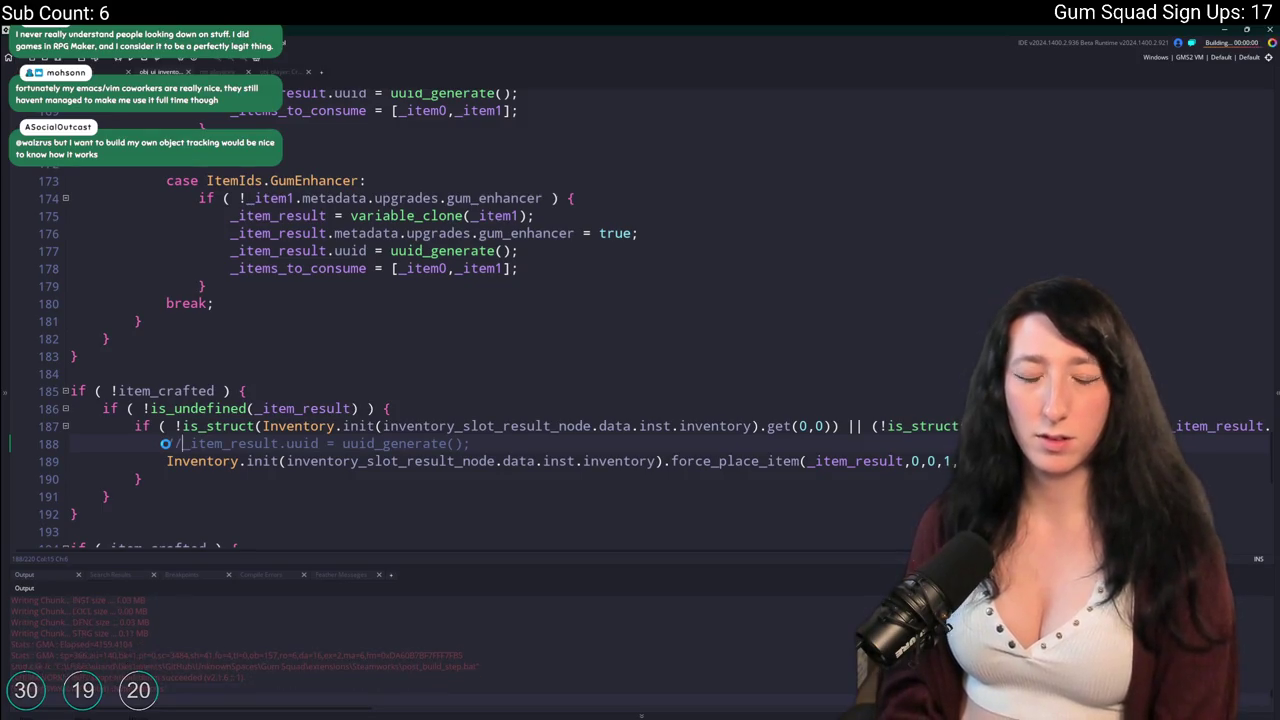
Start a new world in the rebuilt game and open the crafting and inventory panel.
{"action": "left_click", "coordinate": [640, 345]}
{"action": "left_click", "coordinate": [640, 472]}
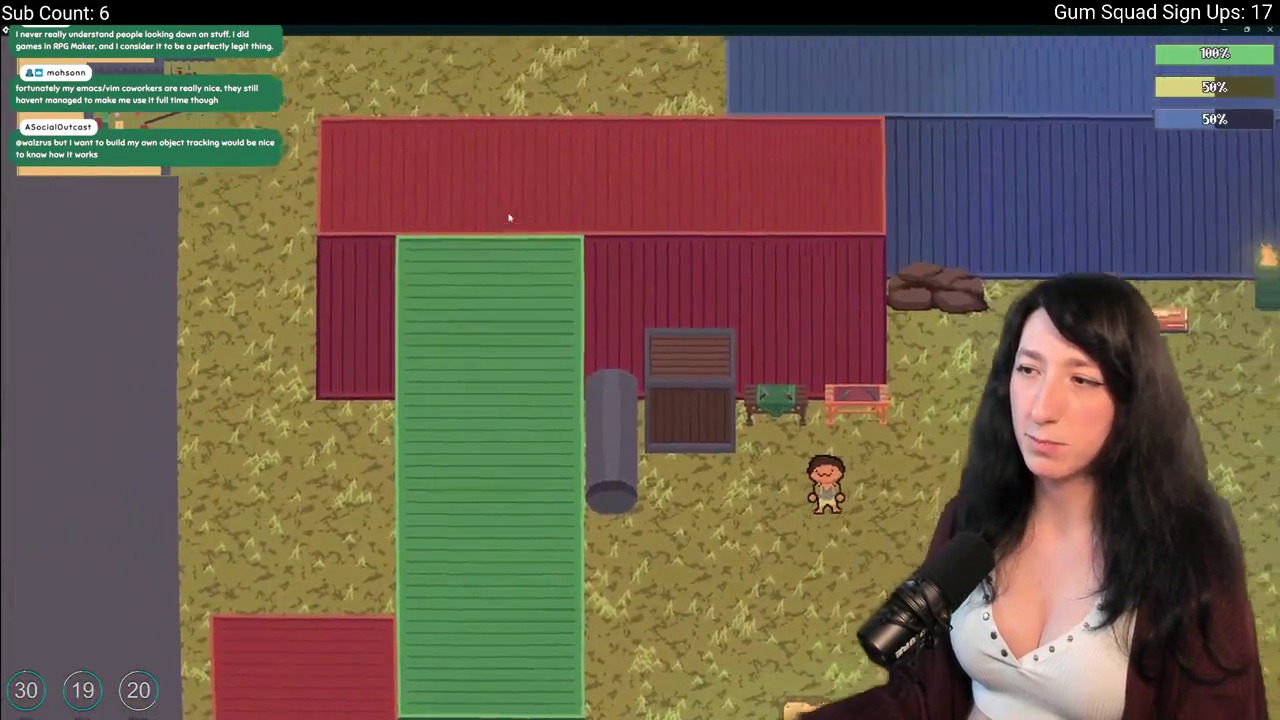
{"action": "key", "text": "e"}
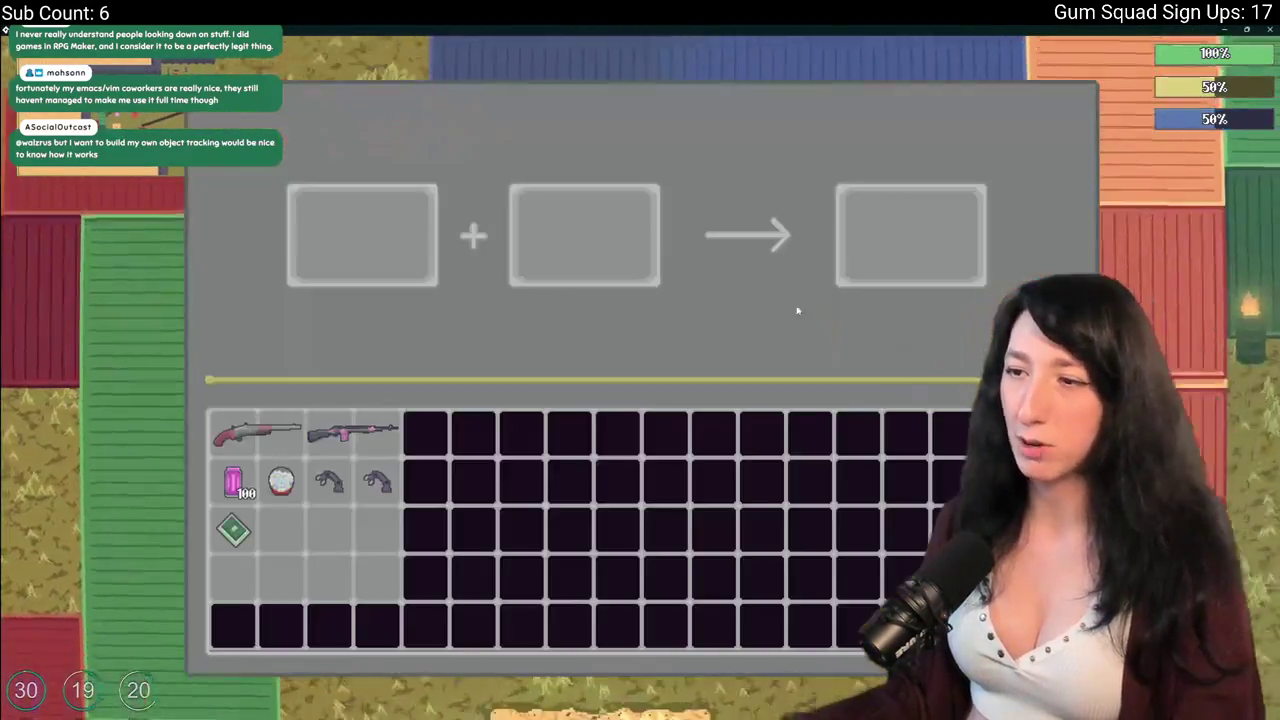
Swap the shotgun and Makeshift DMR in the crafting slots, then close the game.
{"action": "left_click", "coordinate": [250, 432]}
{"action": "left_click", "coordinate": [281, 481]}
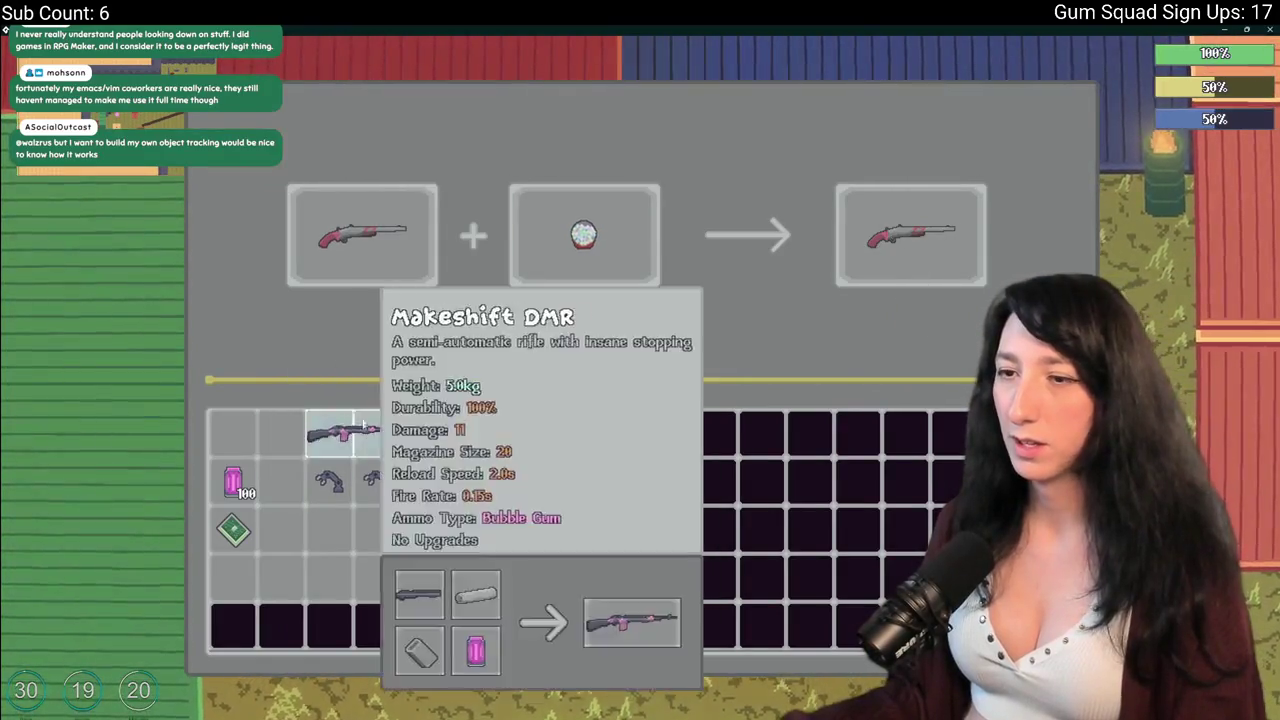
{"action": "left_click", "coordinate": [352, 432]}
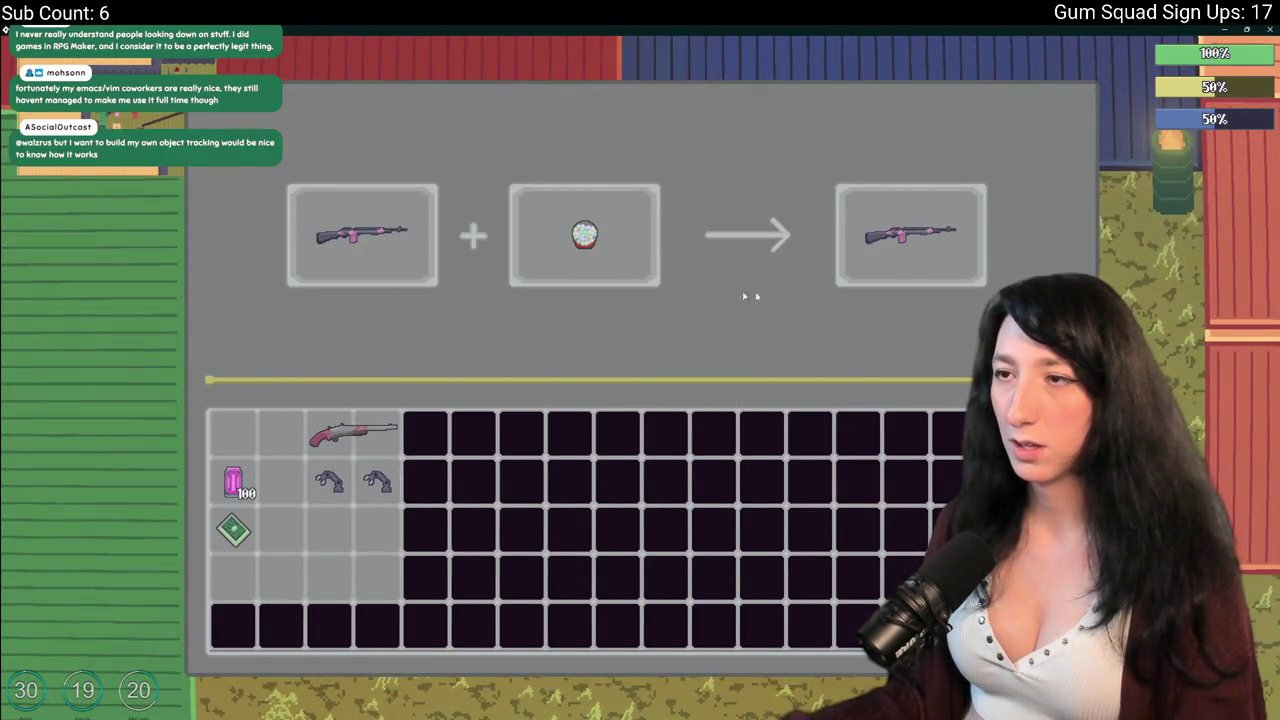
{"action": "left_click", "coordinate": [362, 236]}
{"action": "left_click", "coordinate": [352, 432]}
{"action": "mouse_move", "coordinate": [944, 216]}
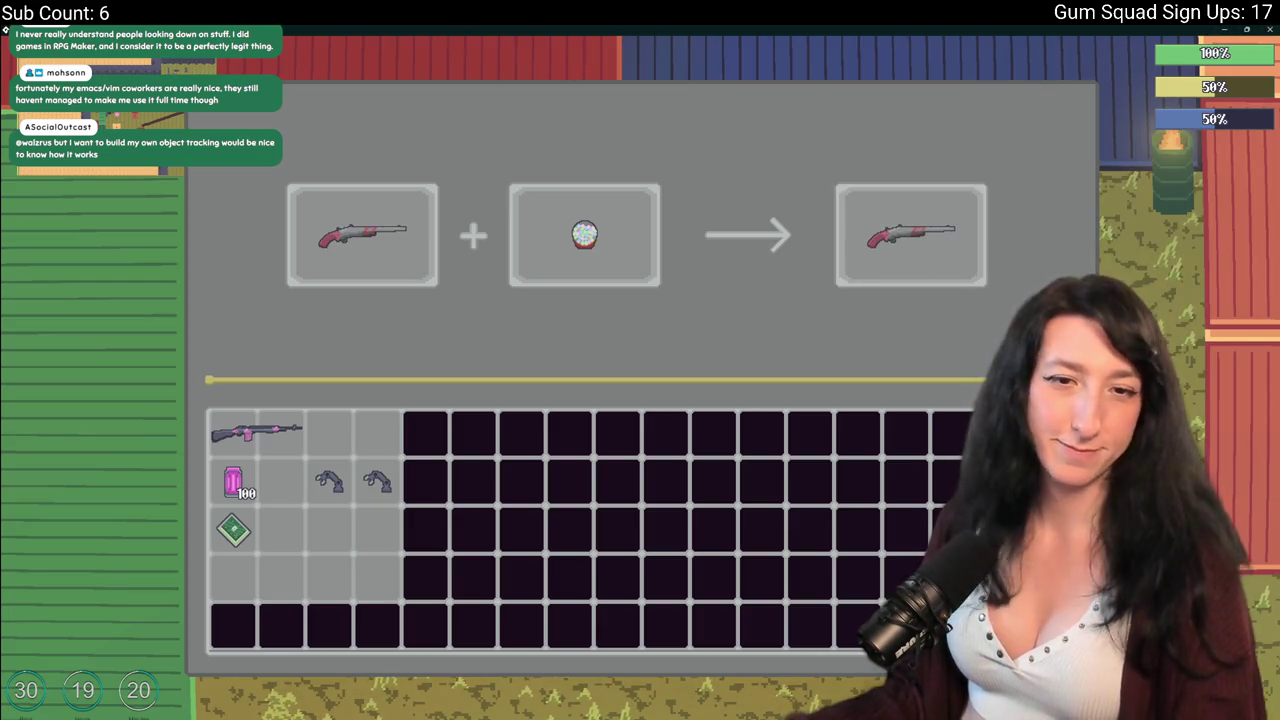
{"action": "left_click", "coordinate": [1270, 30]}
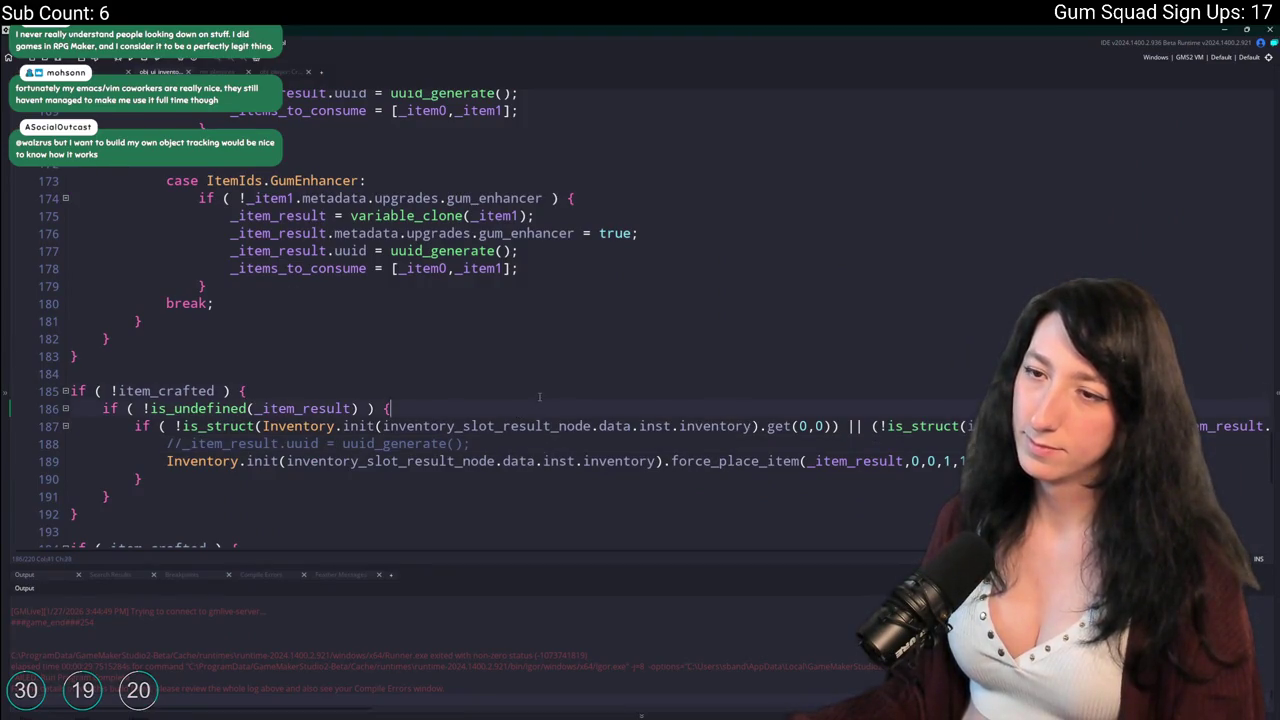
Delete the uuid_generate lines from the GumEnhancer and SpeedReloader cases.
{"action": "scroll", "coordinate": [550, 385], "scroll_direction": "down", "scroll_amount": 3}
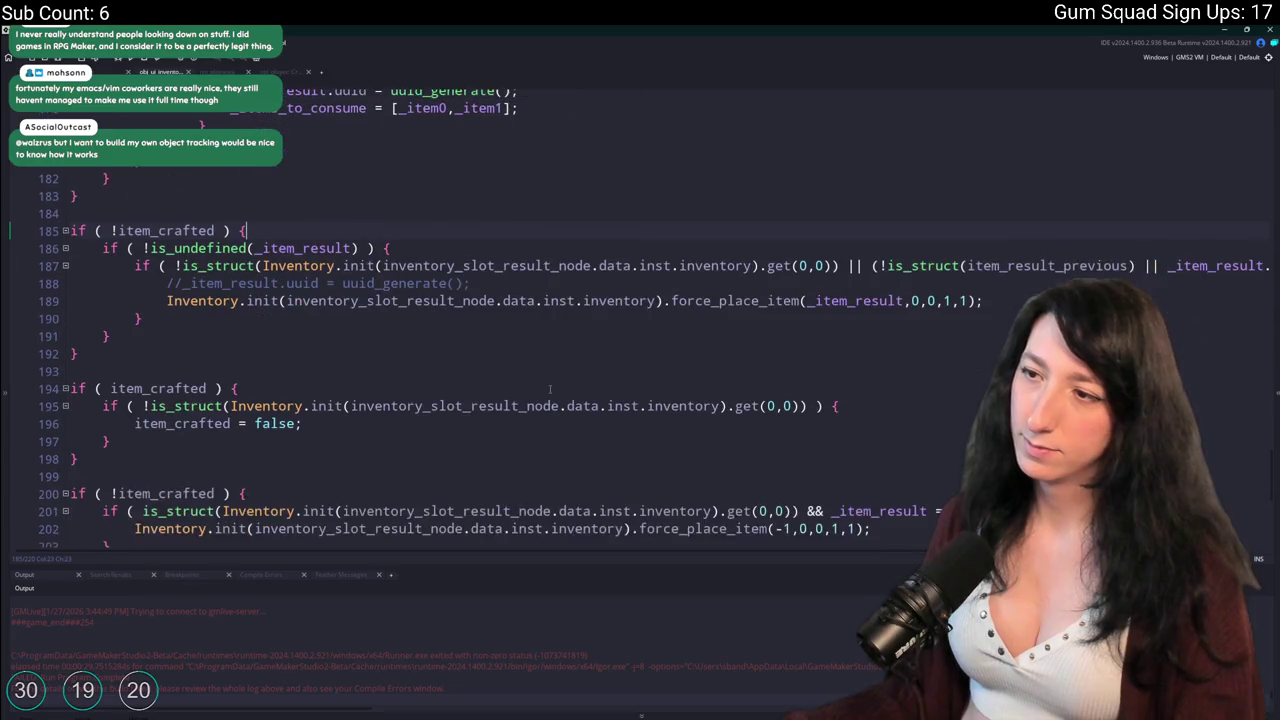
{"action": "scroll", "coordinate": [560, 378], "scroll_direction": "up", "scroll_amount": 2}
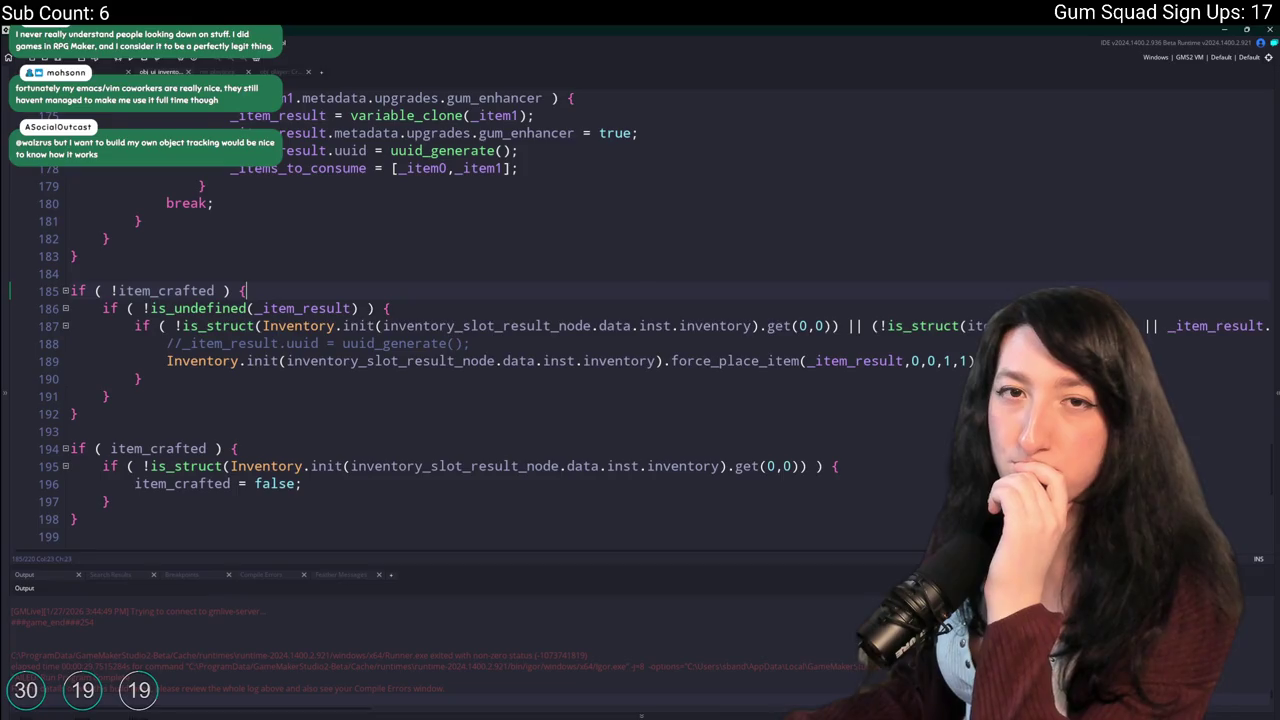
{"action": "scroll", "coordinate": [440, 295], "scroll_direction": "up", "scroll_amount": 2}
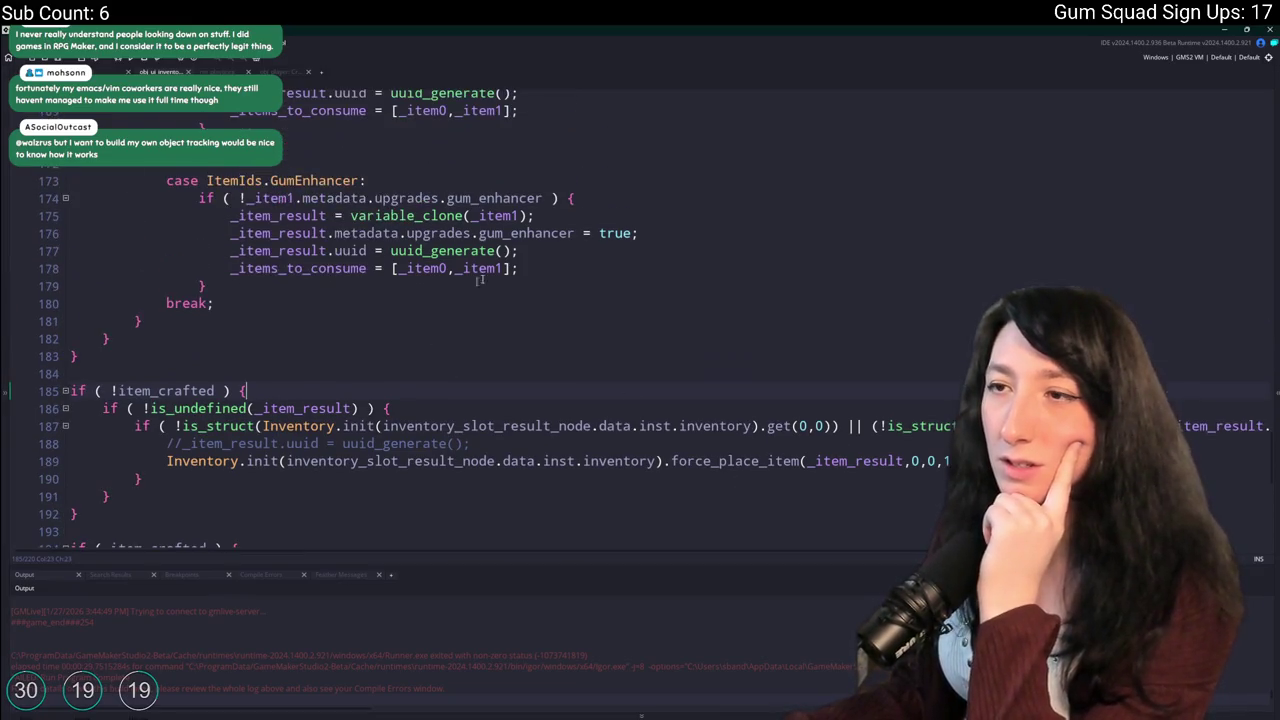
{"action": "key", "text": "Up"}
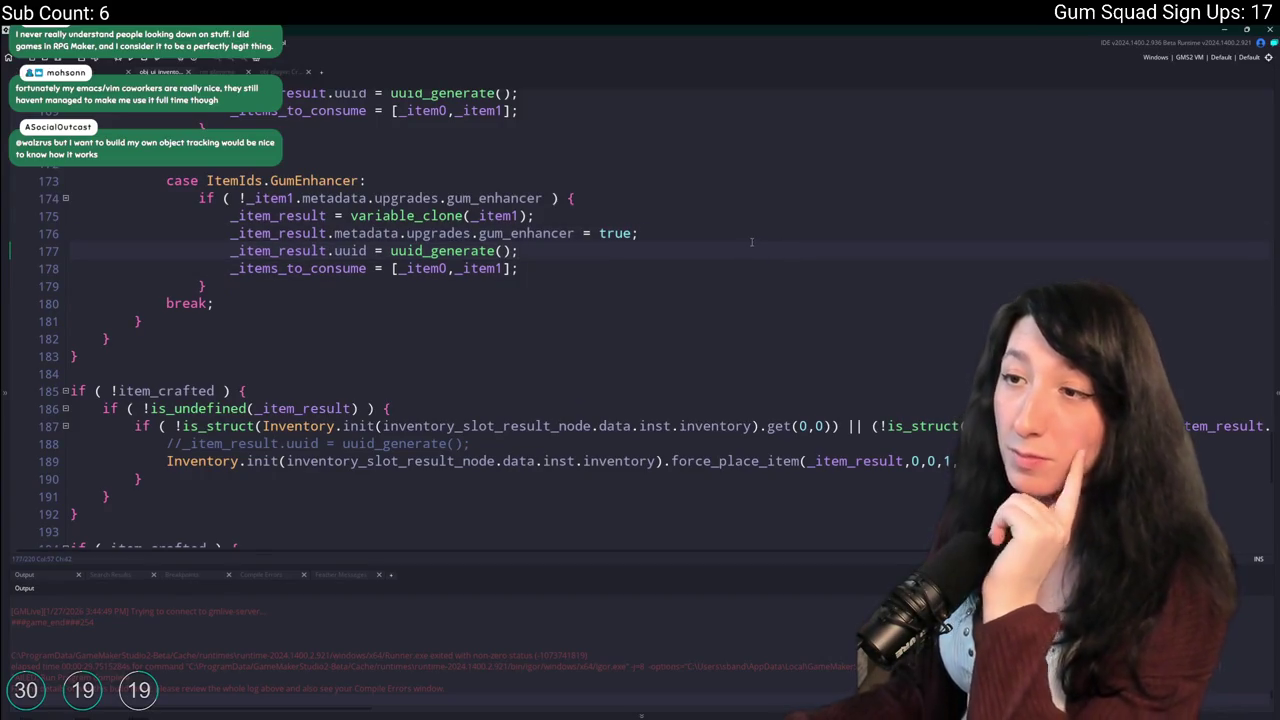
{"action": "key", "text": "shift+Up"}
{"action": "scroll", "coordinate": [743, 240], "scroll_direction": "up", "scroll_amount": 2}
{"action": "key", "text": "BackSpace"}
{"action": "left_click", "coordinate": [772, 193]}
{"action": "key", "text": "shift+Up"}
{"action": "key", "text": "BackSpace"}
Delete the uuid_generate lines from the BarrelExtender, AmmoDrum, next case and GumEnhancer cases.
{"action": "scroll", "coordinate": [695, 232], "scroll_direction": "up", "scroll_amount": 3}
{"action": "key", "text": "shift+Down"}
{"action": "key", "text": "BackSpace"}
{"action": "scroll", "coordinate": [700, 220], "scroll_direction": "up", "scroll_amount": 3}
{"action": "left_click", "coordinate": [713, 201]}
{"action": "key", "text": "shift+Down"}
{"action": "key", "text": "BackSpace"}
{"action": "scroll", "coordinate": [705, 215], "scroll_direction": "up", "scroll_amount": 6}
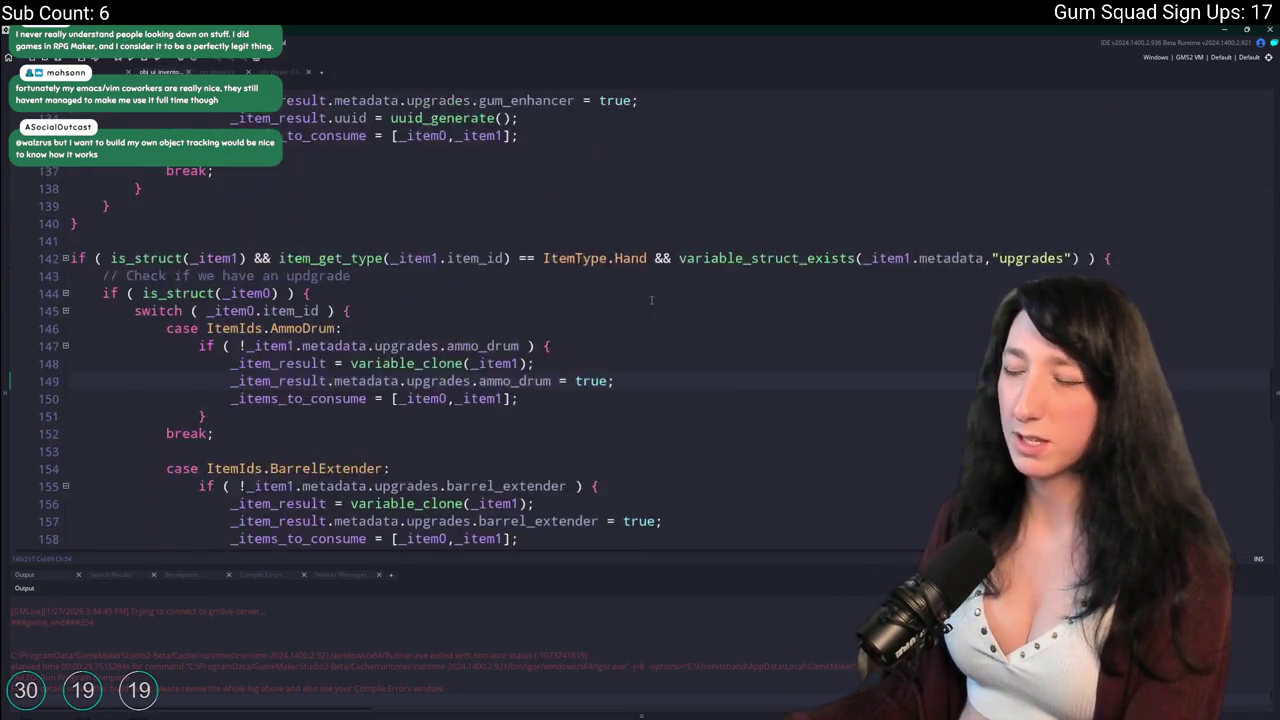
{"action": "left_click", "coordinate": [660, 221]}
{"action": "key", "text": "shift+Down"}
{"action": "key", "text": "BackSpace"}
Delete the remaining uuid_generate lines in the earlier SpeedReloader, BarrelExtender and AmmoDrum cases.
{"action": "scroll", "coordinate": [661, 238], "scroll_direction": "up", "scroll_amount": 1}
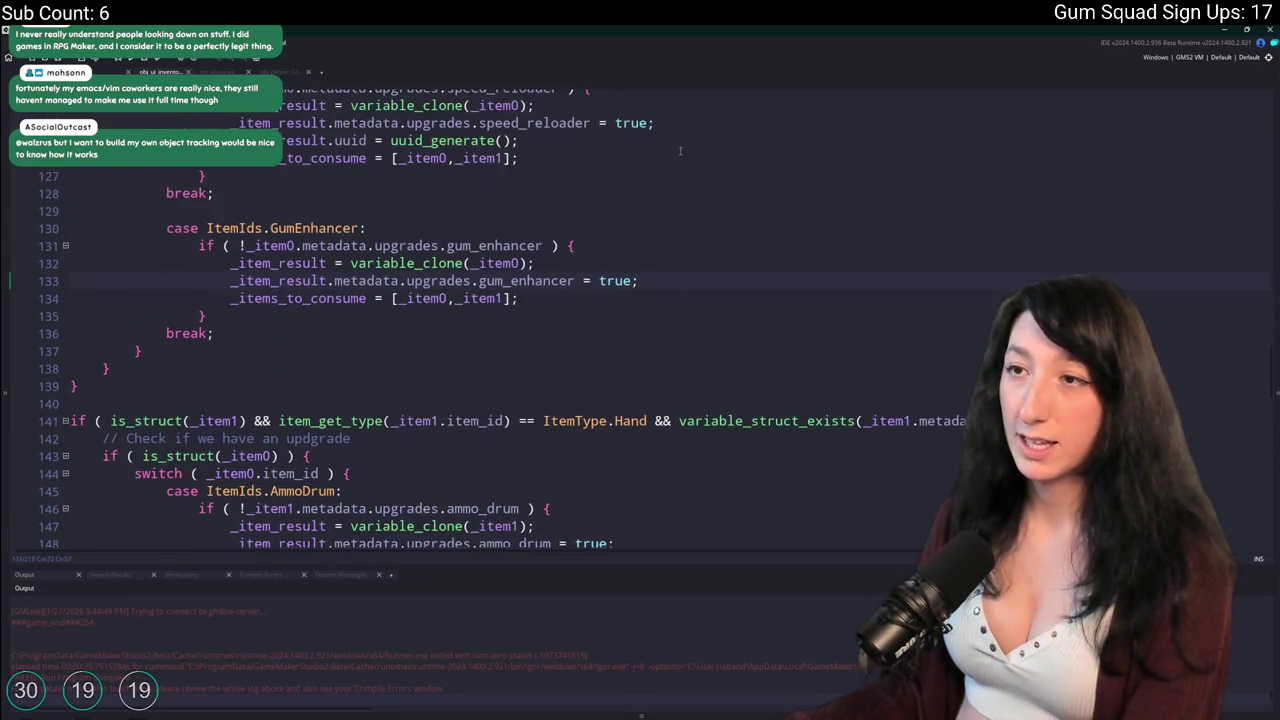
{"action": "key", "text": "BackSpace"}
{"action": "scroll", "coordinate": [703, 134], "scroll_direction": "up", "scroll_amount": 3}
{"action": "left_click", "coordinate": [730, 124]}
{"action": "key", "text": "shift+Down"}
{"action": "key", "text": "BackSpace"}
{"action": "scroll", "coordinate": [713, 153], "scroll_direction": "up", "scroll_amount": 2}
{"action": "scroll", "coordinate": [713, 153], "scroll_direction": "up", "scroll_amount": 2}
{"action": "left_click", "coordinate": [691, 197]}
{"action": "key", "text": "shift+Down"}
{"action": "key", "text": "BackSpace"}
{"action": "scroll", "coordinate": [700, 194], "scroll_direction": "up", "scroll_amount": 3}
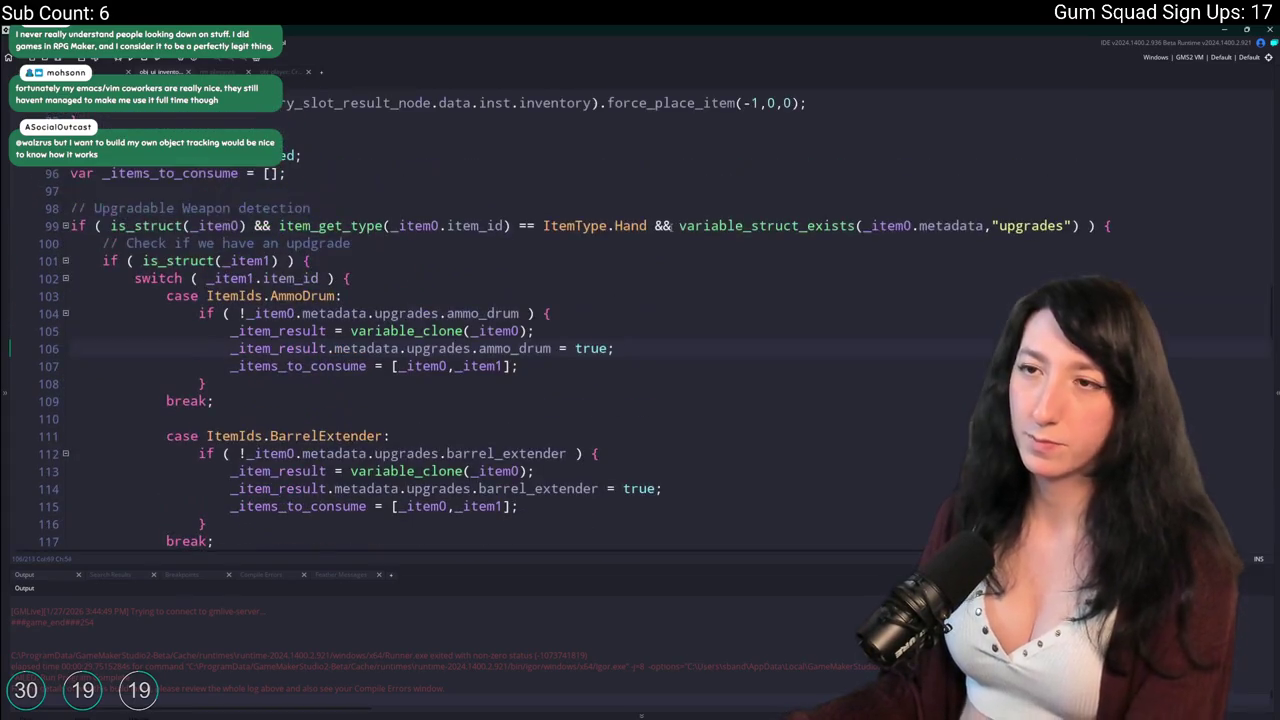
{"action": "scroll", "coordinate": [525, 107], "scroll_direction": "down", "scroll_amount": 20}
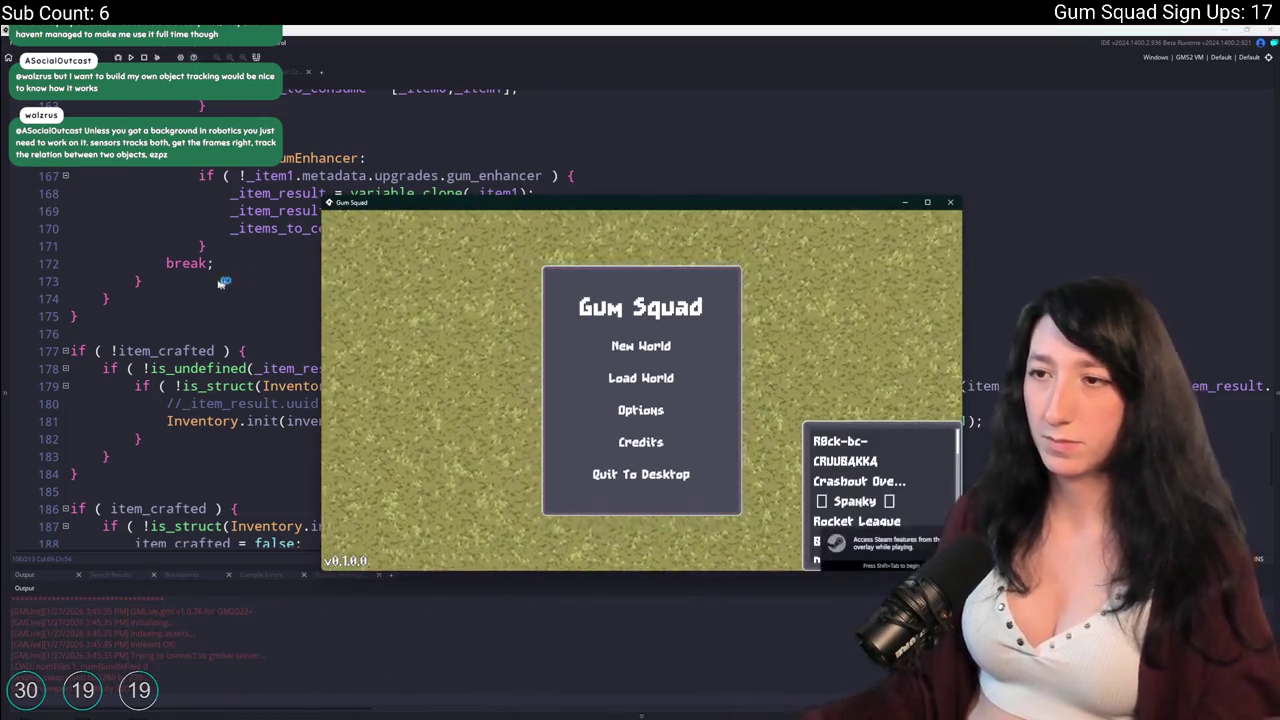
Create a New World lobby, open crafting, and put the shotgun in the first slot.
{"action": "left_click", "coordinate": [645, 350]}
{"action": "left_click", "coordinate": [641, 464]}
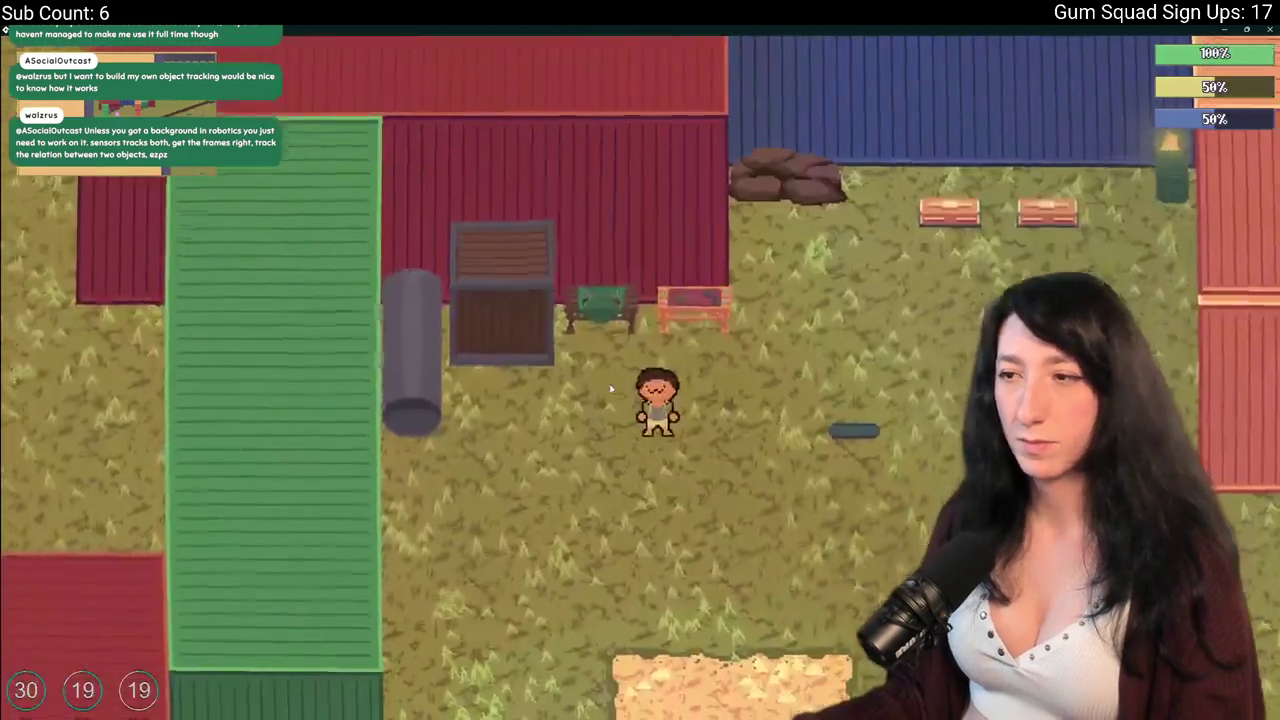
{"action": "key", "text": "e"}
{"action": "left_click", "coordinate": [256, 432]}
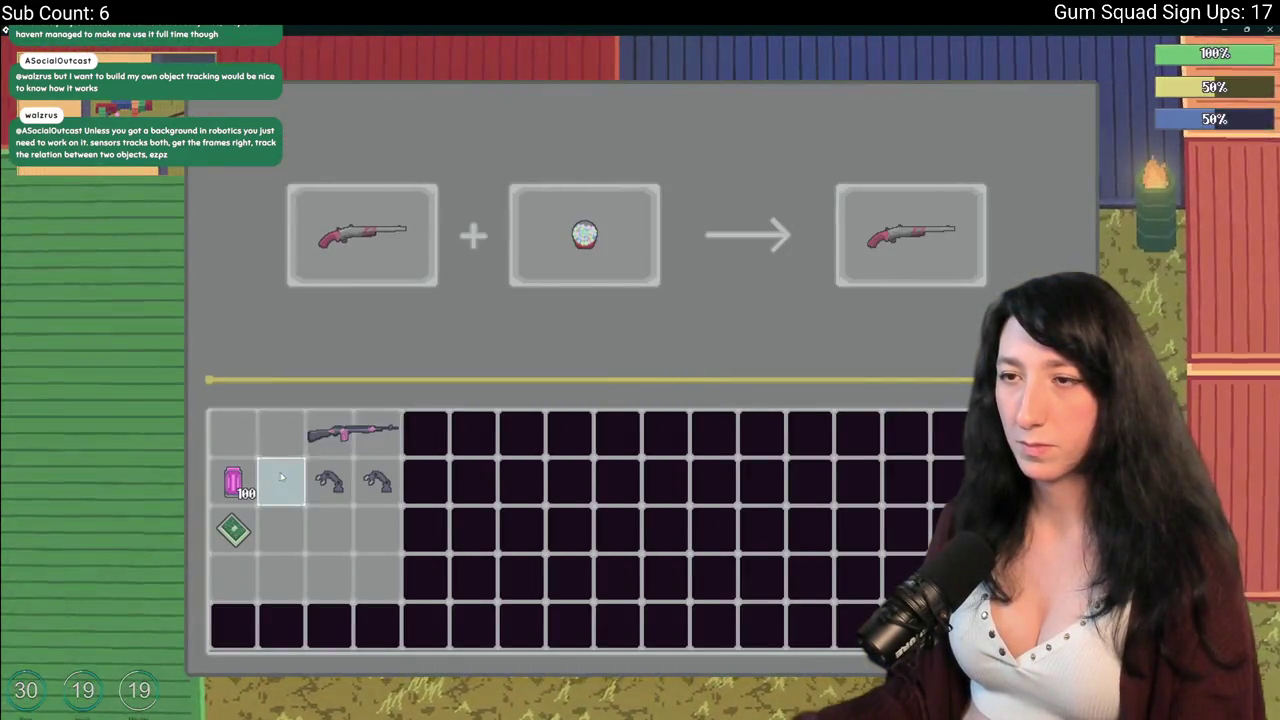
Collect the crafted shotgun and compare the shotgun and DMR crafting results with the grip.
{"action": "left_click", "coordinate": [905, 230]}
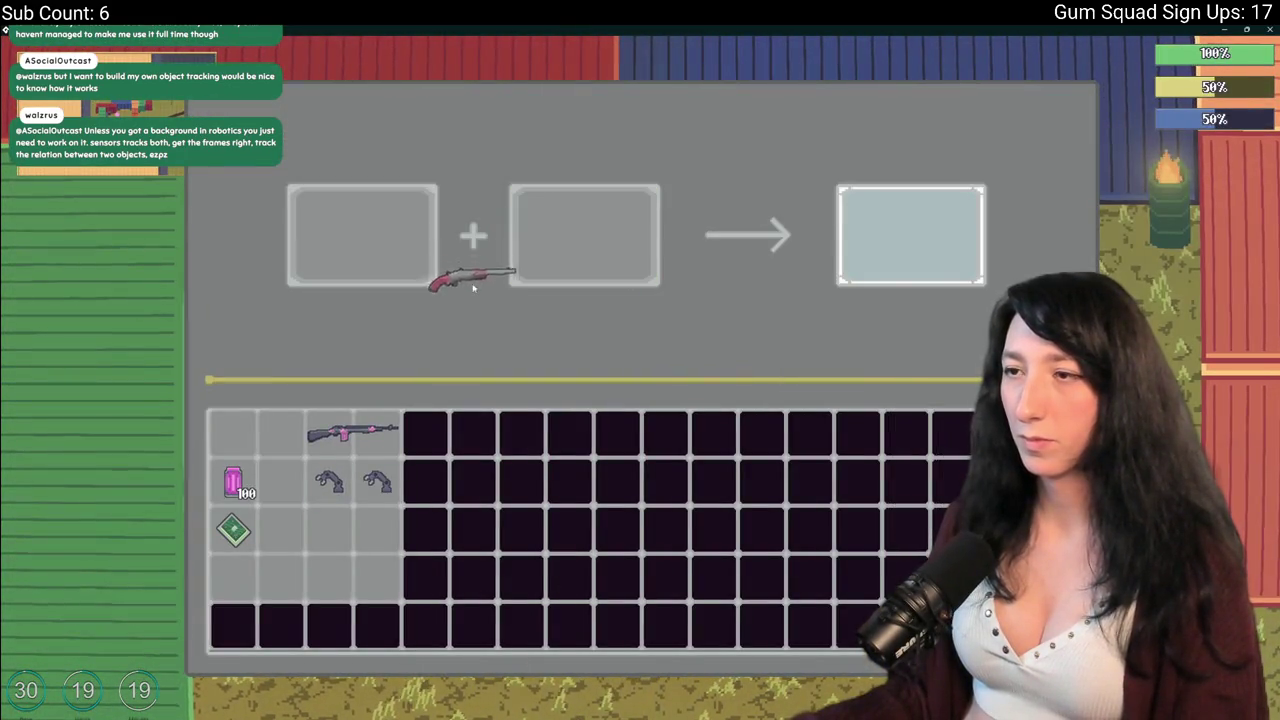
{"action": "left_click", "coordinate": [585, 235]}
{"action": "left_click", "coordinate": [329, 480]}
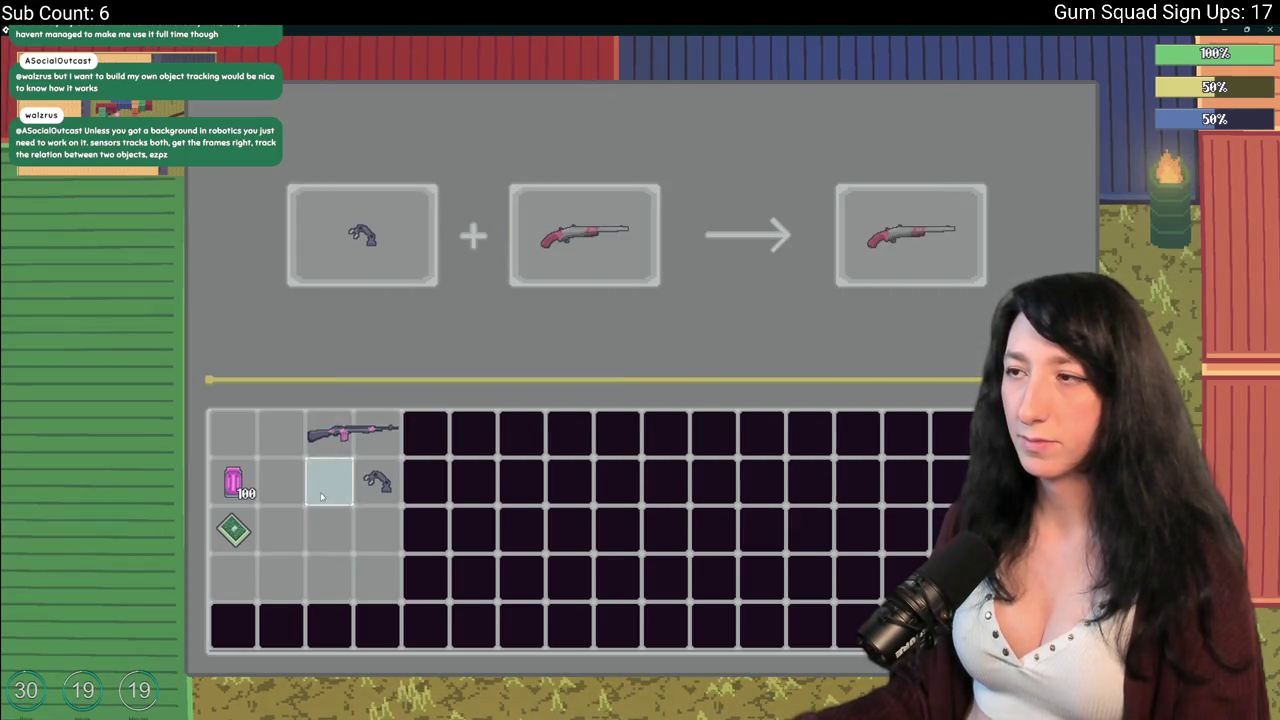
{"action": "left_click", "coordinate": [336, 422]}
{"action": "left_click", "coordinate": [582, 255]}
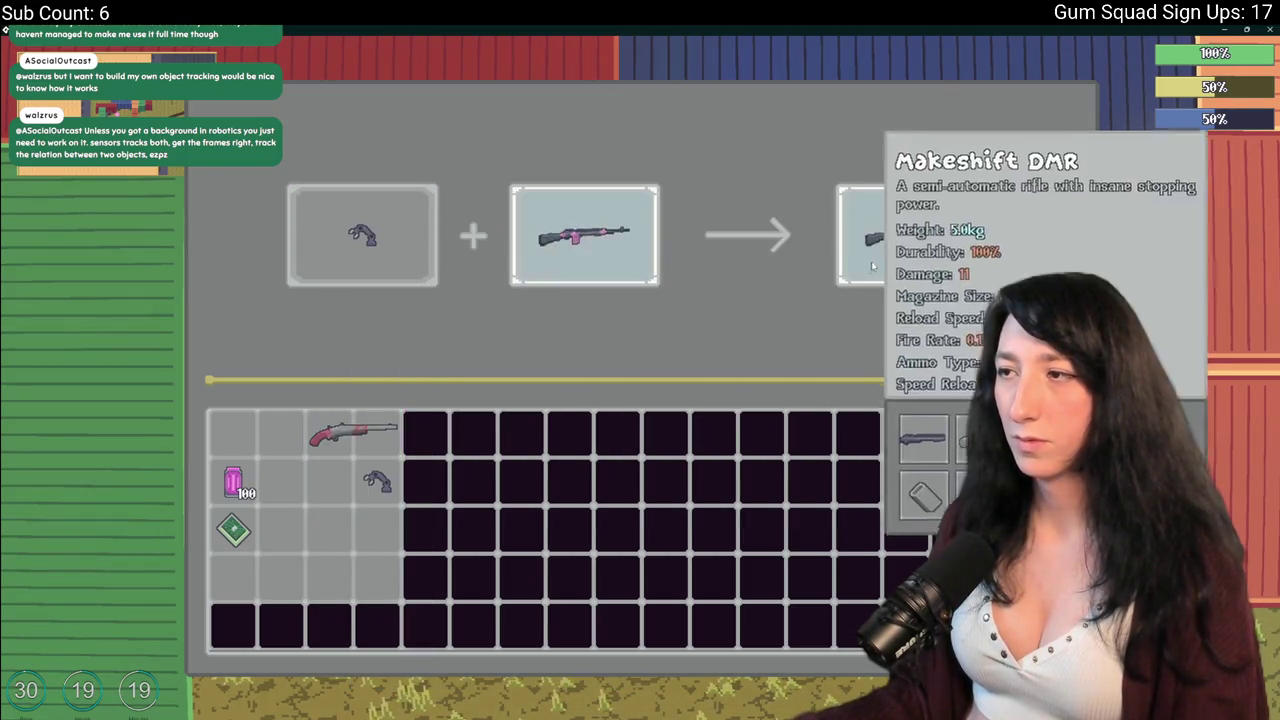
{"action": "left_click", "coordinate": [345, 432]}
{"action": "left_click", "coordinate": [585, 235]}
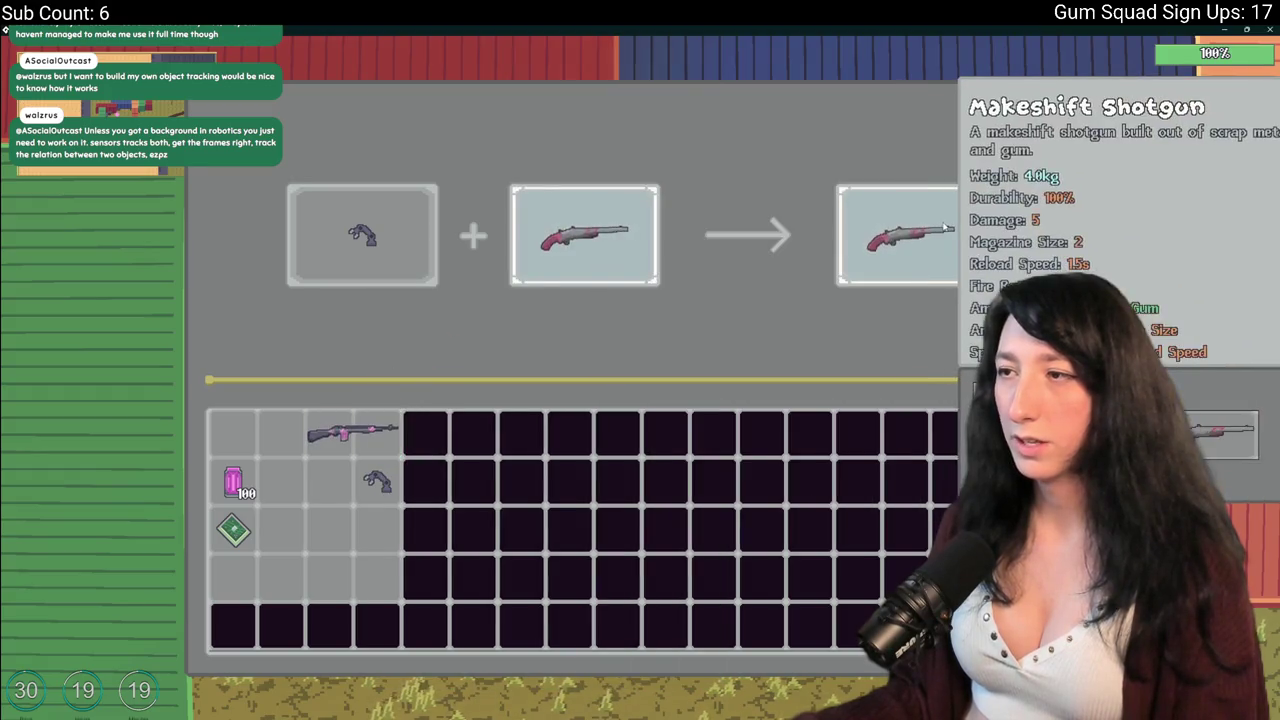
{"action": "mouse_move", "coordinate": [350, 430]}
{"action": "left_mouse_down"}
{"action": "mouse_move", "coordinate": [585, 240]}
{"action": "mouse_move", "coordinate": [928, 236]}
{"action": "left_mouse_up"}
{"action": "left_click", "coordinate": [585, 240]}
Take the crafted rifle, then preview Gum Enhancer upgrades on the shotgun and DMR.
{"action": "left_click", "coordinate": [932, 252]}
{"action": "left_click", "coordinate": [385, 255]}
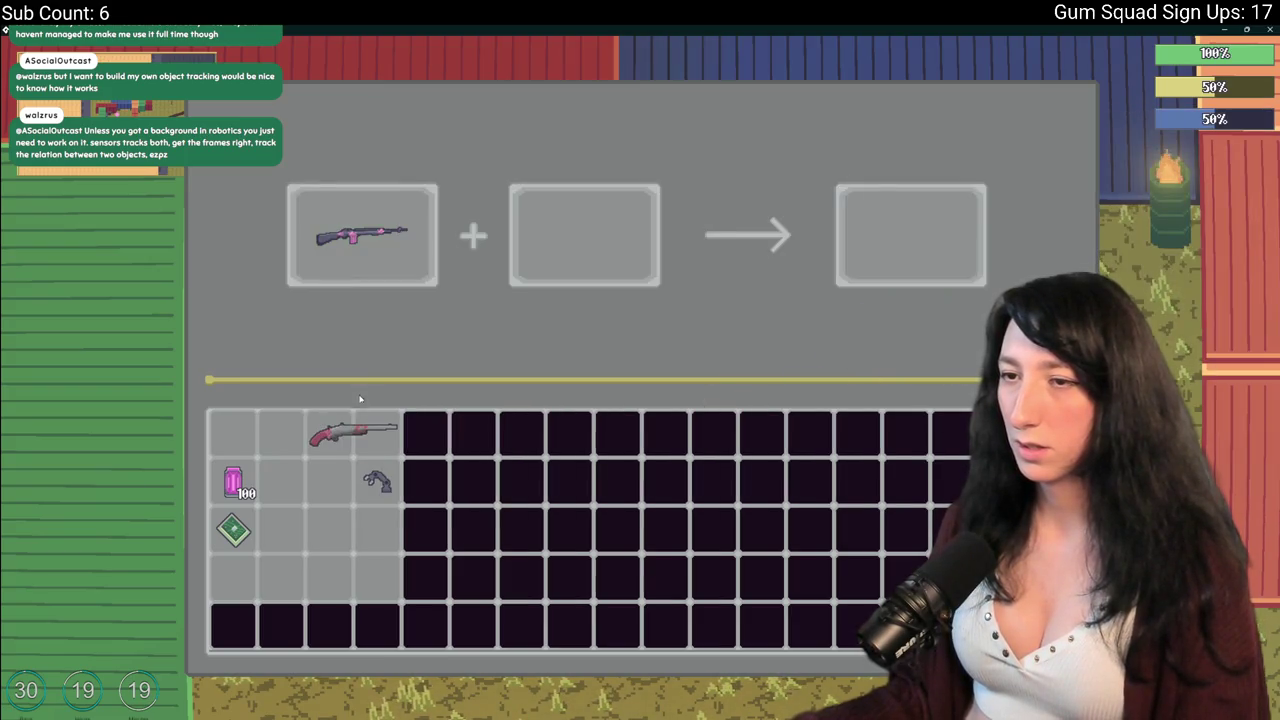
{"action": "left_click", "coordinate": [377, 482]}
{"action": "left_click", "coordinate": [585, 235]}
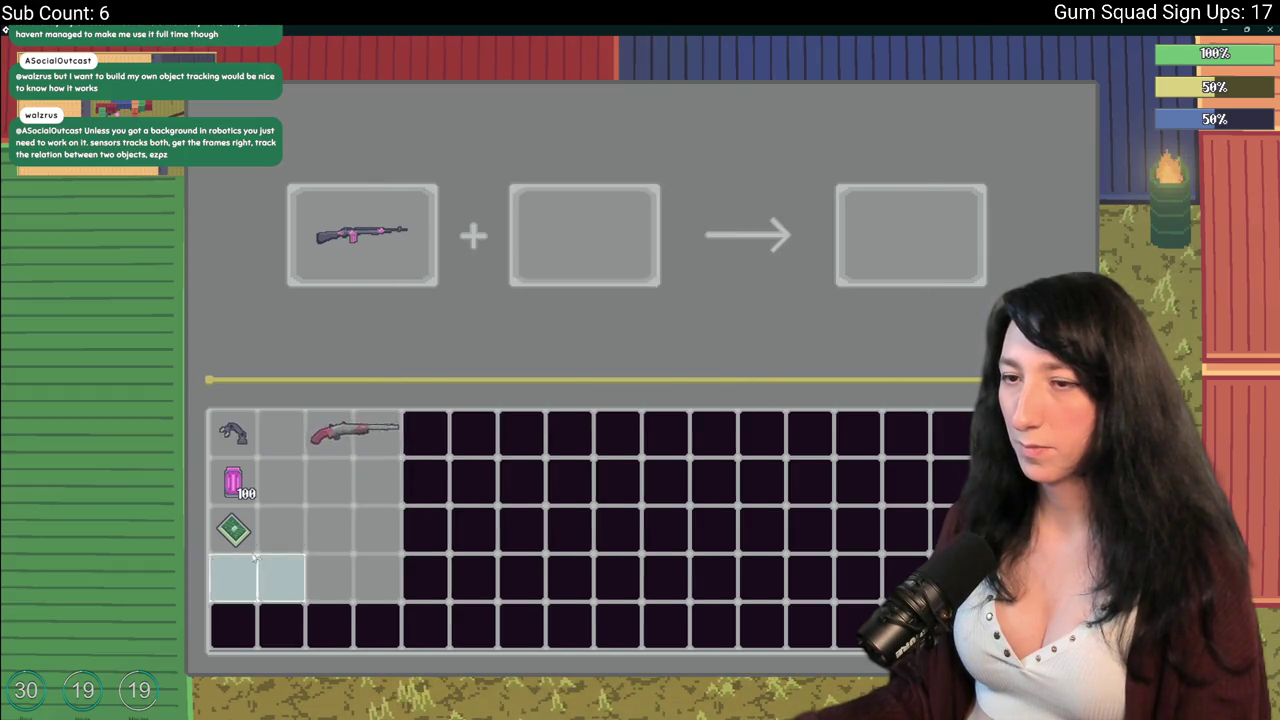
{"action": "left_click", "coordinate": [233, 530]}
{"action": "left_click", "coordinate": [350, 432]}
{"action": "left_click", "coordinate": [900, 240]}
{"action": "left_click", "coordinate": [350, 432]}
{"action": "left_click", "coordinate": [362, 235]}
{"action": "left_click", "coordinate": [350, 432]}
{"action": "left_click", "coordinate": [362, 235]}
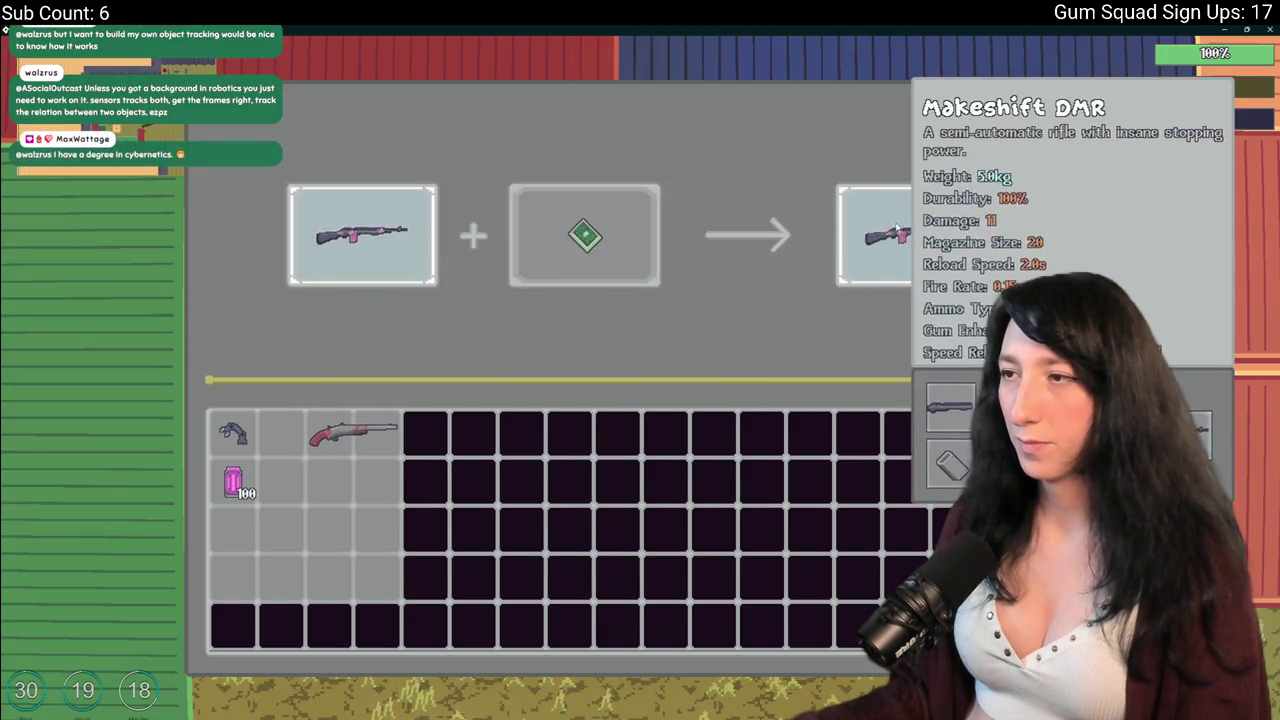
Craft the Gum Enhancer shotgun, take it from the result, and pause the game.
{"action": "left_click", "coordinate": [355, 430]}
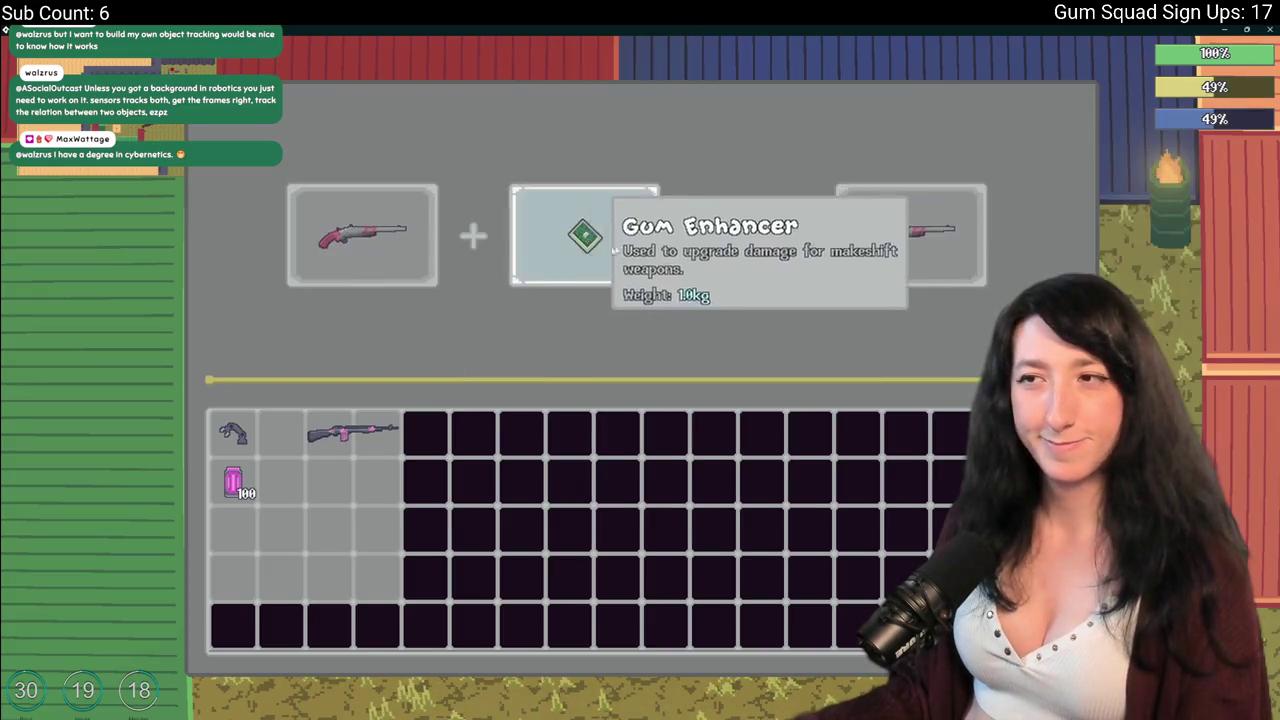
{"action": "left_click", "coordinate": [334, 440]}
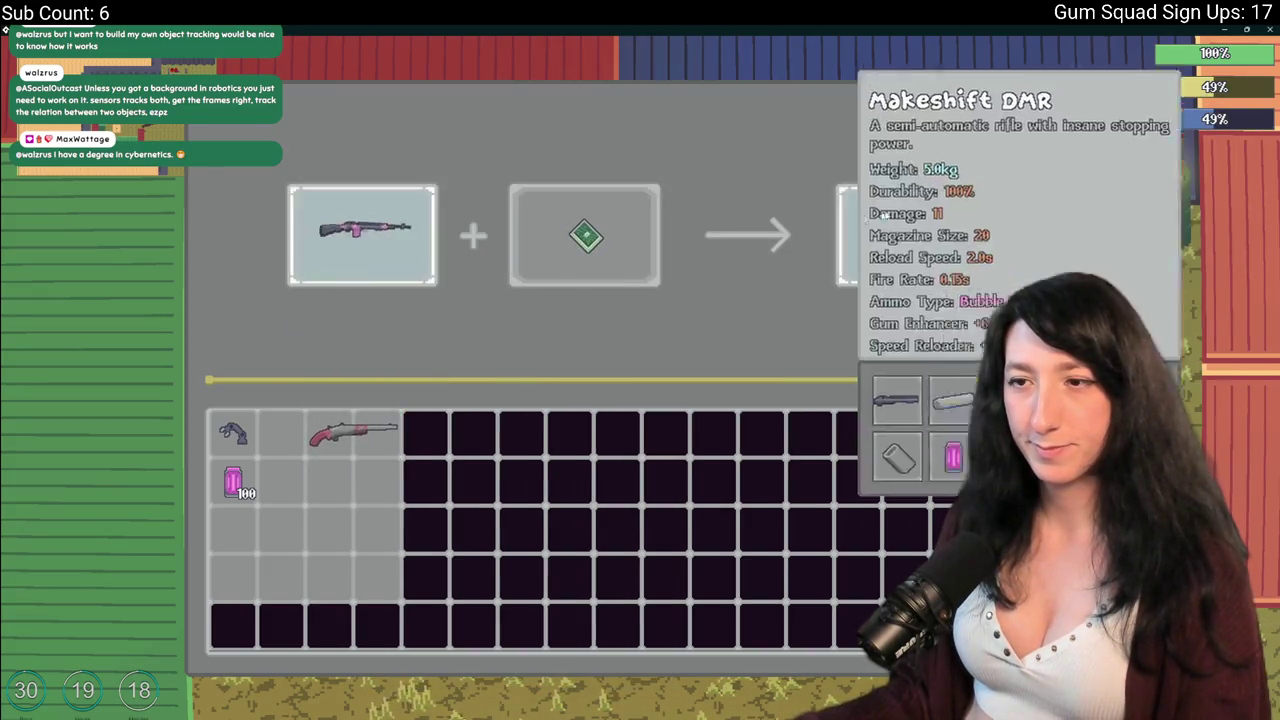
{"action": "left_click", "coordinate": [340, 432]}
{"action": "left_click", "coordinate": [372, 237]}
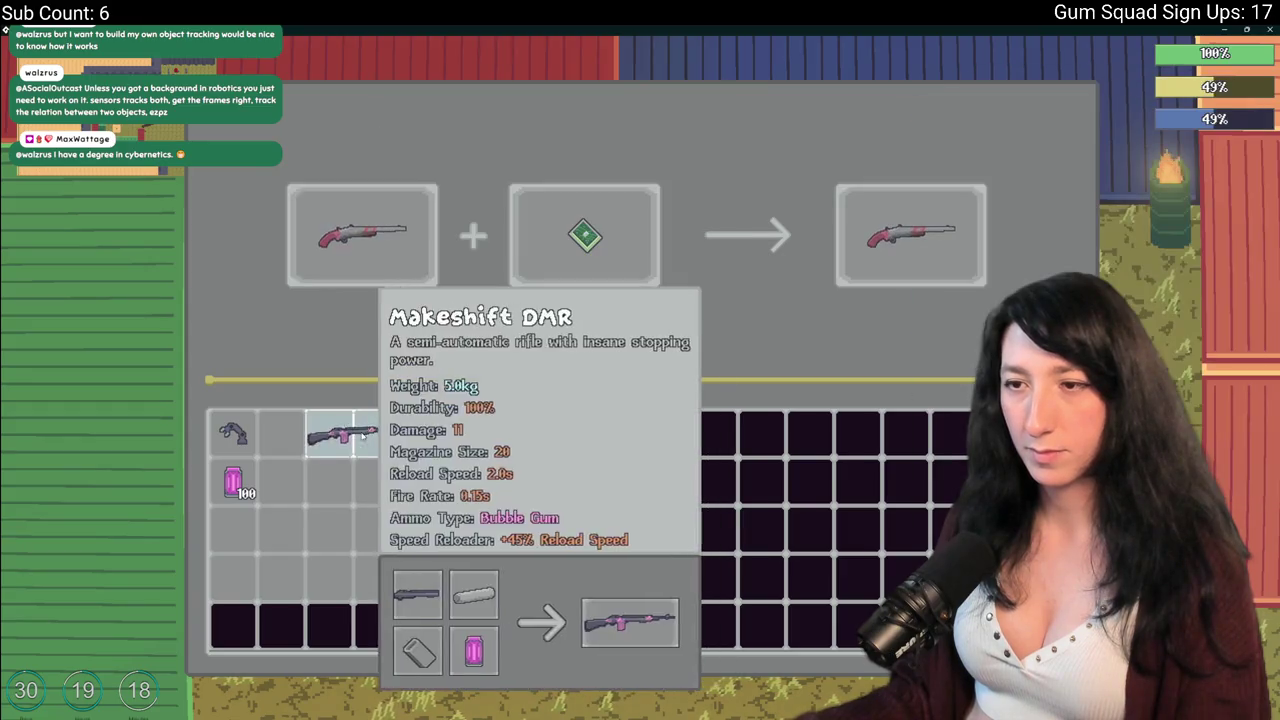
{"action": "left_click", "coordinate": [894, 249]}
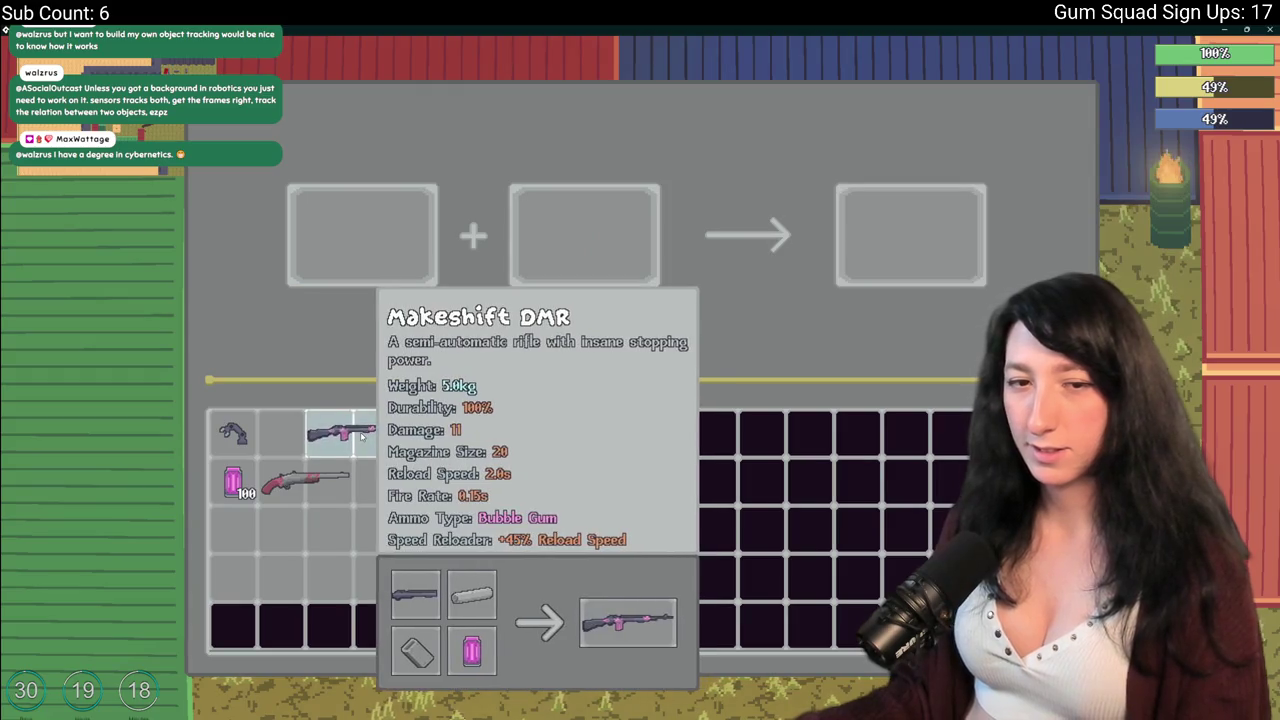
{"action": "mouse_move", "coordinate": [288, 477]}
{"action": "key", "text": "Escape"}
{"action": "key", "text": "Escape"}
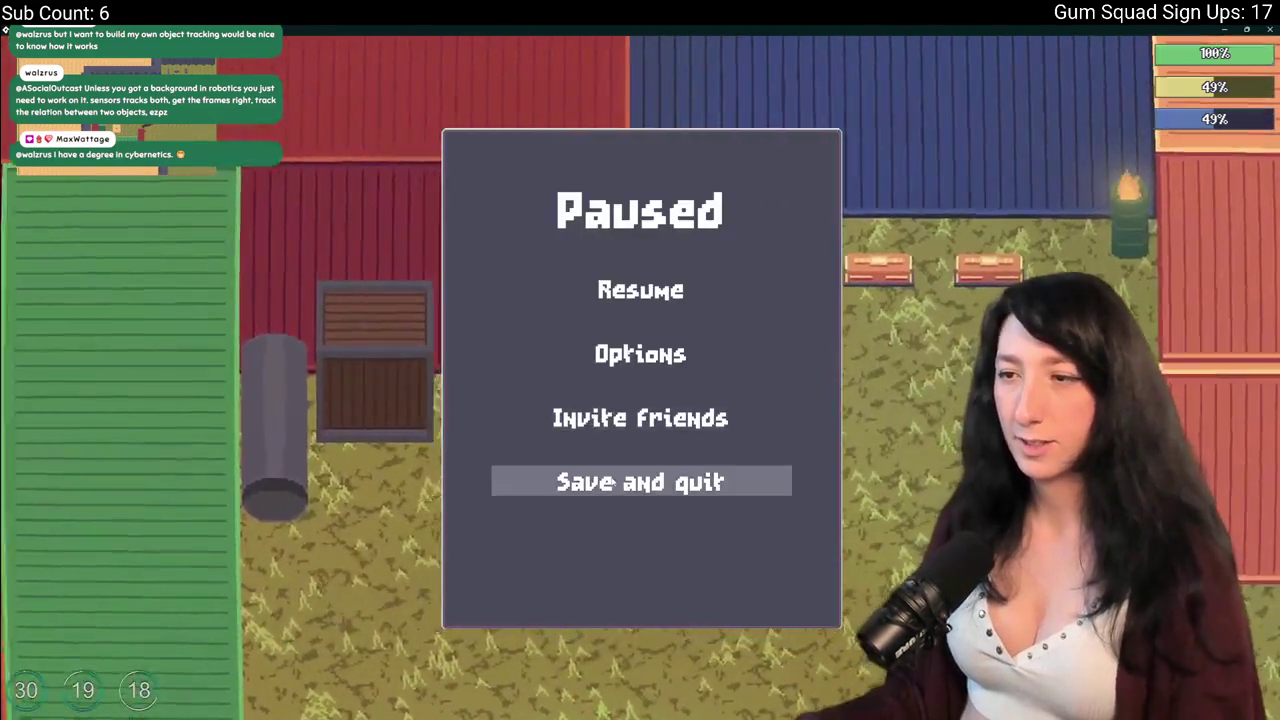
Save and quit, then start a new world and create its lobby.
{"action": "left_click", "coordinate": [637, 480]}
{"action": "left_click", "coordinate": [608, 597]}
{"action": "left_click", "coordinate": [612, 290]}
{"action": "left_click", "coordinate": [630, 531]}
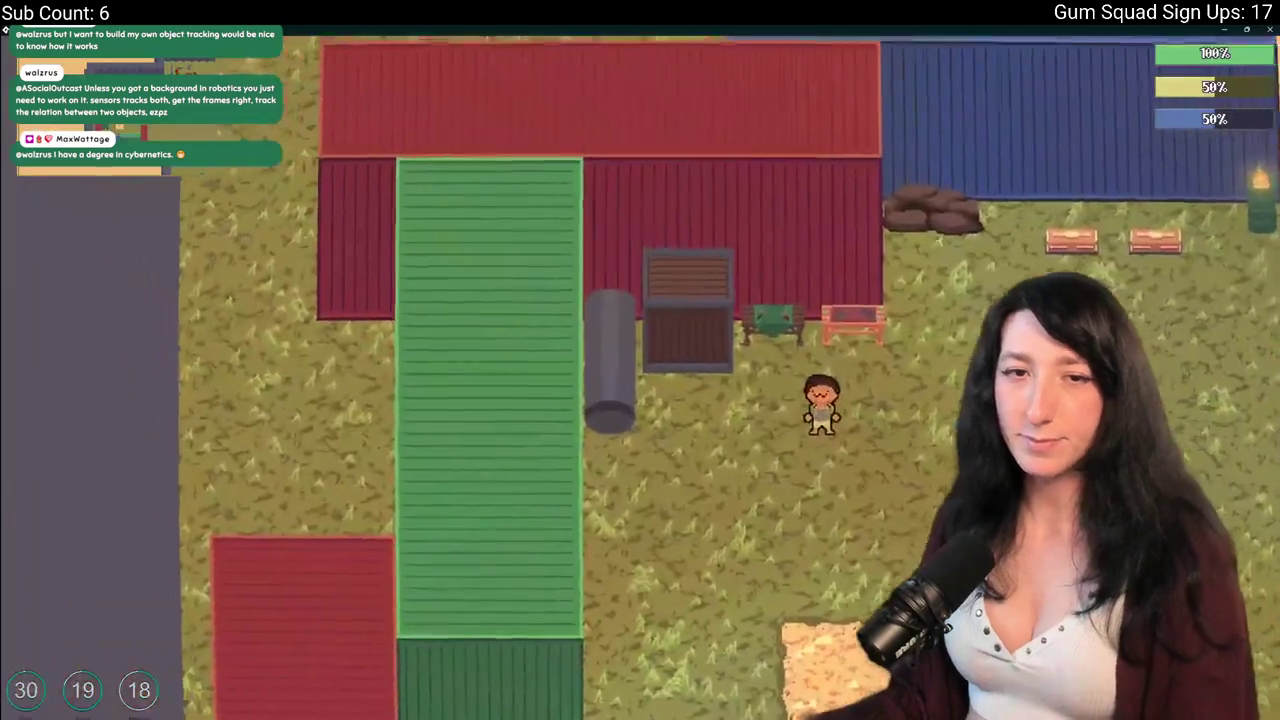
In the crafting panel, put the DMR in the first slot alongside the Ammo Drum.
{"action": "key", "text": "e"}
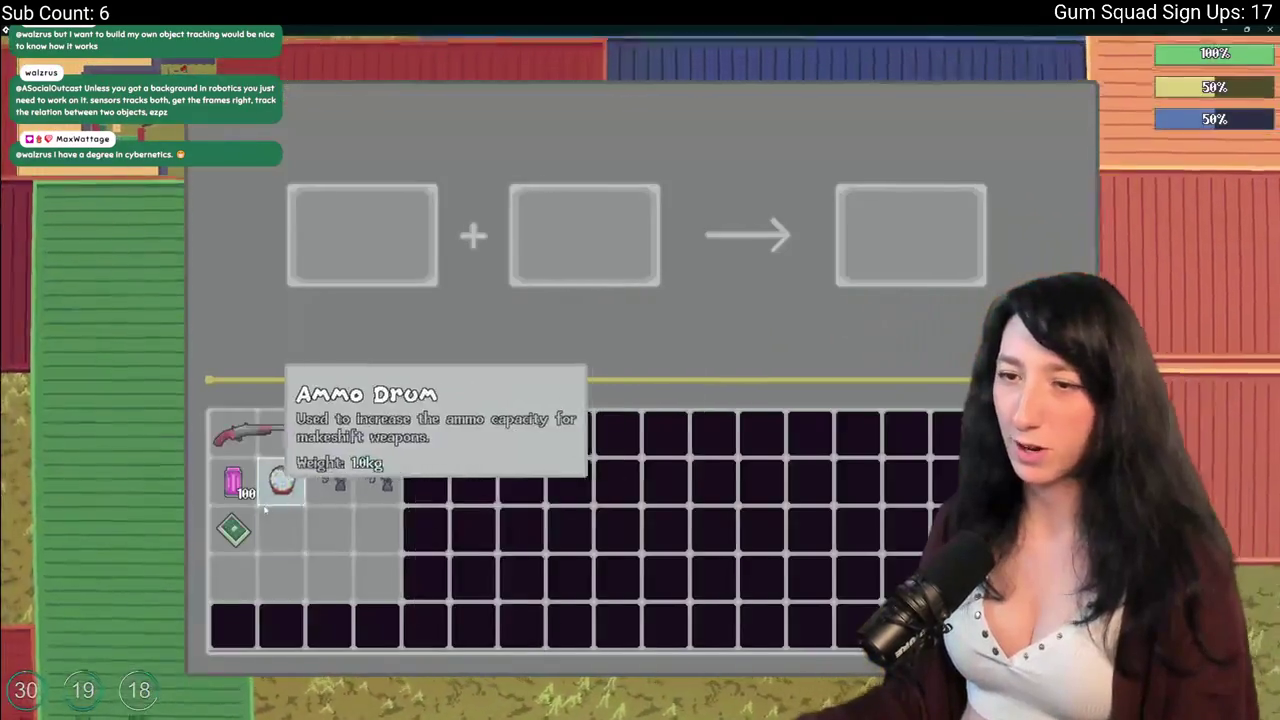
{"action": "left_click", "coordinate": [232, 432]}
{"action": "left_click", "coordinate": [280, 482]}
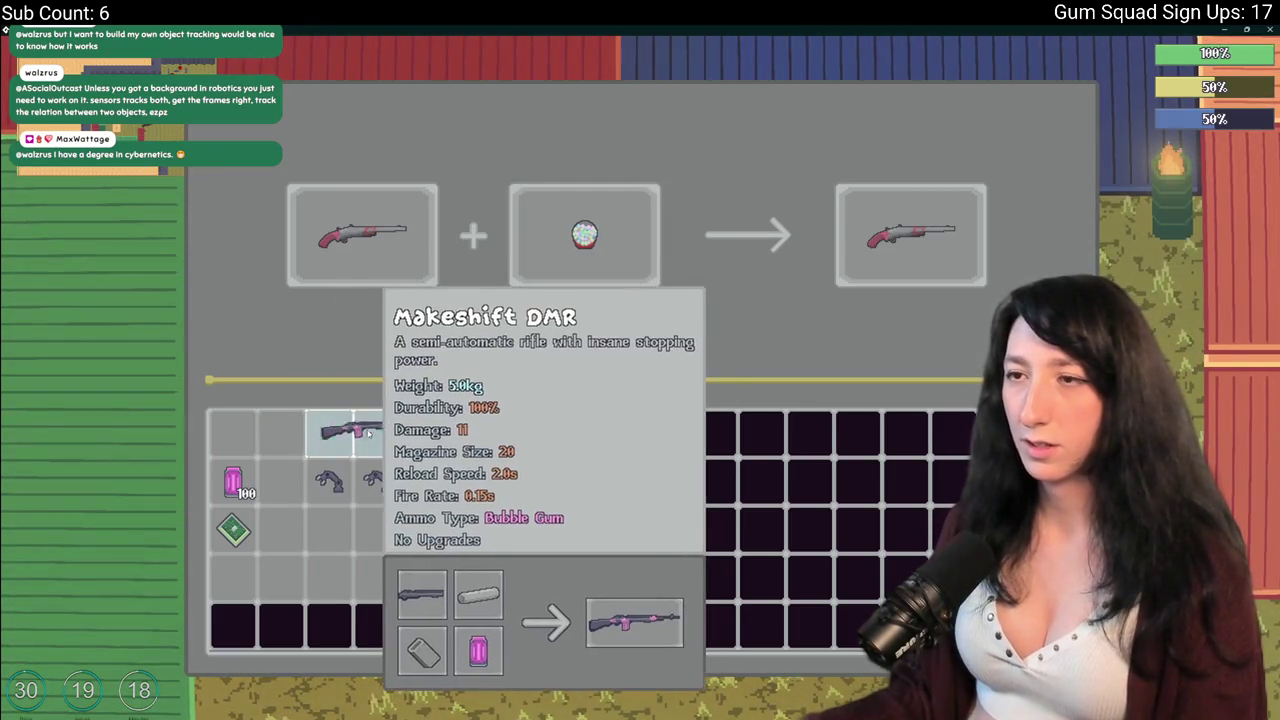
{"action": "left_click_drag", "start_coordinate": [372, 425], "coordinate": [324, 428]}
{"action": "left_click", "coordinate": [584, 235]}
{"action": "left_click", "coordinate": [232, 432]}
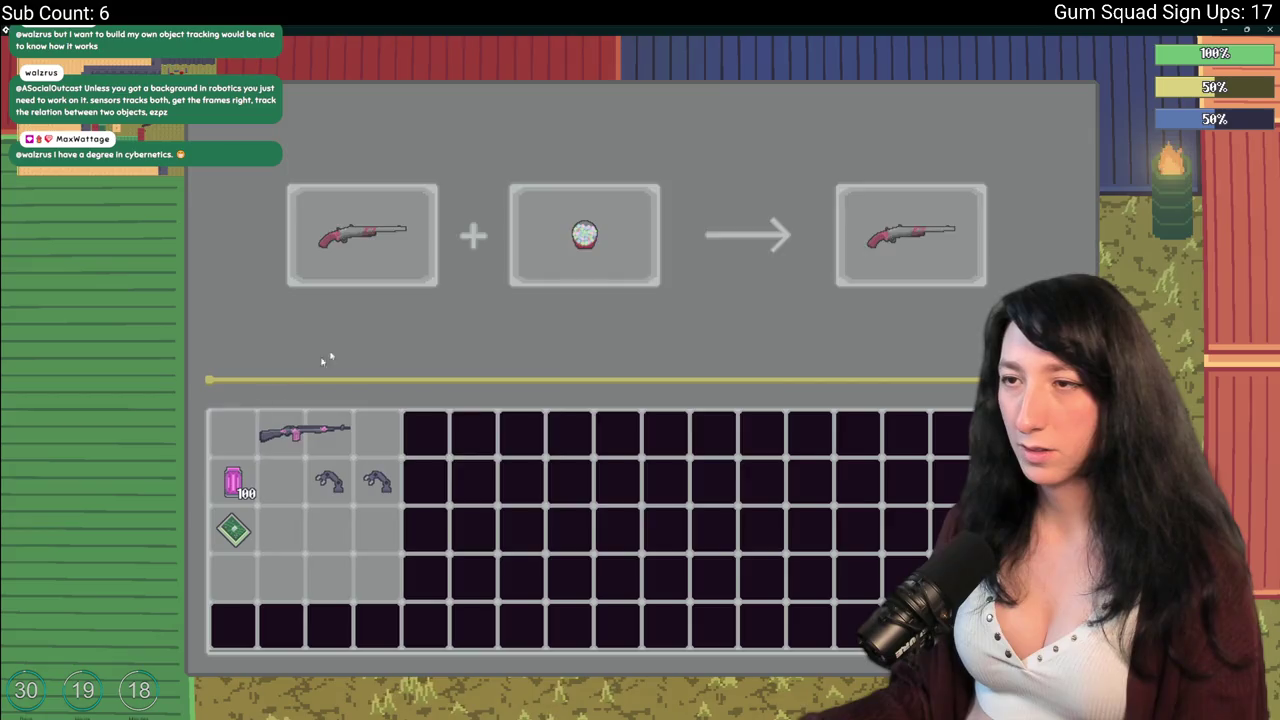
{"action": "left_click", "coordinate": [362, 235]}
{"action": "left_click", "coordinate": [305, 430]}
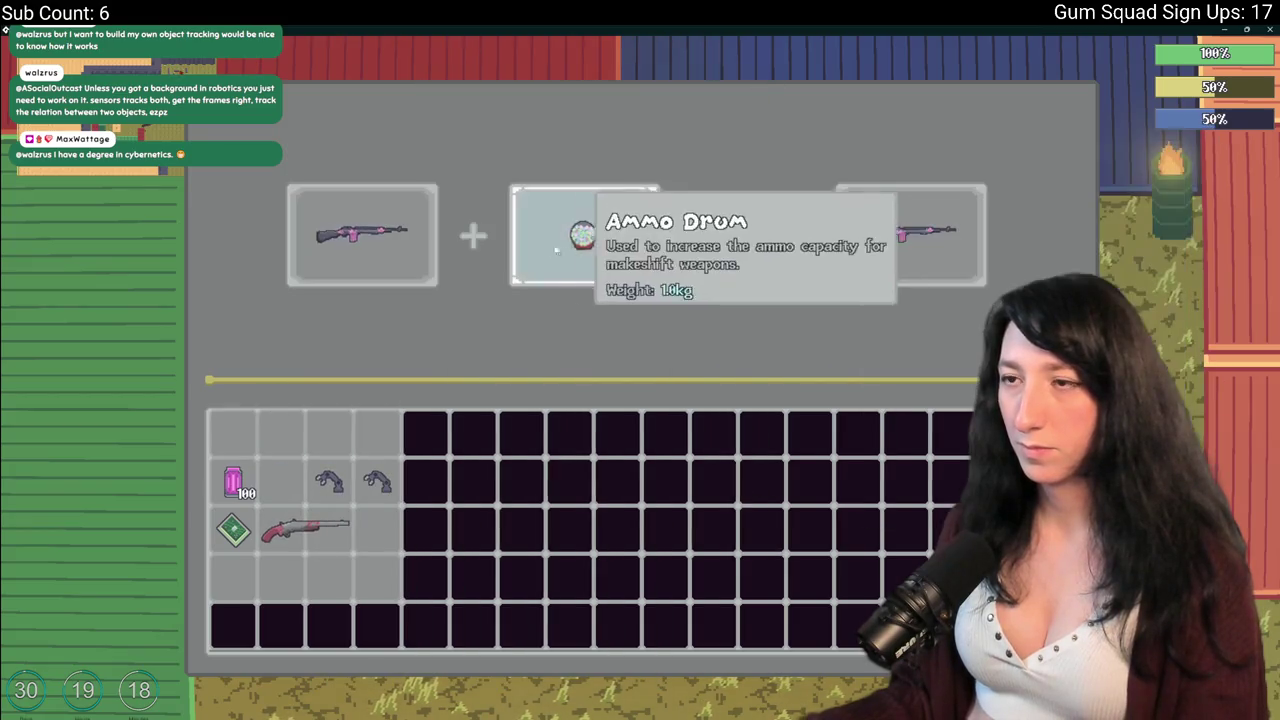
Compare the Speed Reloader and Ammo Drum upgrades on the DMR, then close the game with Alt+F4.
{"action": "left_click", "coordinate": [330, 472]}
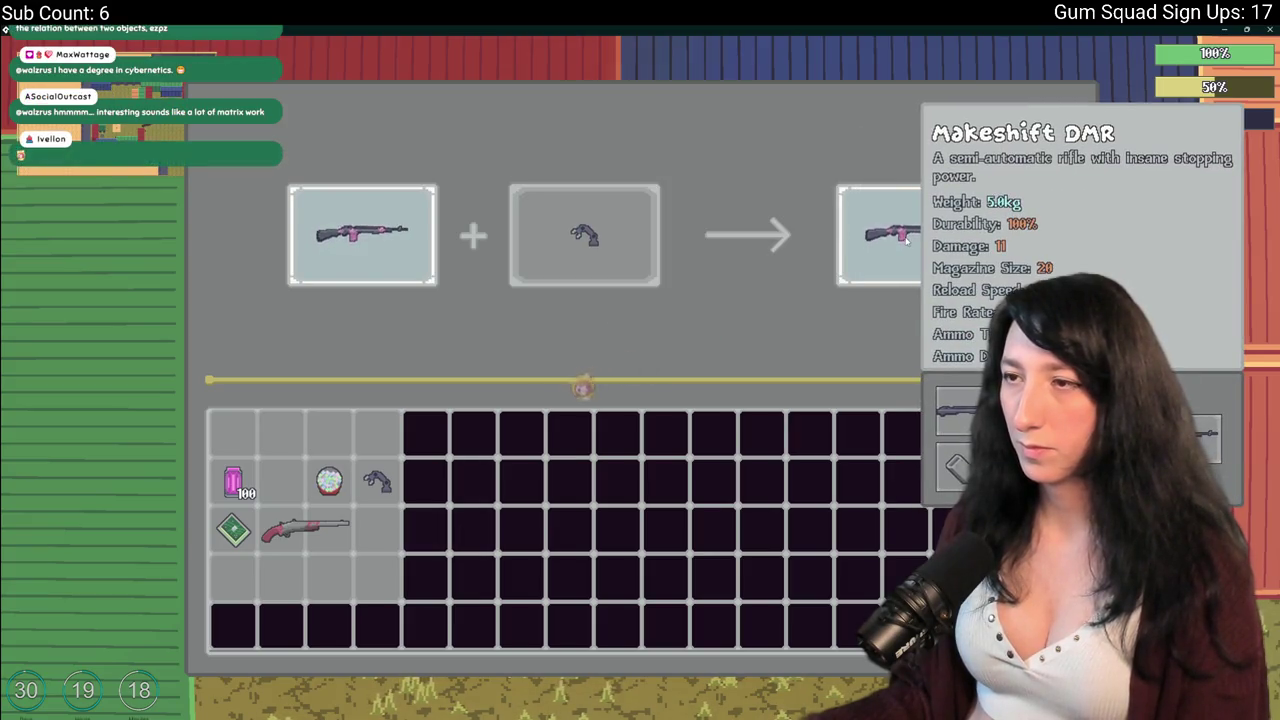
{"action": "left_click", "coordinate": [377, 481]}
{"action": "mouse_move", "coordinate": [330, 481]}
{"action": "left_mouse_down"}
{"action": "mouse_move", "coordinate": [537, 306]}
{"action": "mouse_move", "coordinate": [584, 235]}
{"action": "left_mouse_up"}
{"action": "left_click_drag", "start_coordinate": [348, 467], "coordinate": [586, 230]}
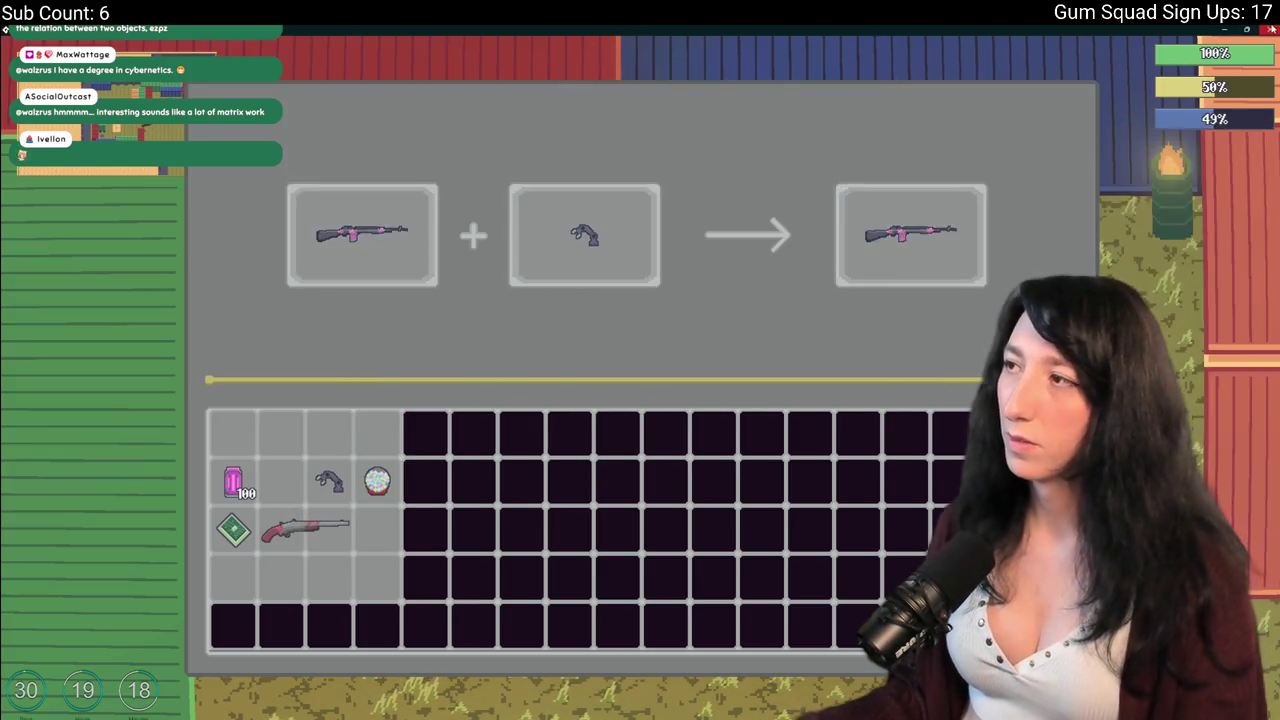
{"action": "key", "text": "alt+F4"}
{"action": "scroll", "coordinate": [578, 332], "scroll_direction": "up", "scroll_amount": 10}
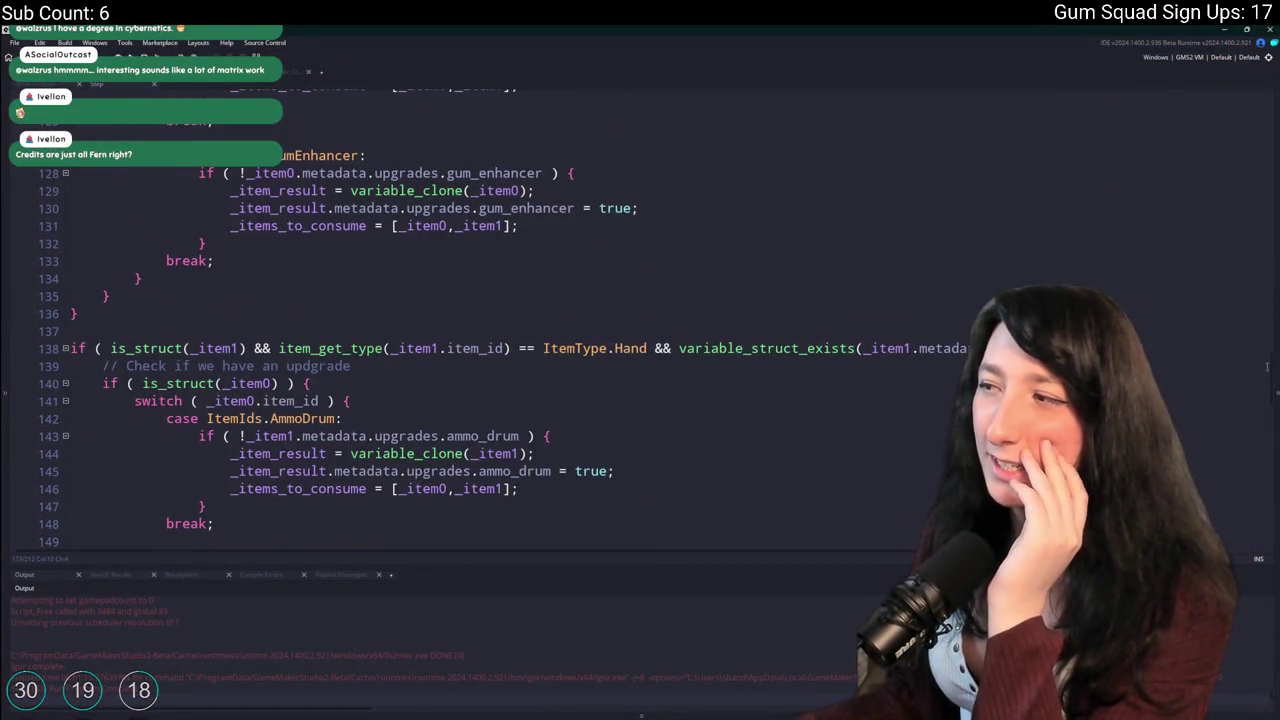
Scroll the crafting code to the ItemIds.AmmoDrum upgrade switch cases.
{"action": "scroll", "coordinate": [1270, 371], "scroll_direction": "down", "scroll_amount": 1}
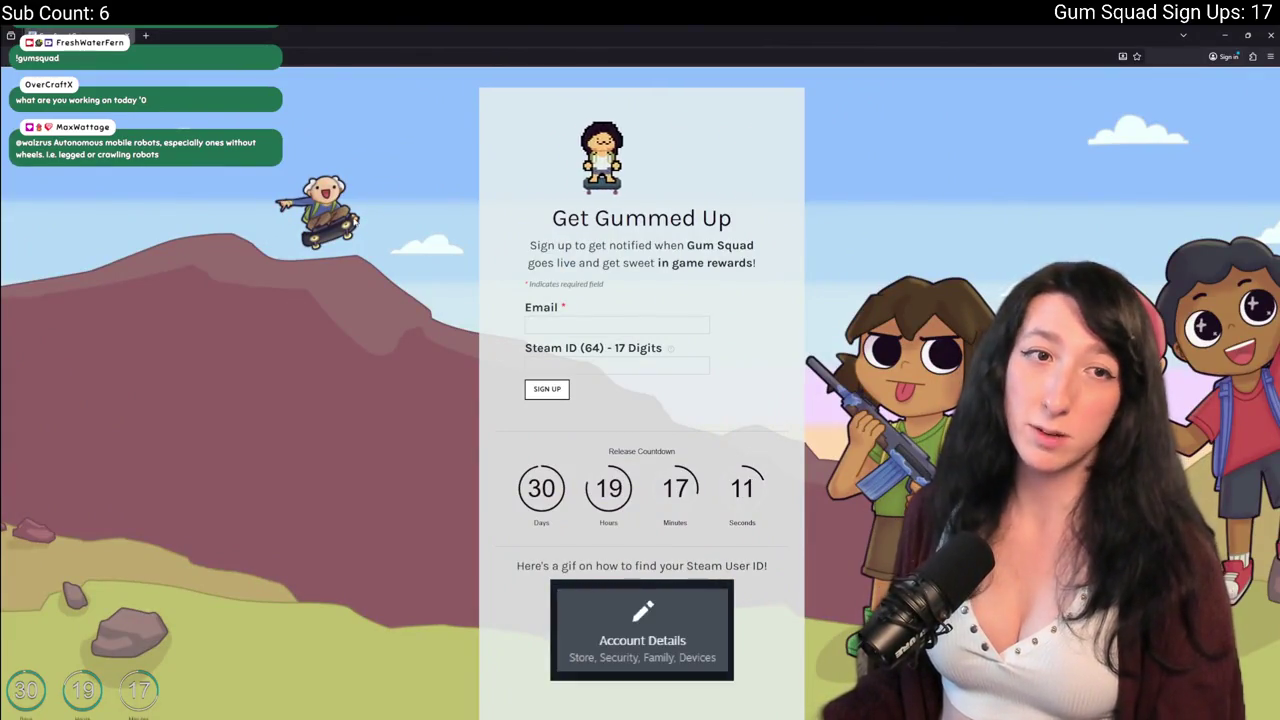
Scroll the Gum Squad sign-up page and try the Steam ID and Email fields.
{"action": "scroll", "coordinate": [597, 650], "scroll_direction": "down", "scroll_amount": 3}
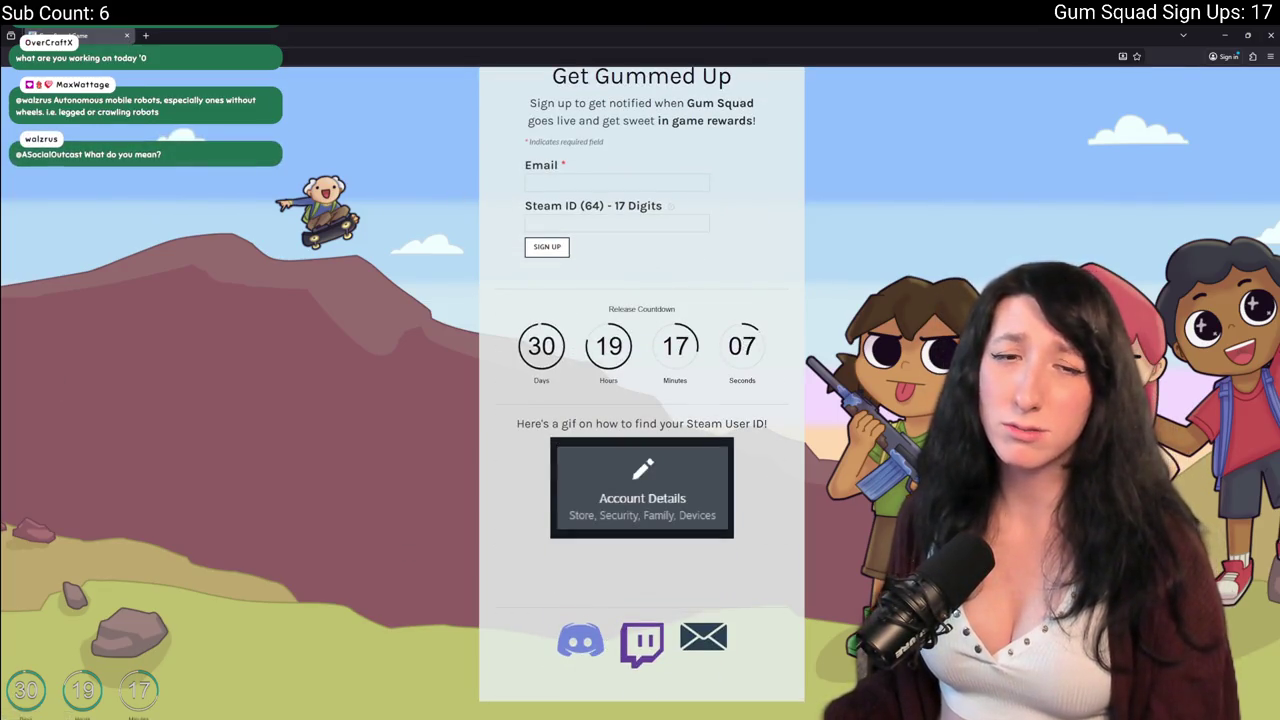
{"action": "scroll", "coordinate": [641, 389], "scroll_direction": "up", "scroll_amount": 1}
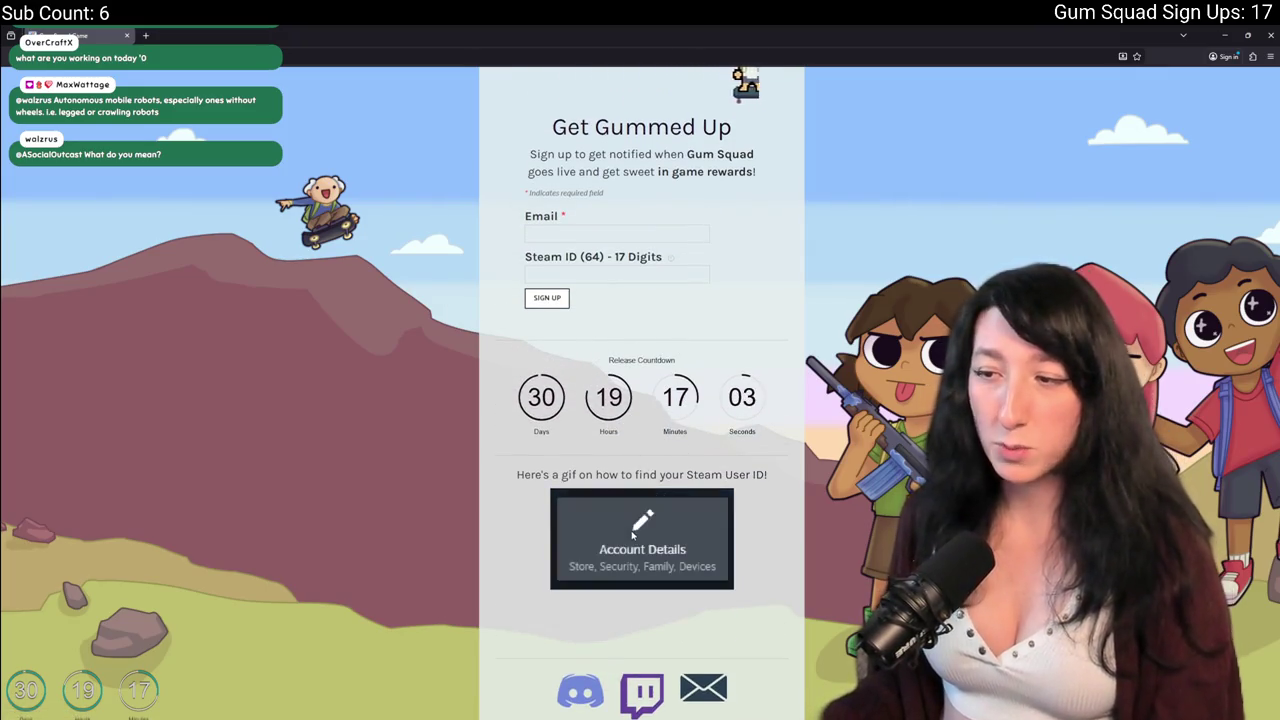
{"action": "scroll", "coordinate": [632, 535], "scroll_direction": "up", "scroll_amount": 2}
{"action": "left_click", "coordinate": [617, 365]}
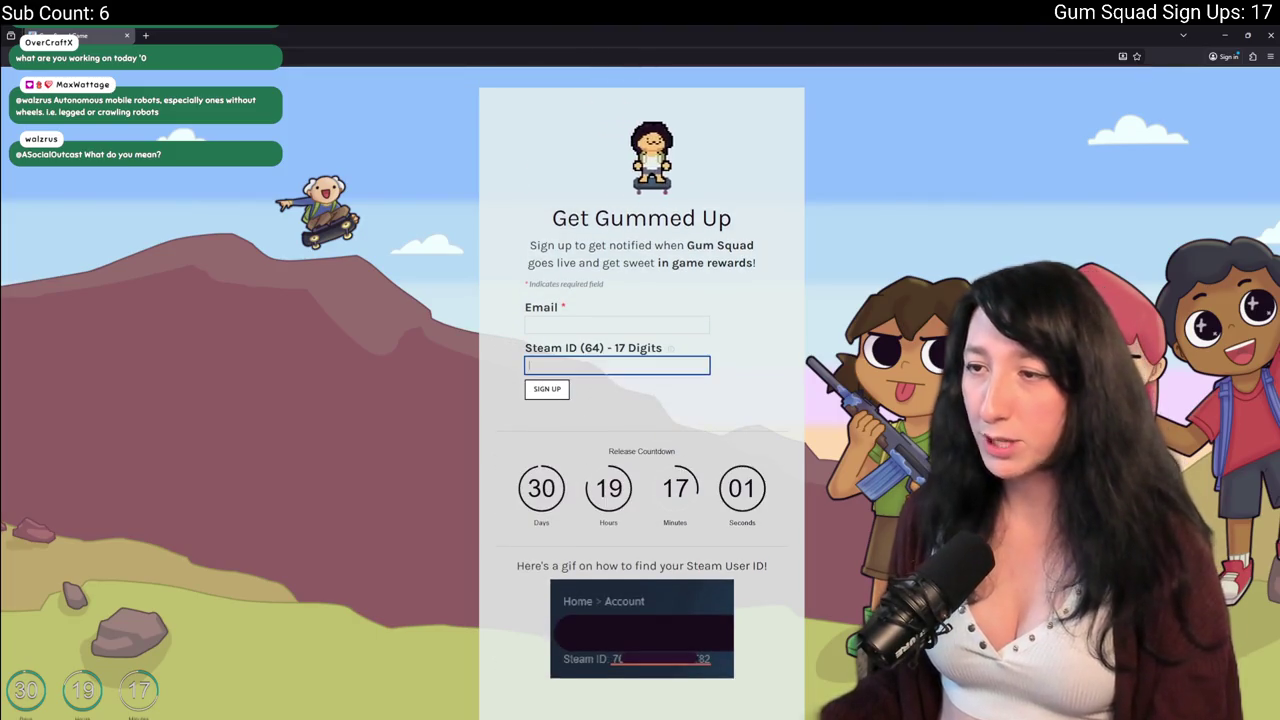
{"action": "left_click", "coordinate": [617, 324]}
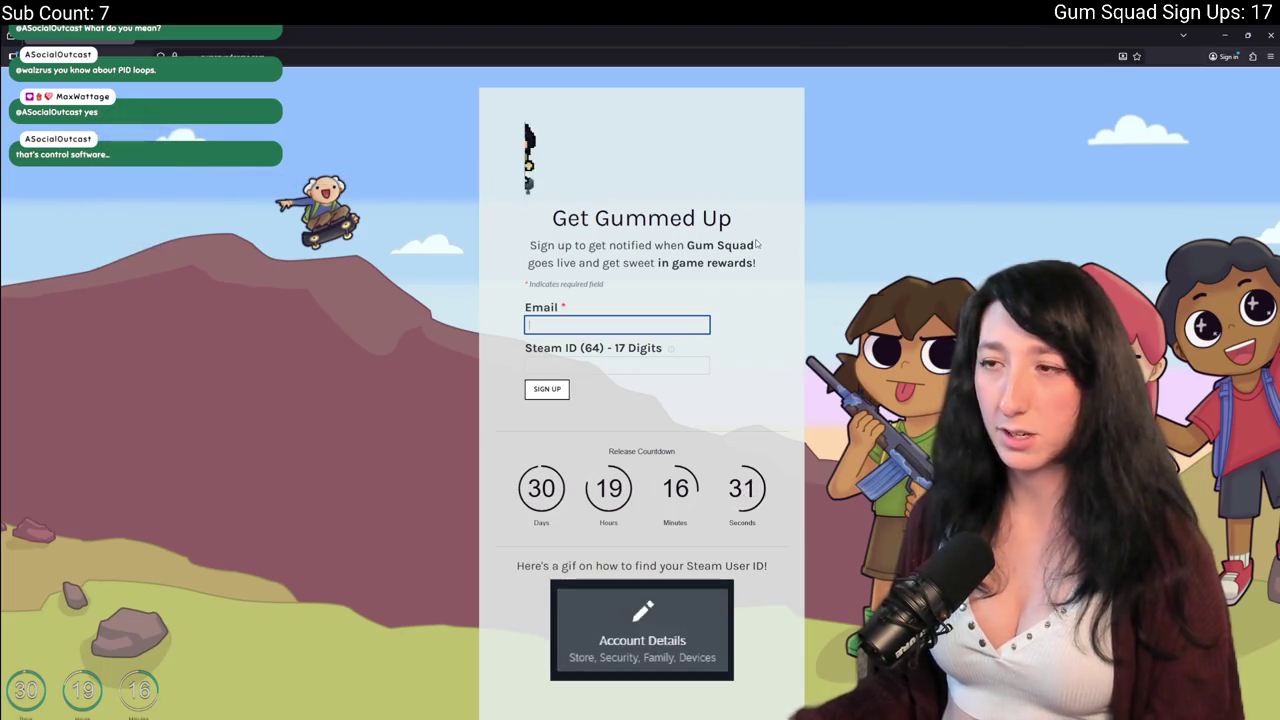
{"action": "scroll", "coordinate": [757, 243], "scroll_direction": "down", "scroll_amount": 2}
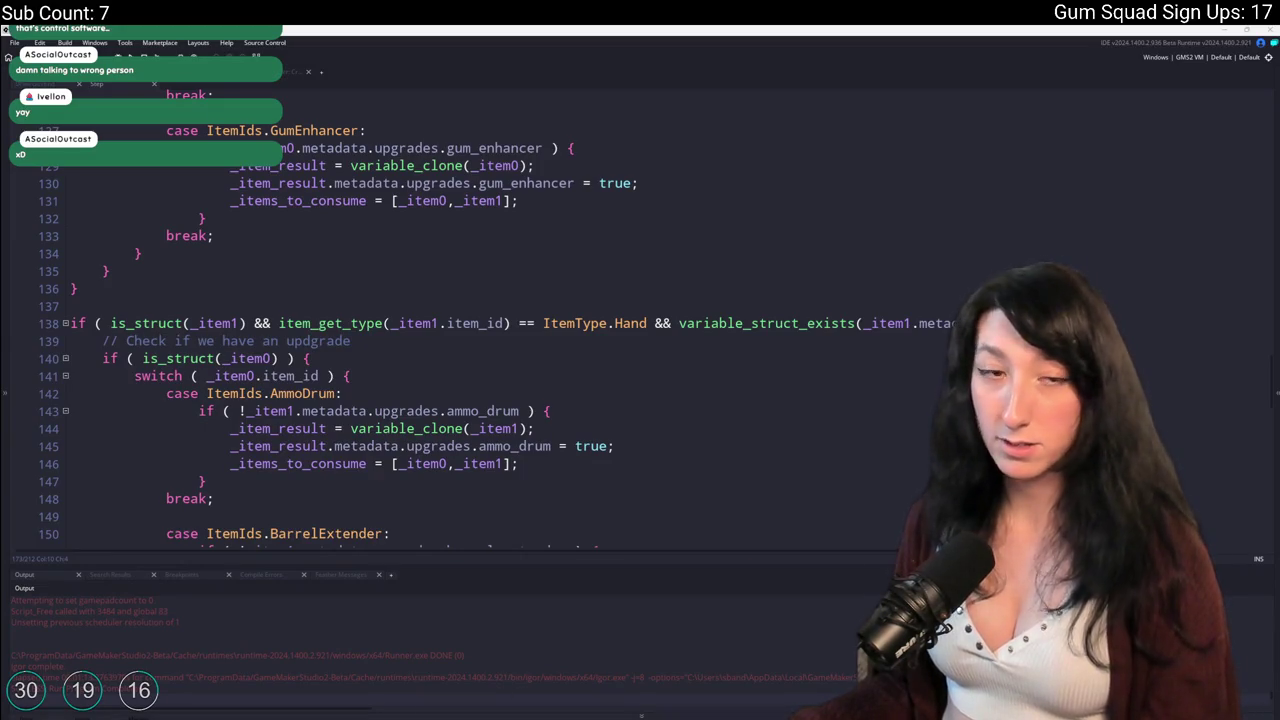
Launch Discord from a Start search for 'd' and bring its window forward.
{"action": "key", "text": "super"}
{"action": "type", "text": "d"}
{"action": "left_click", "coordinate": [509, 455]}
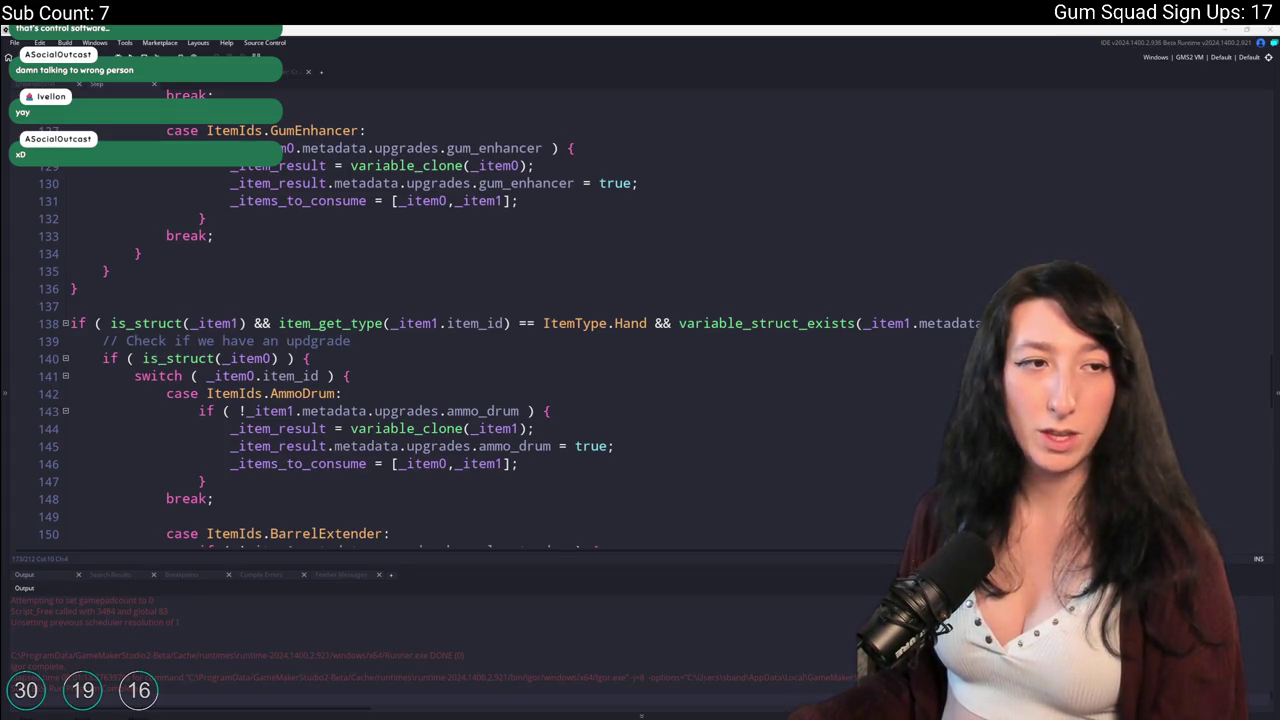
{"action": "key", "text": "alt+Tab"}
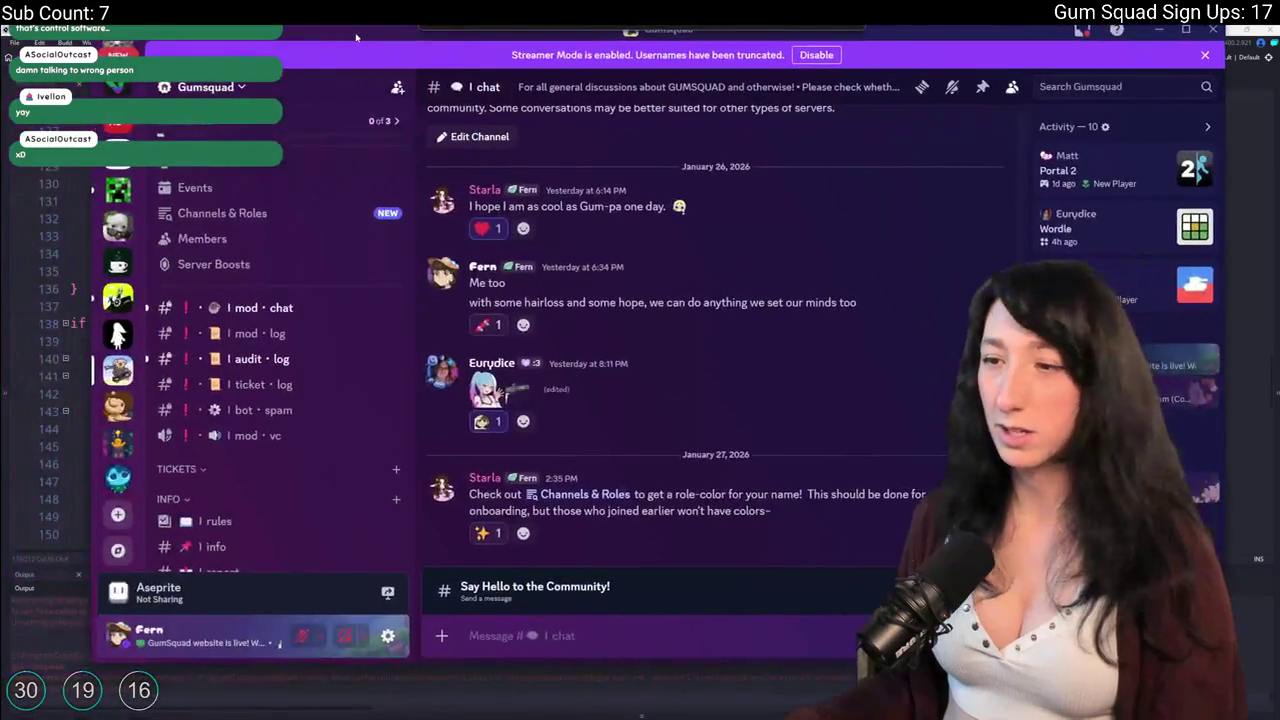
Look through the audit · log channel and scroll the chat channel history.
{"action": "scroll", "coordinate": [362, 323], "scroll_direction": "down", "scroll_amount": 3}
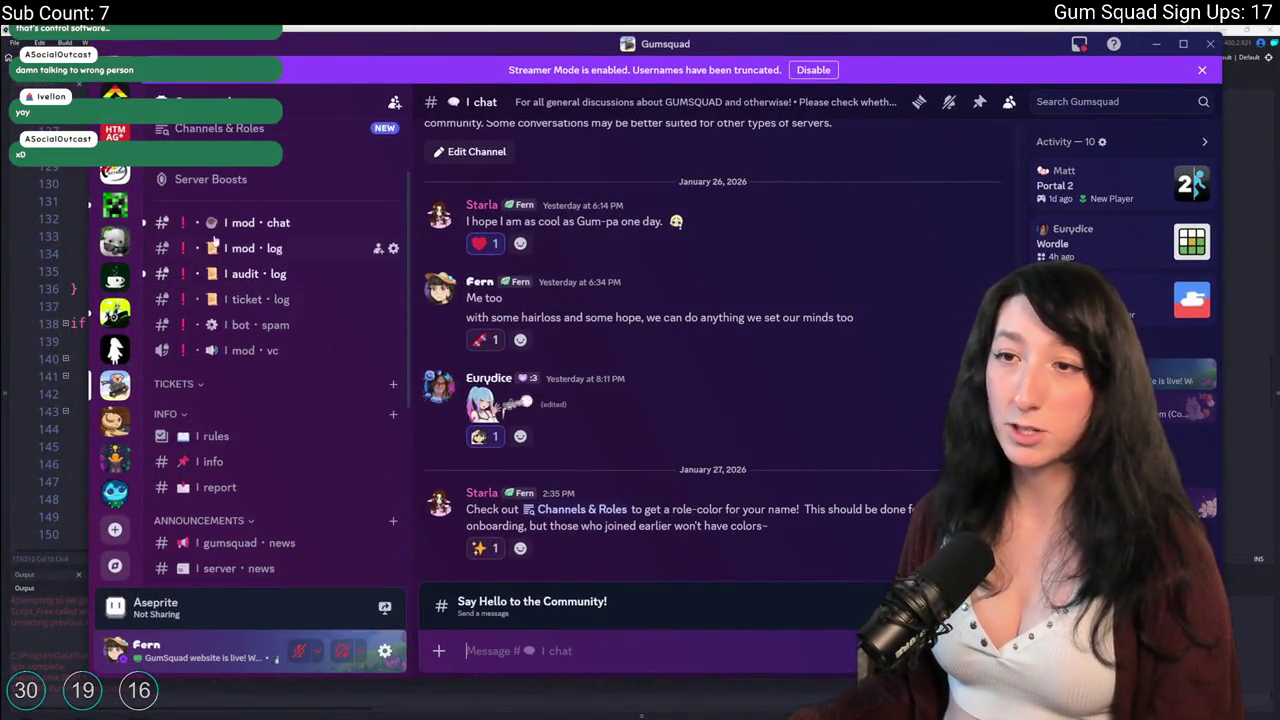
{"action": "left_click", "coordinate": [260, 223]}
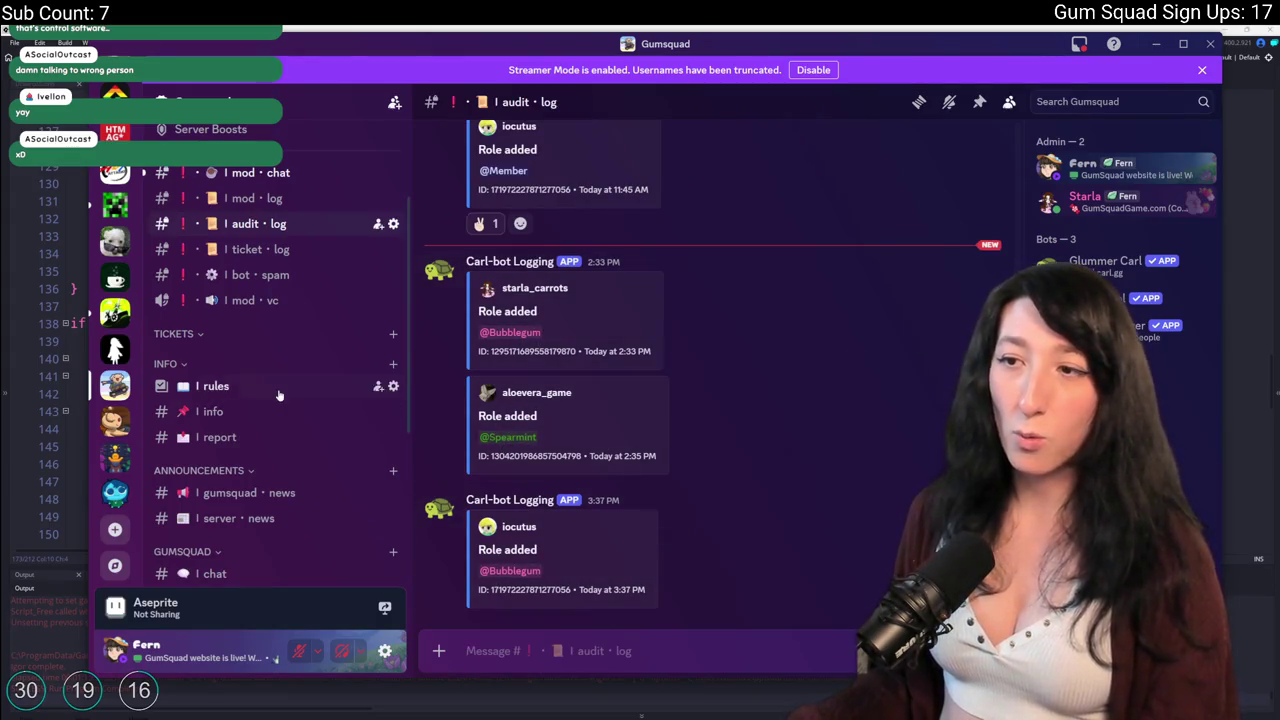
{"action": "scroll", "coordinate": [279, 395], "scroll_direction": "down", "scroll_amount": 2}
{"action": "left_click", "coordinate": [231, 374]}
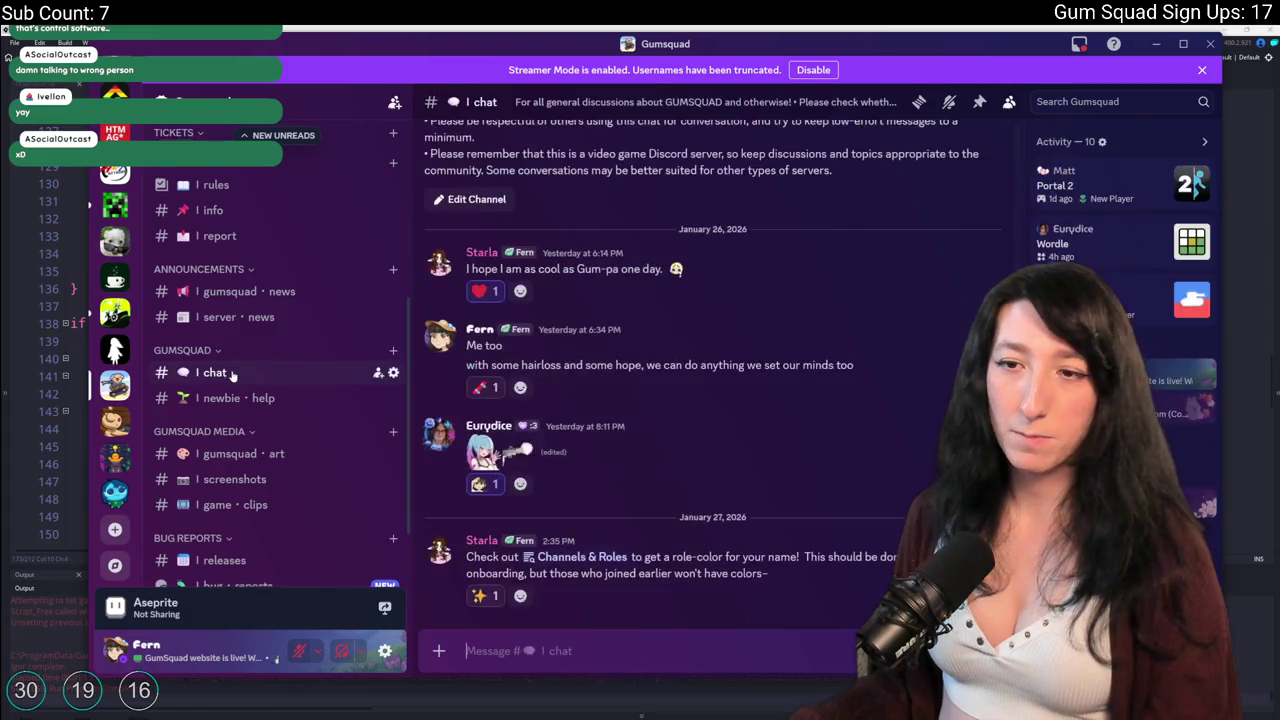
{"action": "scroll", "coordinate": [231, 374], "scroll_direction": "down", "scroll_amount": 1}
{"action": "scroll", "coordinate": [1120, 300], "scroll_direction": "down", "scroll_amount": 2}
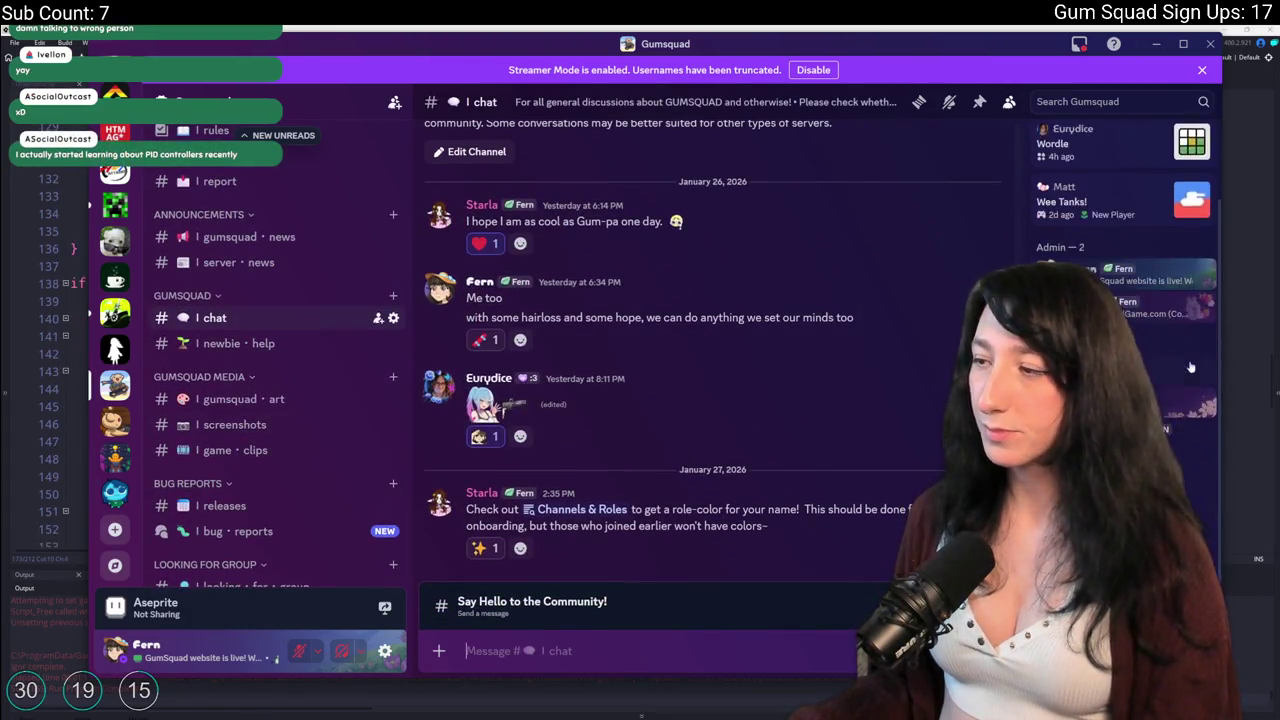
{"action": "scroll", "coordinate": [190, 358], "scroll_direction": "up", "scroll_amount": 1}
{"action": "scroll", "coordinate": [190, 358], "scroll_direction": "up", "scroll_amount": 5}
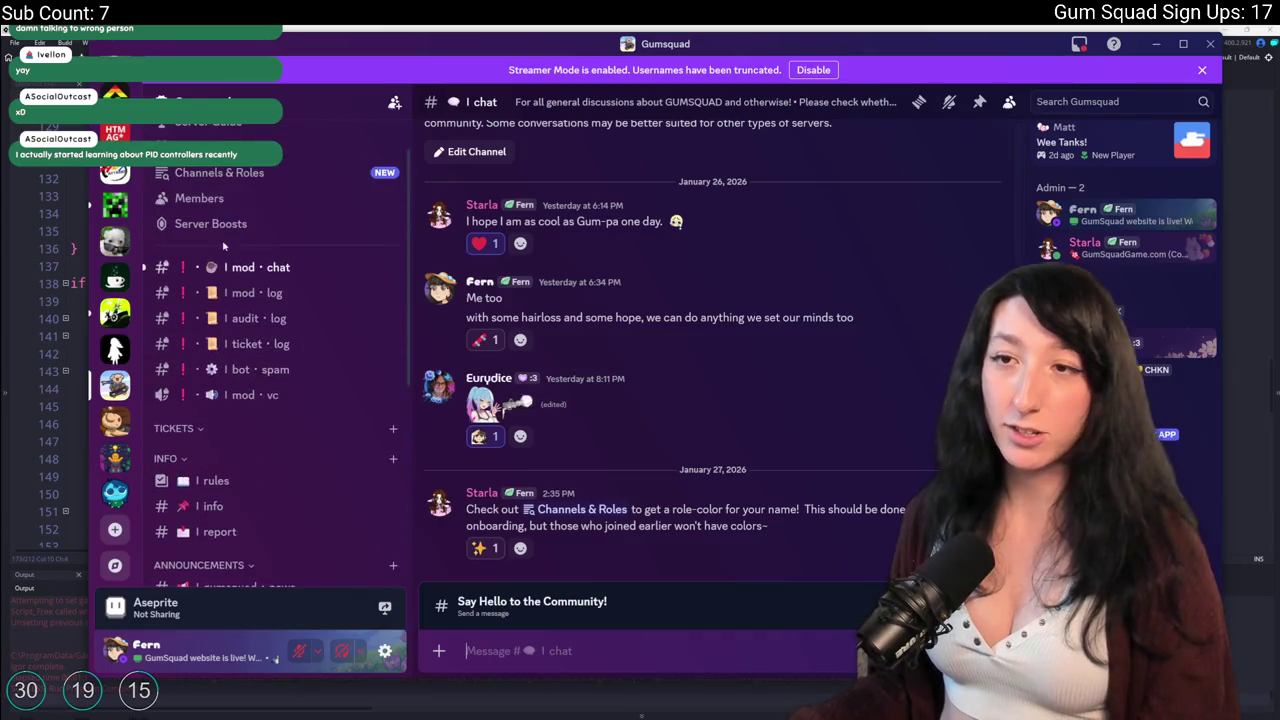
{"action": "scroll", "coordinate": [232, 367], "scroll_direction": "down", "scroll_amount": 6}
View the screenshots, game · clips and releases channels.
{"action": "left_click", "coordinate": [232, 384]}
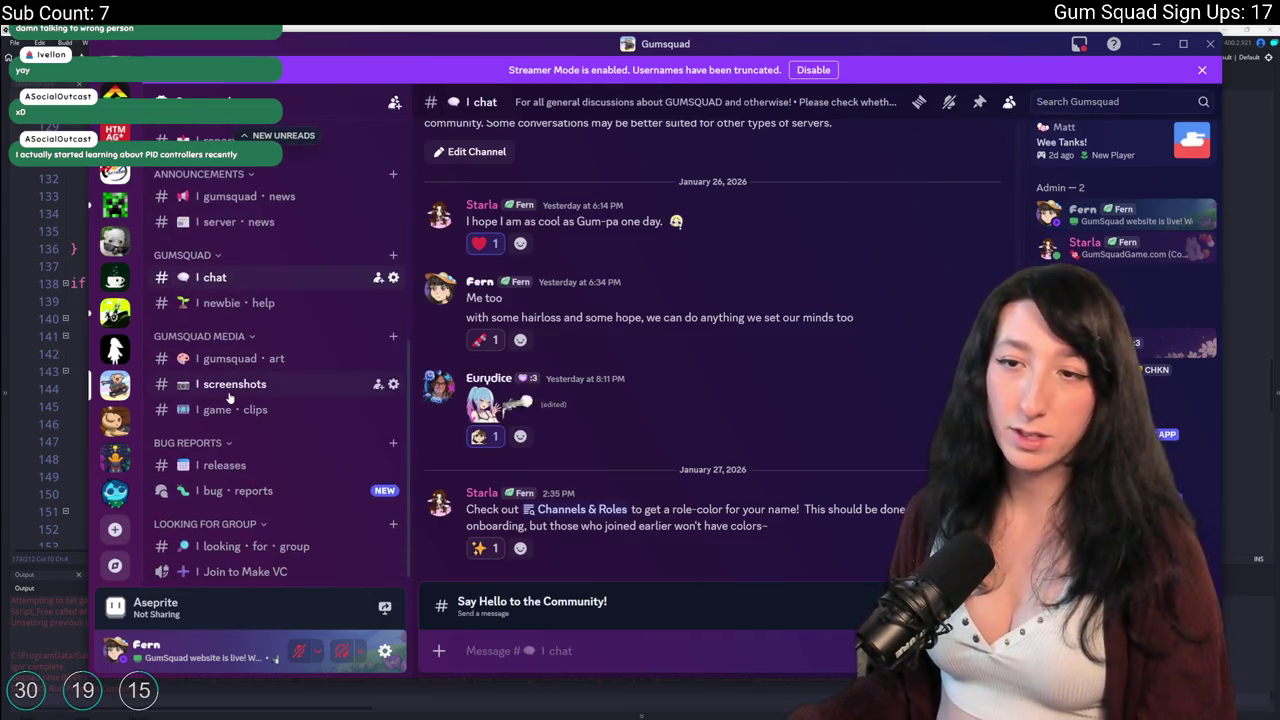
{"action": "left_click", "coordinate": [228, 409]}
{"action": "left_click", "coordinate": [232, 384]}
{"action": "left_click", "coordinate": [240, 467]}
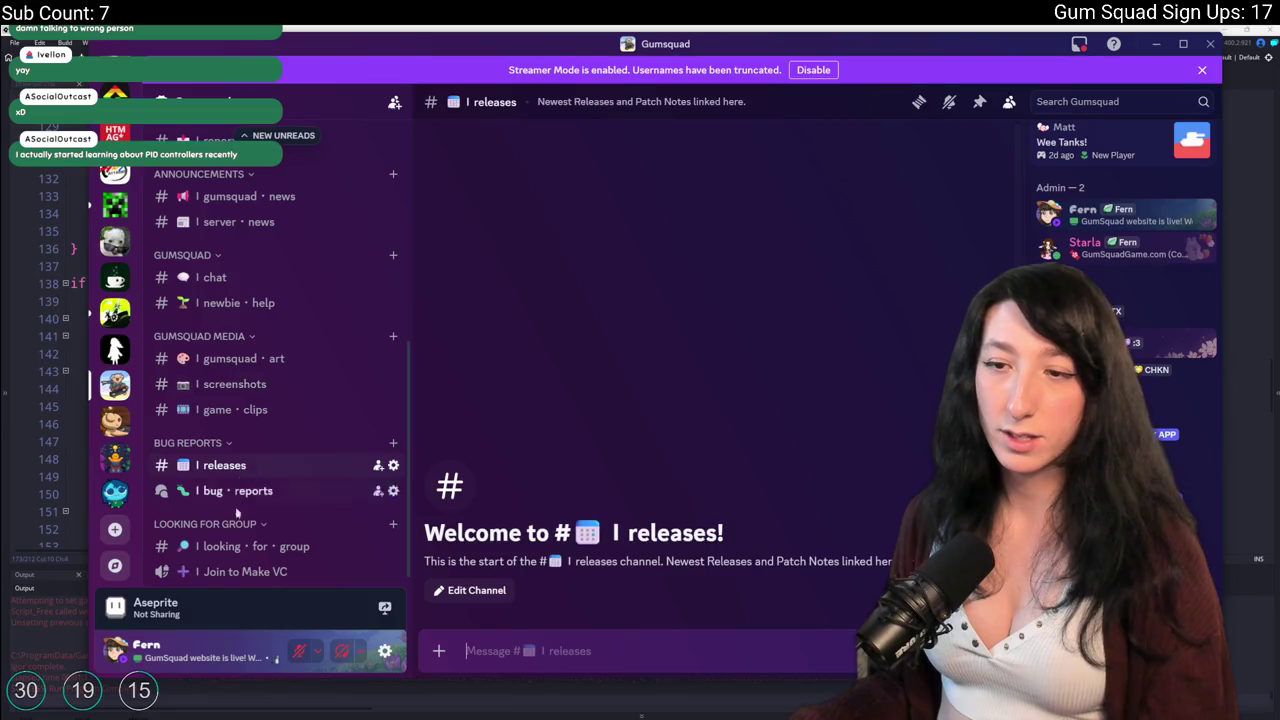
{"action": "scroll", "coordinate": [240, 546], "scroll_direction": "up", "scroll_amount": 5}
{"action": "scroll", "coordinate": [337, 546], "scroll_direction": "down", "scroll_amount": 5}
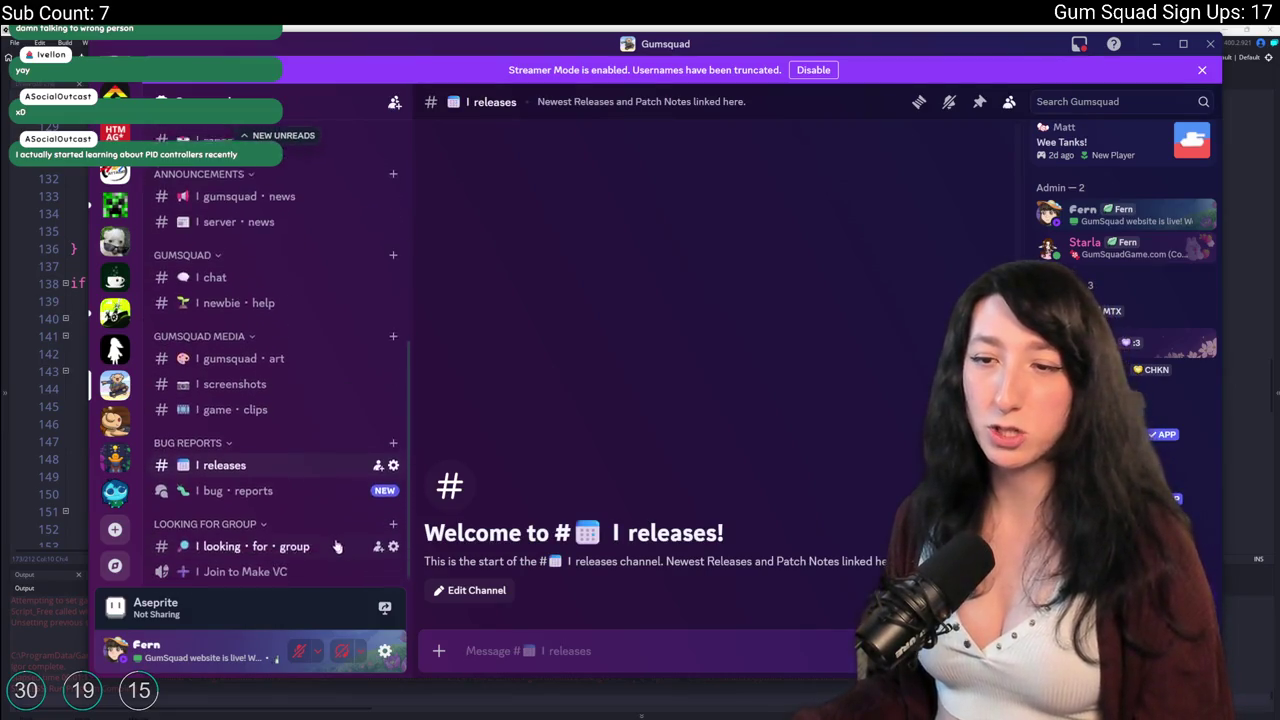
Join the Join to Make VC voice room, disconnect, and switch back to GameMaker.
{"action": "left_click", "coordinate": [262, 571]}
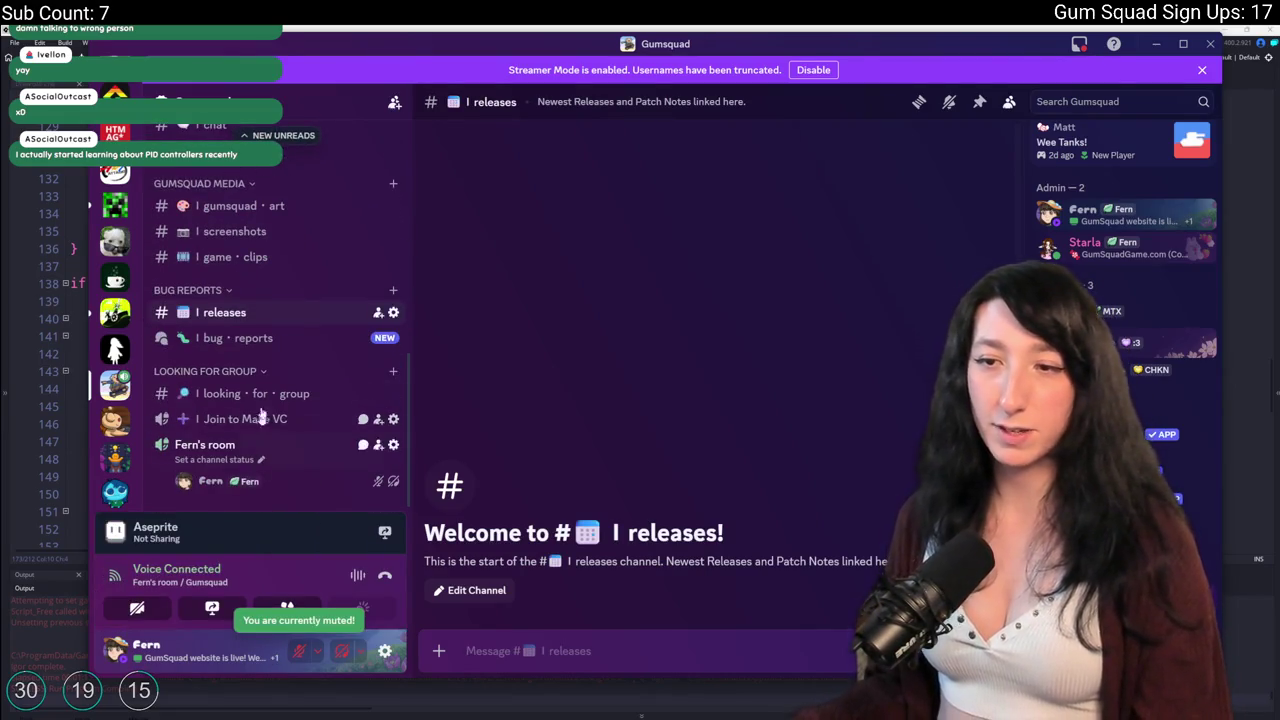
{"action": "left_click", "coordinate": [385, 575]}
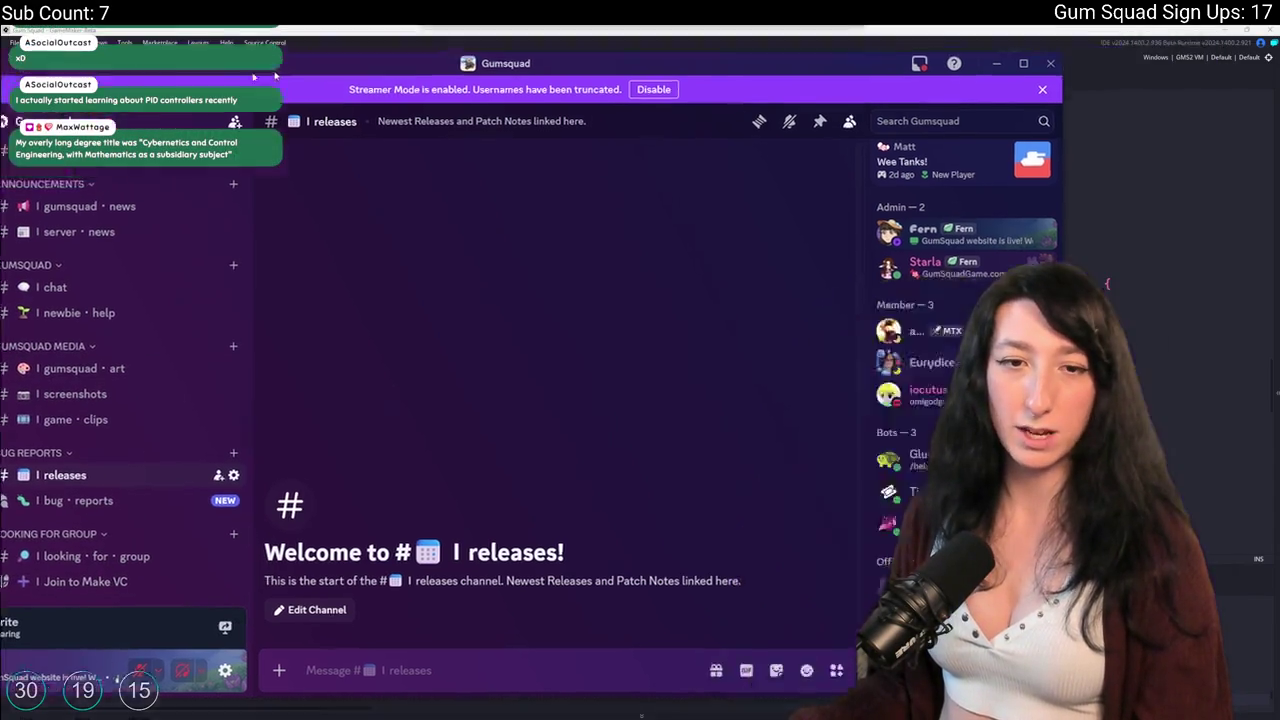
{"action": "key", "text": "alt+Tab"}
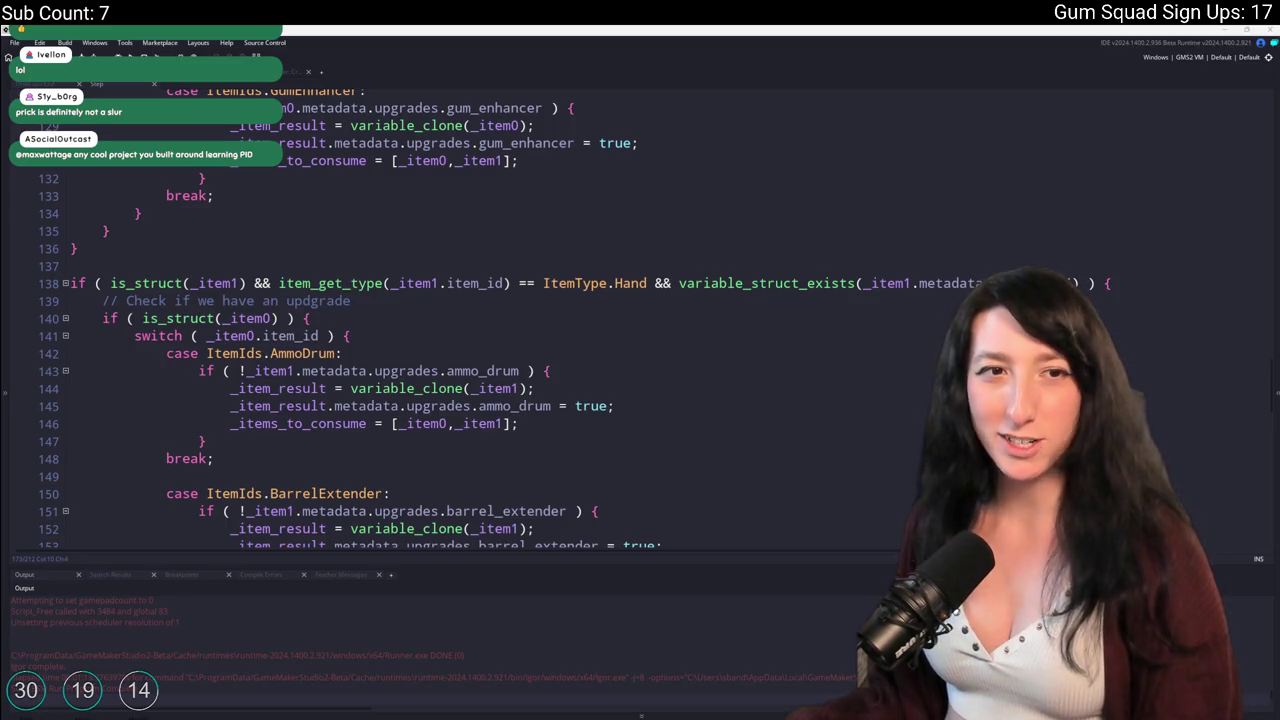
Scroll to the cache check on lines 82–93 and select item0_cache on line 86.
{"action": "scroll", "coordinate": [455, 275], "scroll_direction": "up", "scroll_amount": 1}
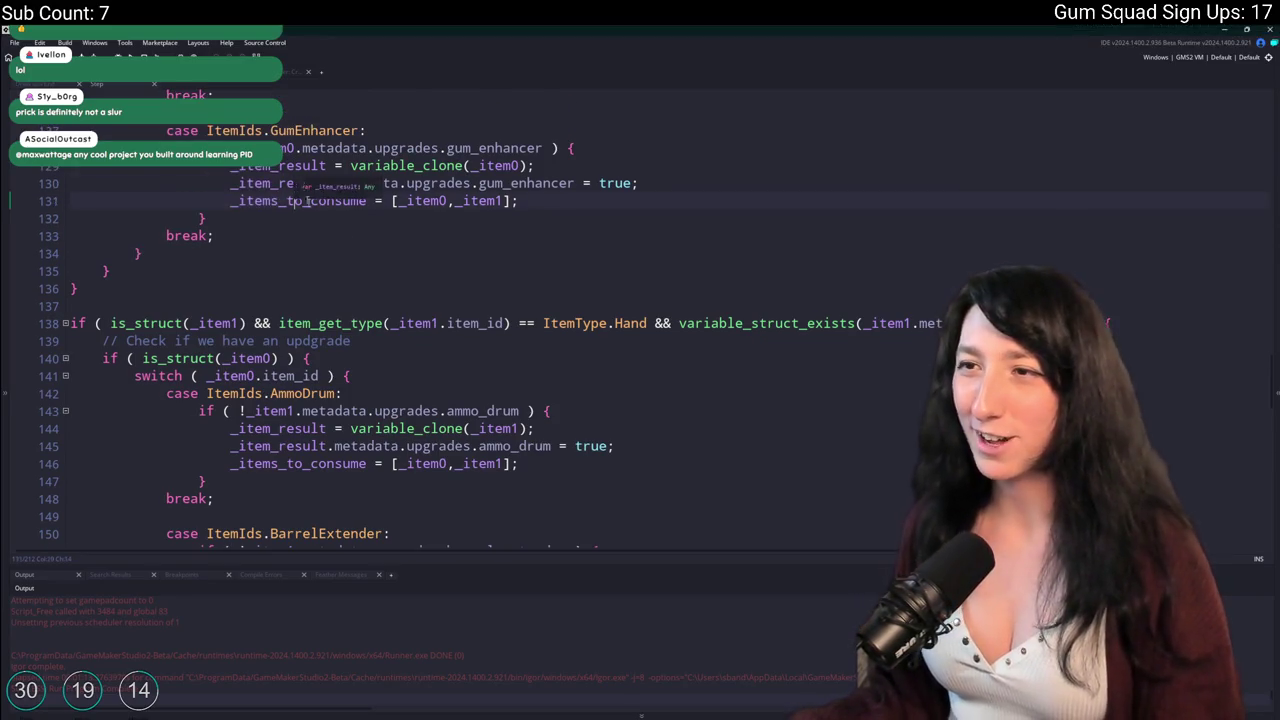
{"action": "left_click", "coordinate": [455, 275]}
{"action": "scroll", "coordinate": [455, 275], "scroll_direction": "down", "scroll_amount": 3}
{"action": "scroll", "coordinate": [455, 275], "scroll_direction": "up", "scroll_amount": 10}
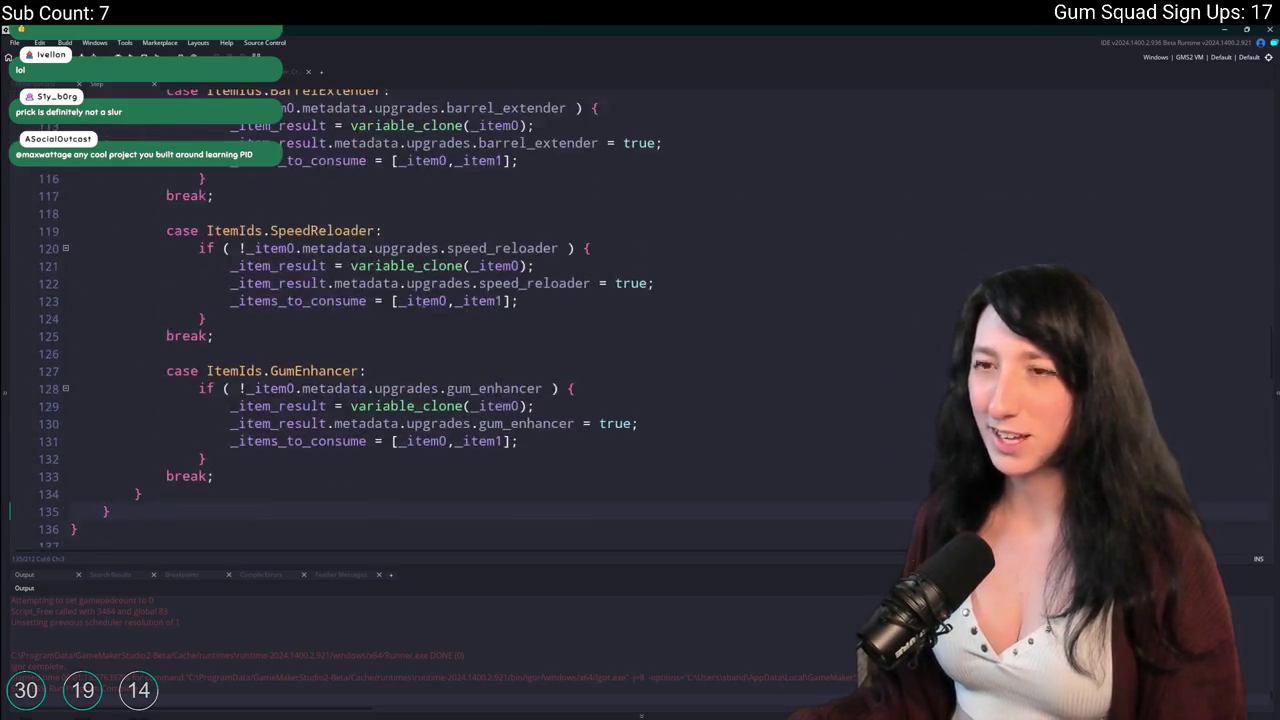
{"action": "scroll", "coordinate": [195, 241], "scroll_direction": "up", "scroll_amount": 6}
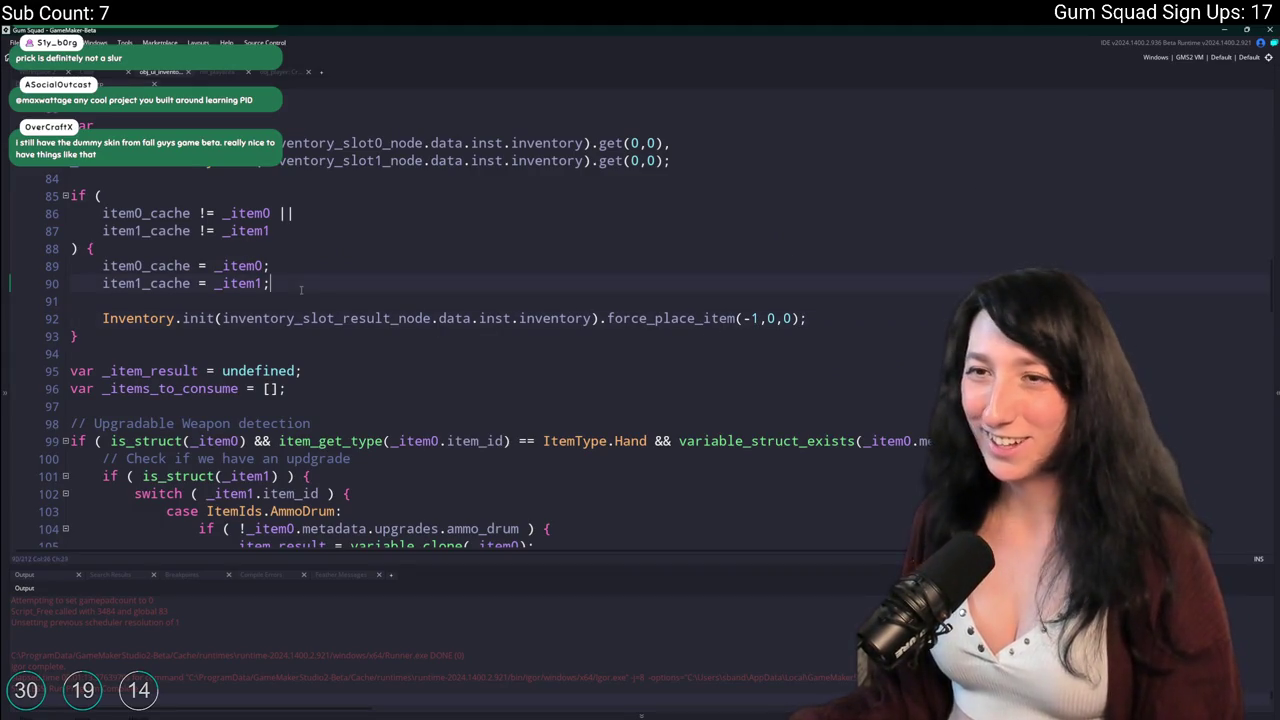
{"action": "left_click", "coordinate": [300, 213]}
{"action": "scroll", "coordinate": [305, 271], "scroll_direction": "up", "scroll_amount": 1}
{"action": "double_click", "coordinate": [146, 273]}
{"action": "scroll", "coordinate": [337, 399], "scroll_direction": "up", "scroll_amount": 1}
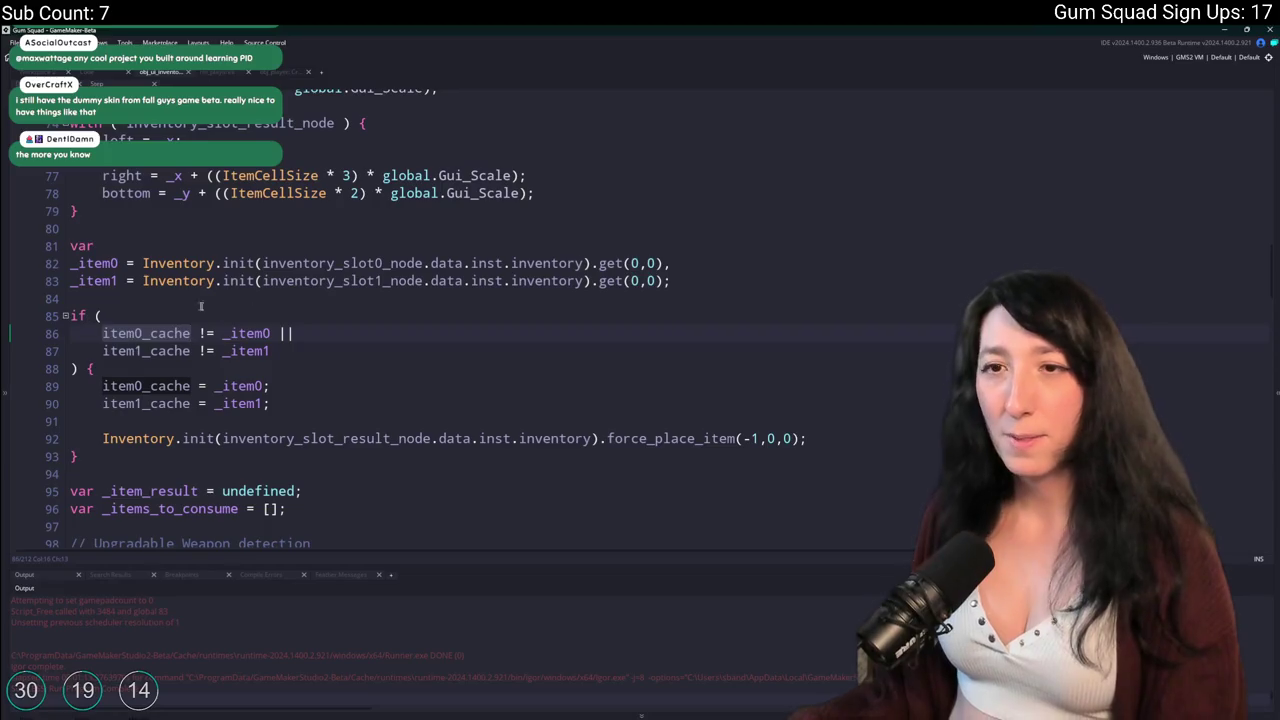
Append .uuid to both cache lines and make line 89 is_struct(_item0) ? _item0.uuid : -1.
{"action": "left_click", "coordinate": [263, 404]}
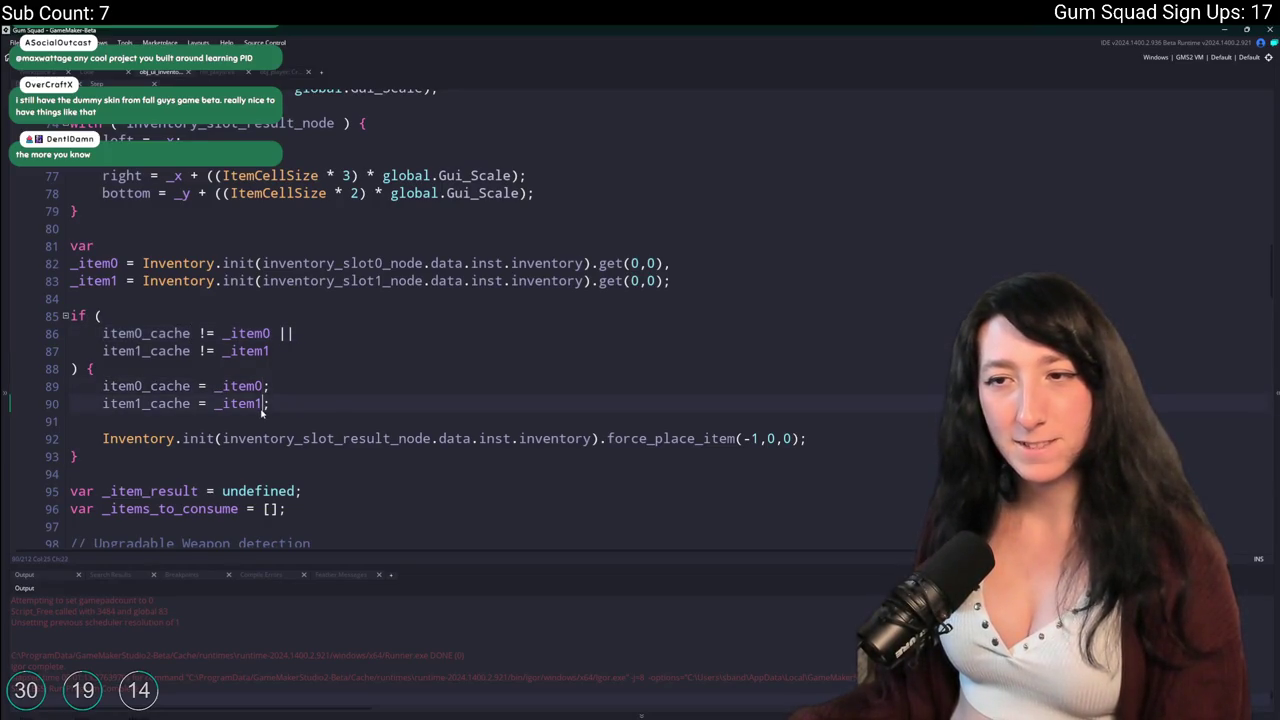
{"action": "left_click", "coordinate": [261, 386]}
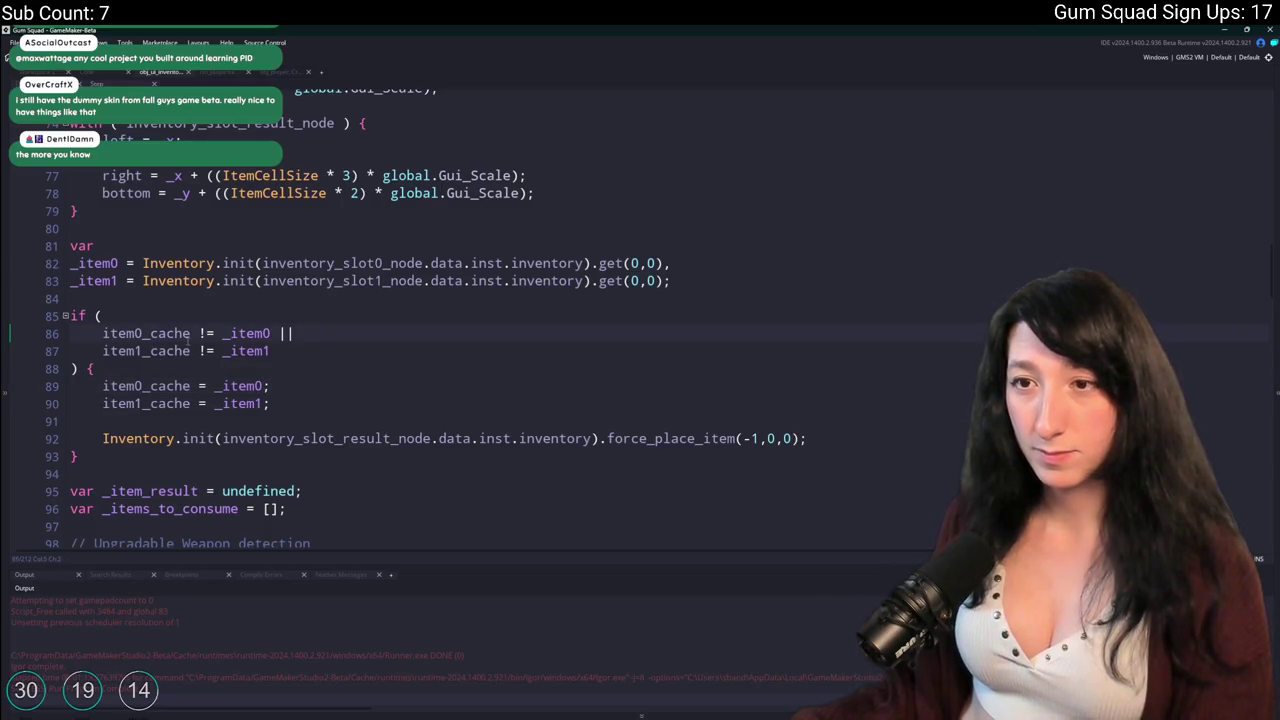
{"action": "left_click", "coordinate": [191, 403]}
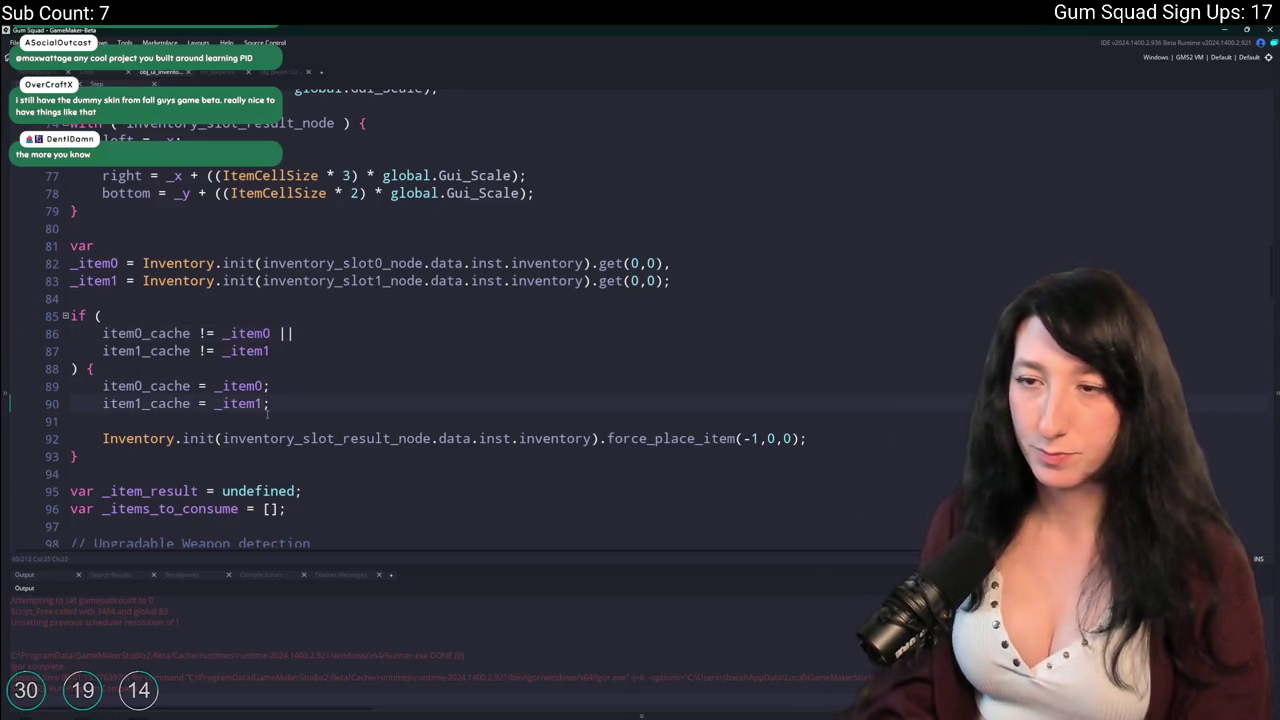
{"action": "type", "text": "/.uuid"}
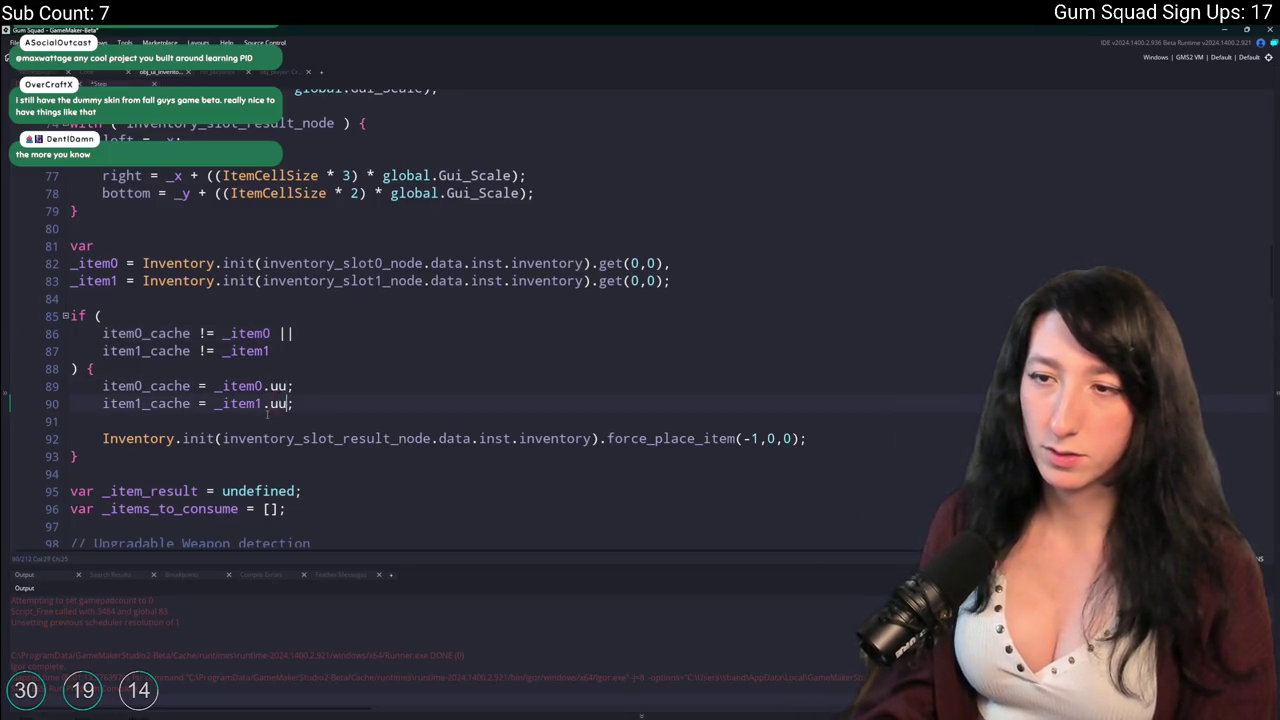
{"action": "double_click", "coordinate": [88, 263]}
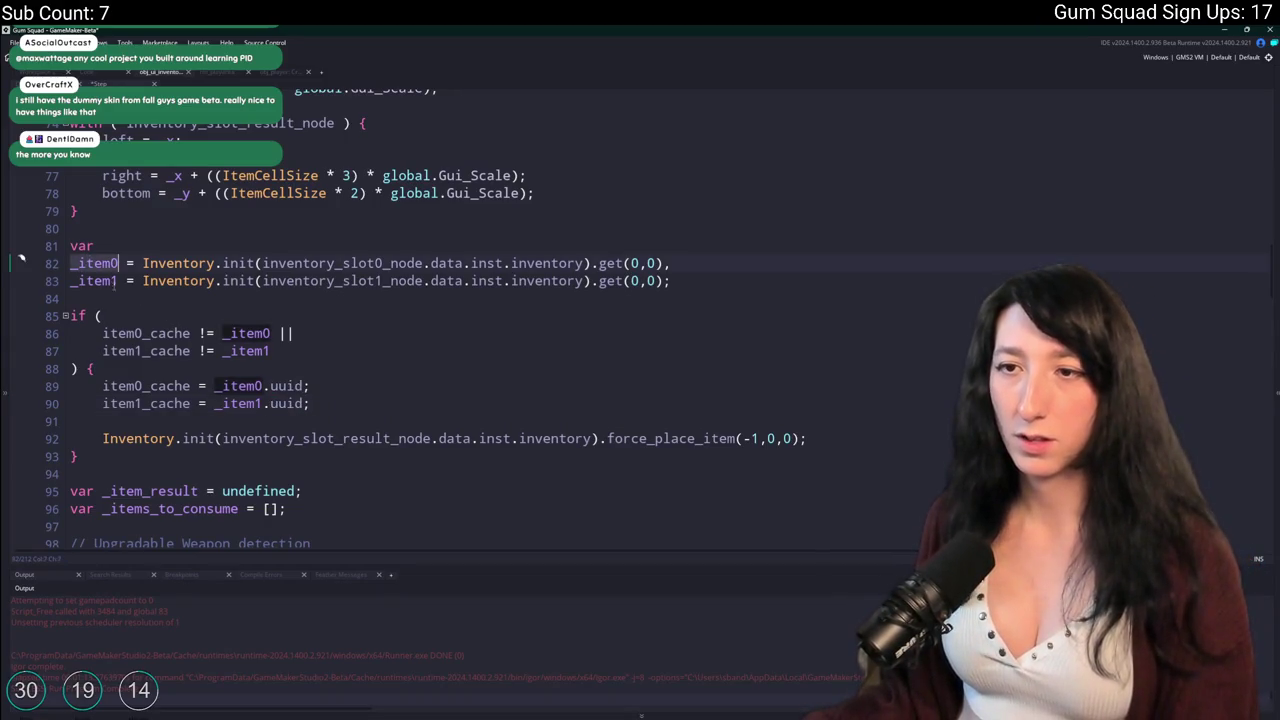
{"action": "left_click", "coordinate": [213, 385]}
{"action": "type", "text": "_item0 ?"}
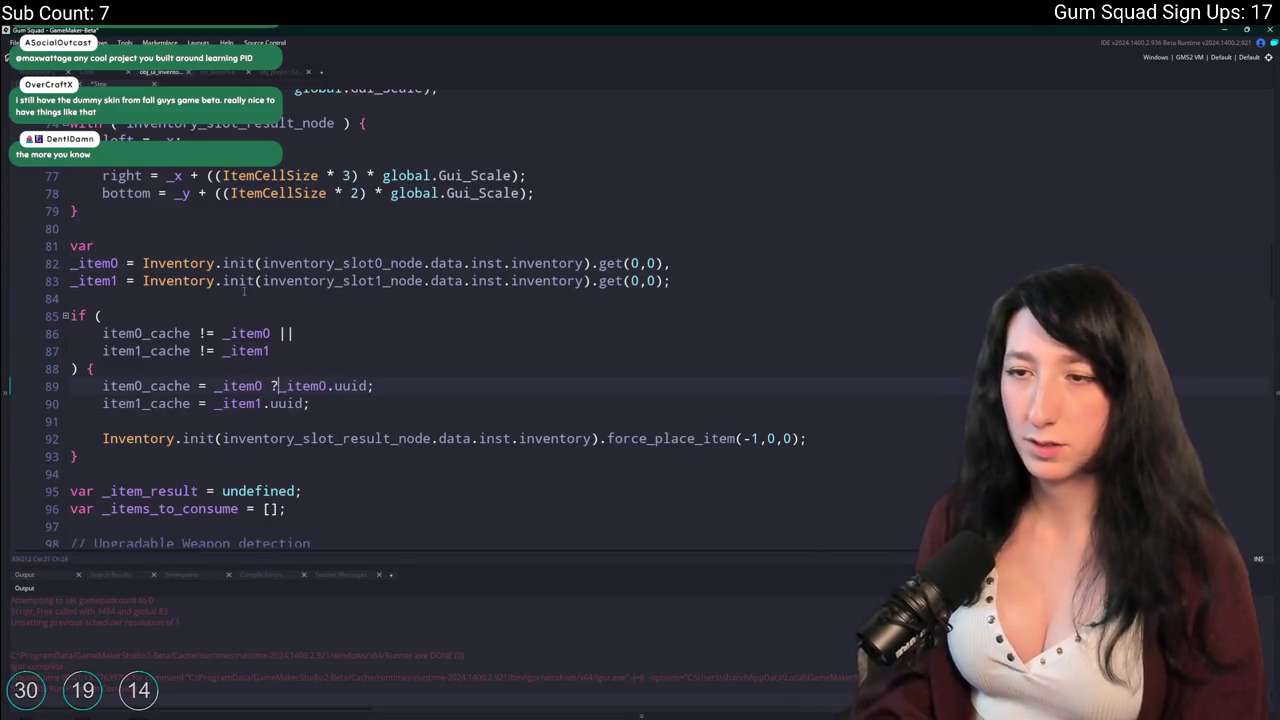
{"action": "key", "text": "BackSpace"}
{"action": "key", "text": "BackSpace"}
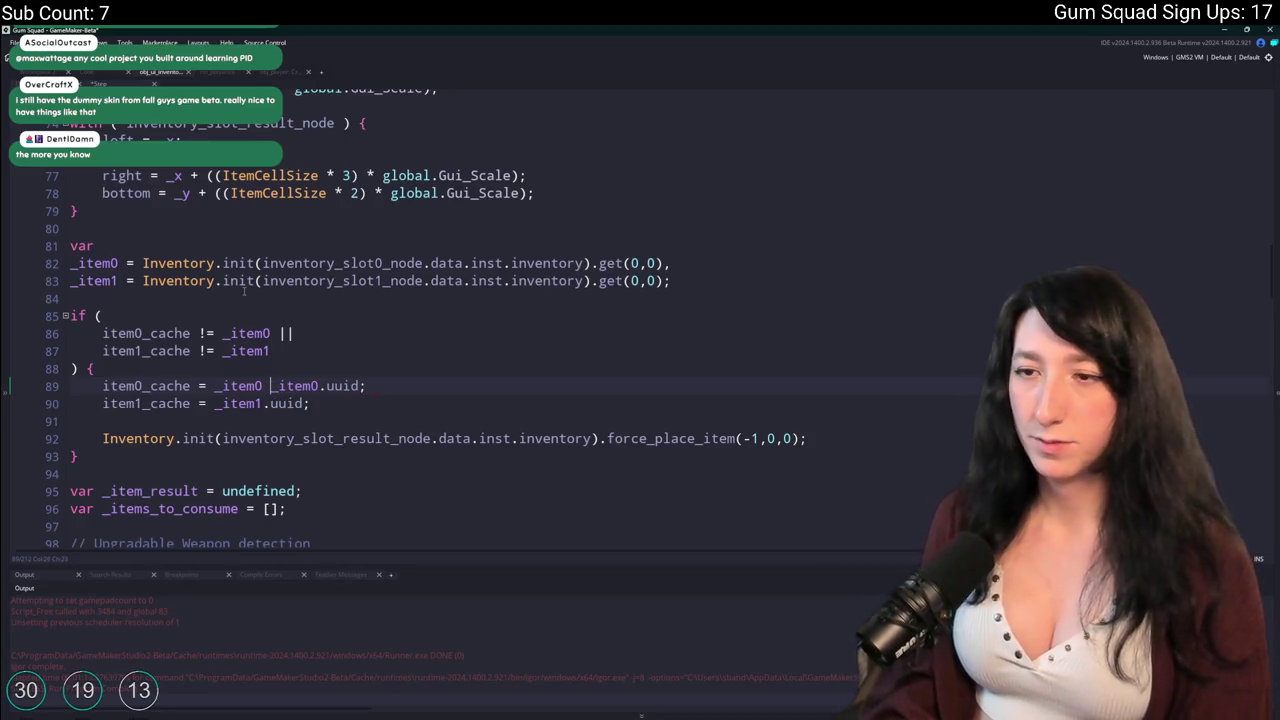
{"action": "type", "text": "??"}
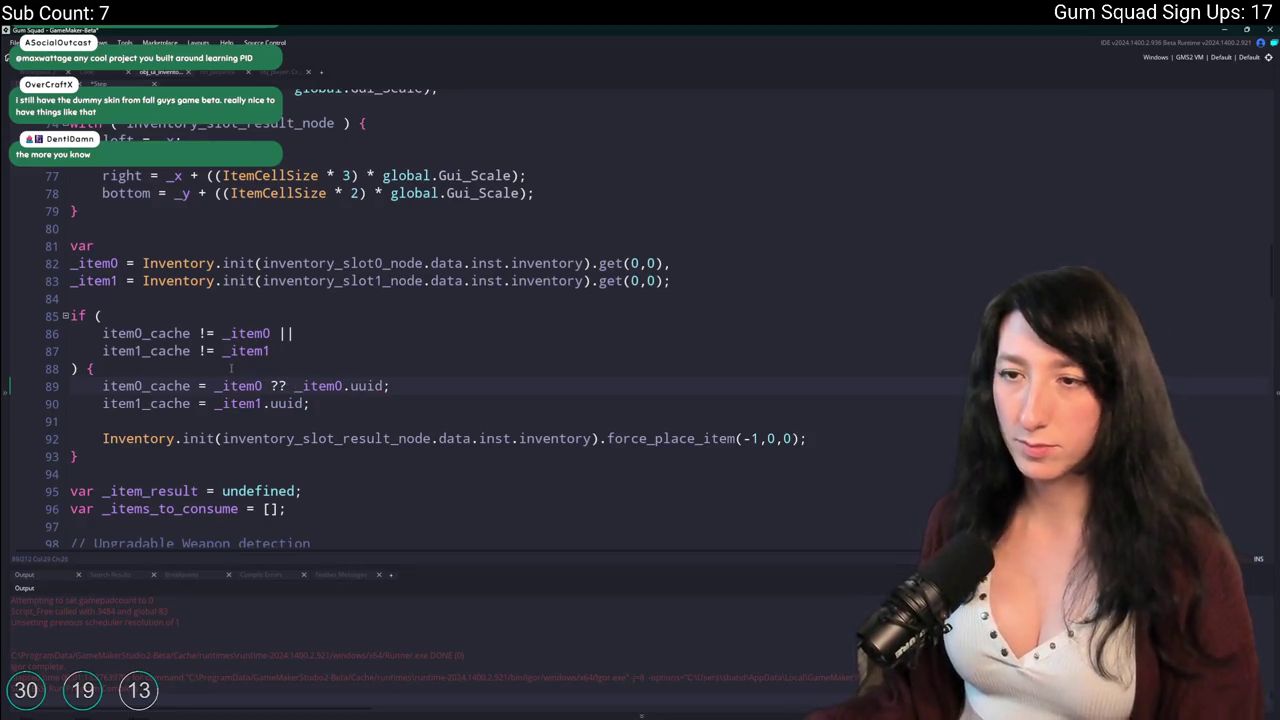
{"action": "key", "text": "ctrl+Left"}
{"action": "key", "text": "ctrl+Left"}
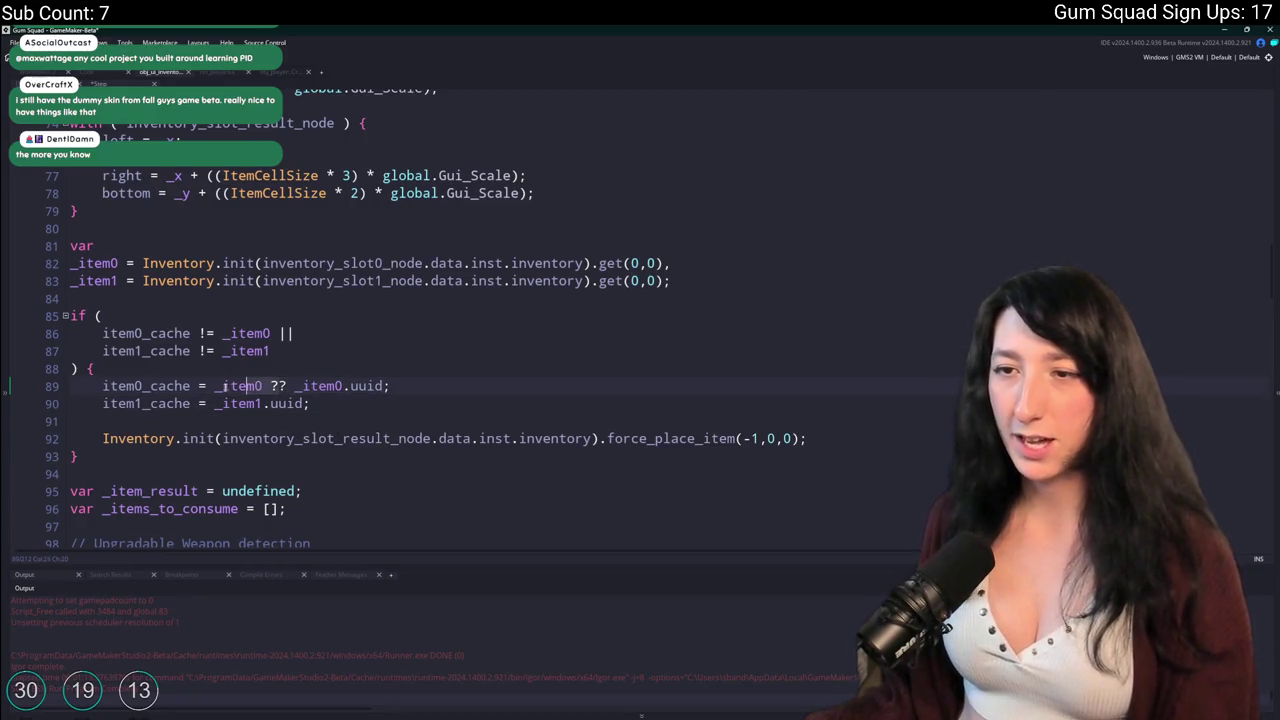
{"action": "type", "text": "is_struct(_item0"}
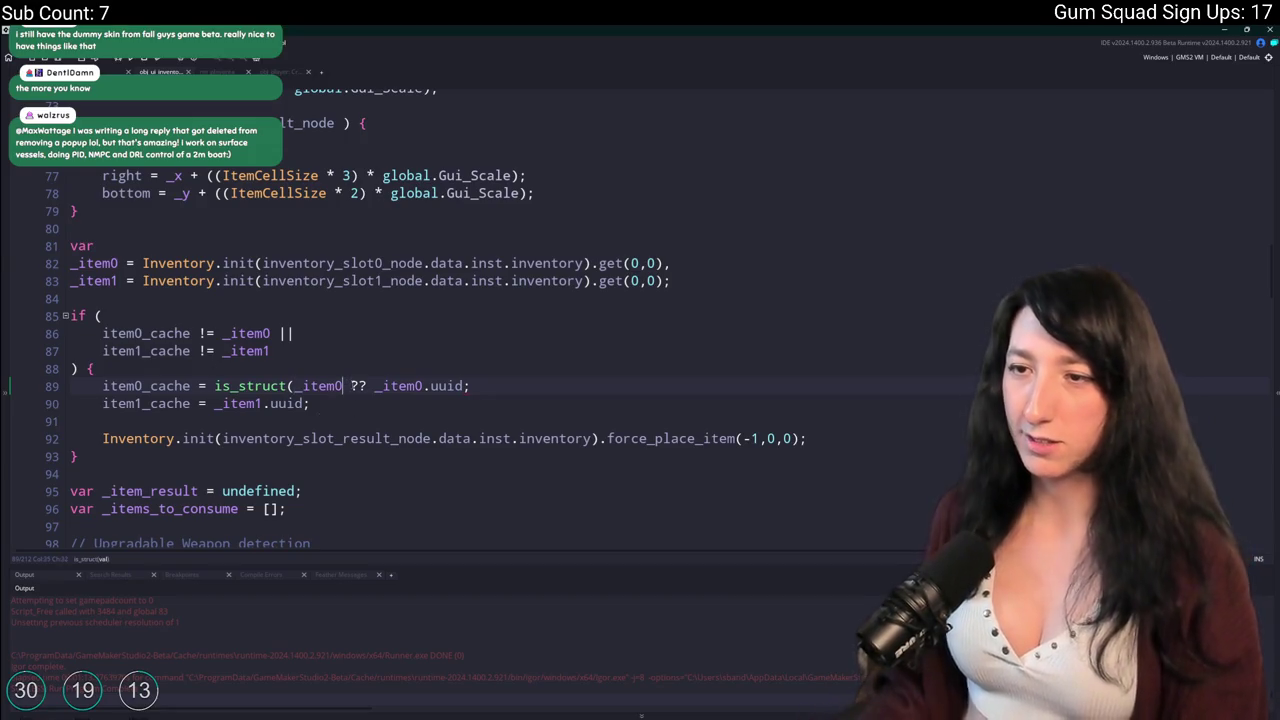
{"action": "type", "text": ")"}
{"action": "key", "text": "BackSpace"}
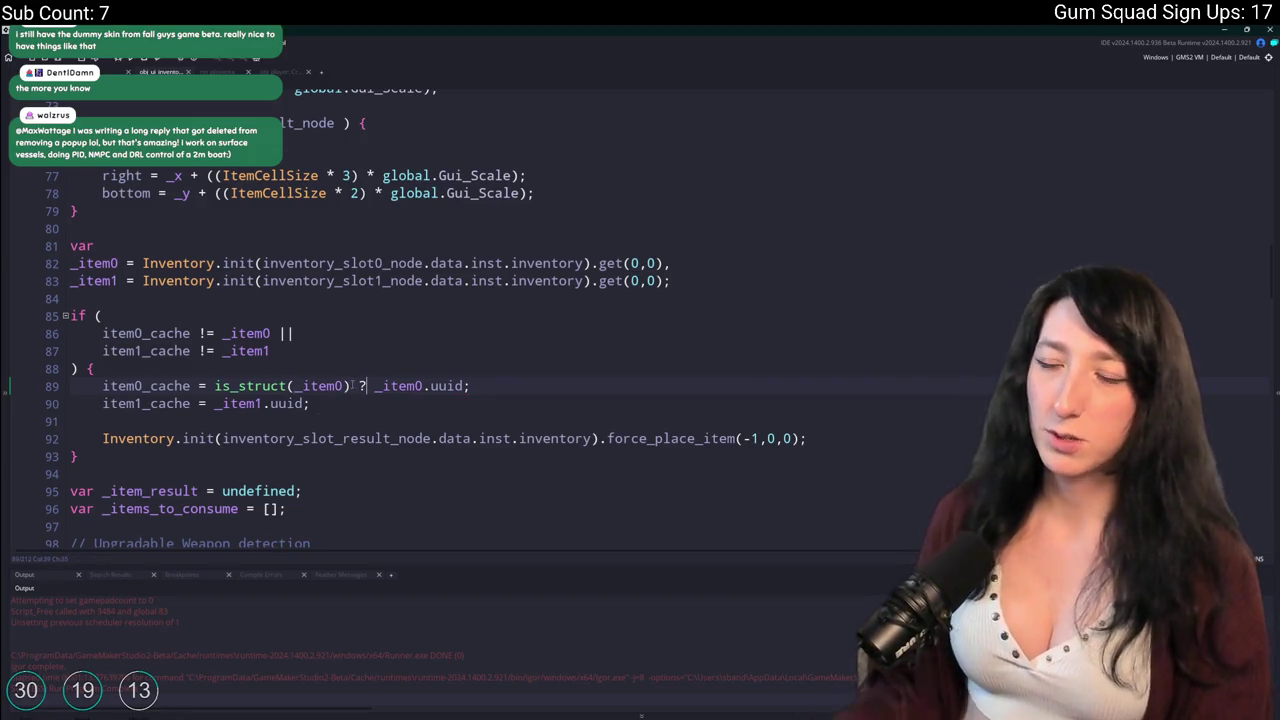
{"action": "left_click", "coordinate": [462, 386]}
{"action": "type", "text": ": -1"}
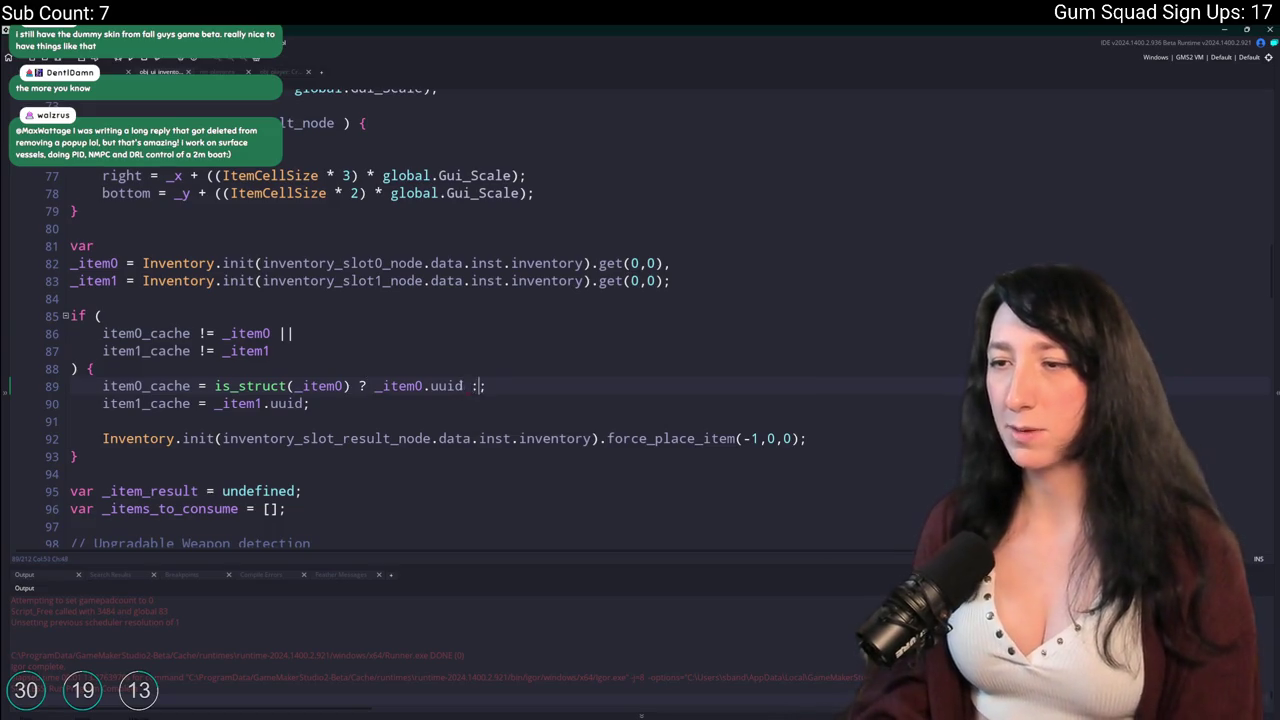
{"action": "key", "text": "End"}
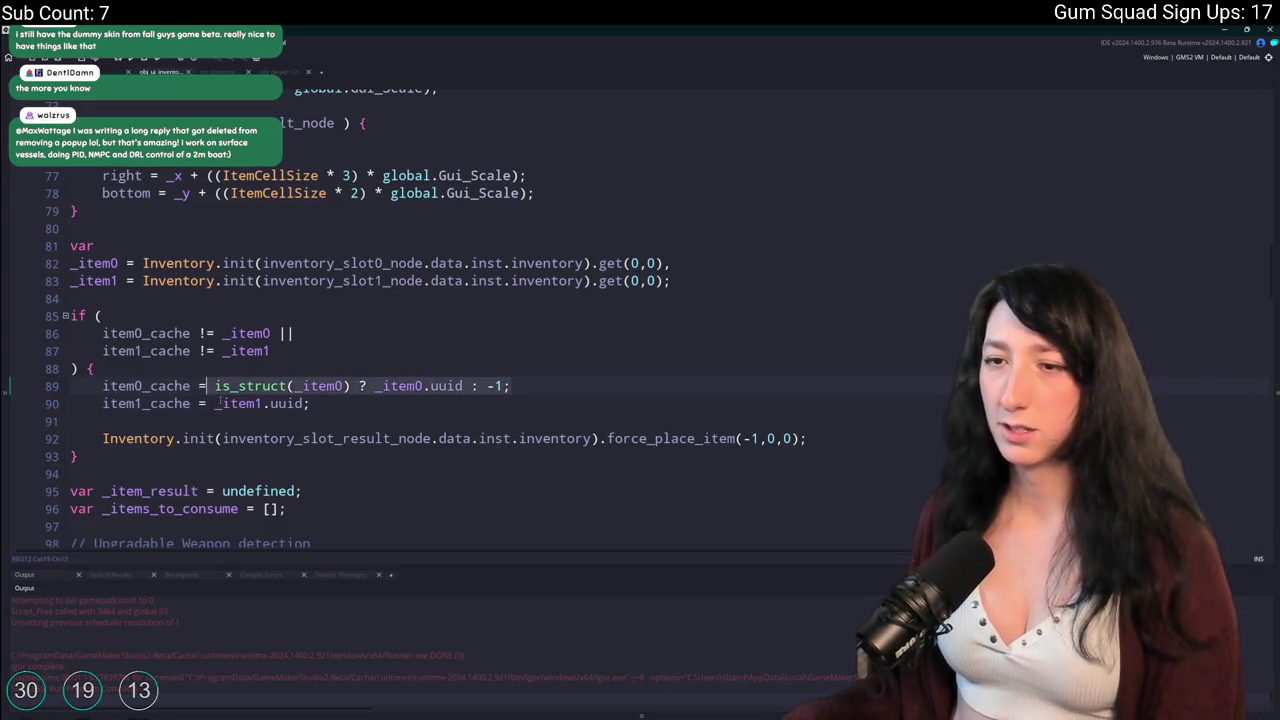
Give line 90 the same expression using _item1, then build and run with F5.
{"action": "left_click", "coordinate": [216, 403]}
{"action": "key", "text": "shift+End"}
{"action": "type", "text": "is_struct(_item0) ? _item0.uuid : -1;"}
{"action": "left_click", "coordinate": [348, 403]}
{"action": "key", "text": "BackSpace"}
{"action": "type", "text": "1"}
{"action": "left_click", "coordinate": [424, 403]}
{"action": "key", "text": "BackSpace"}
{"action": "type", "text": "1"}
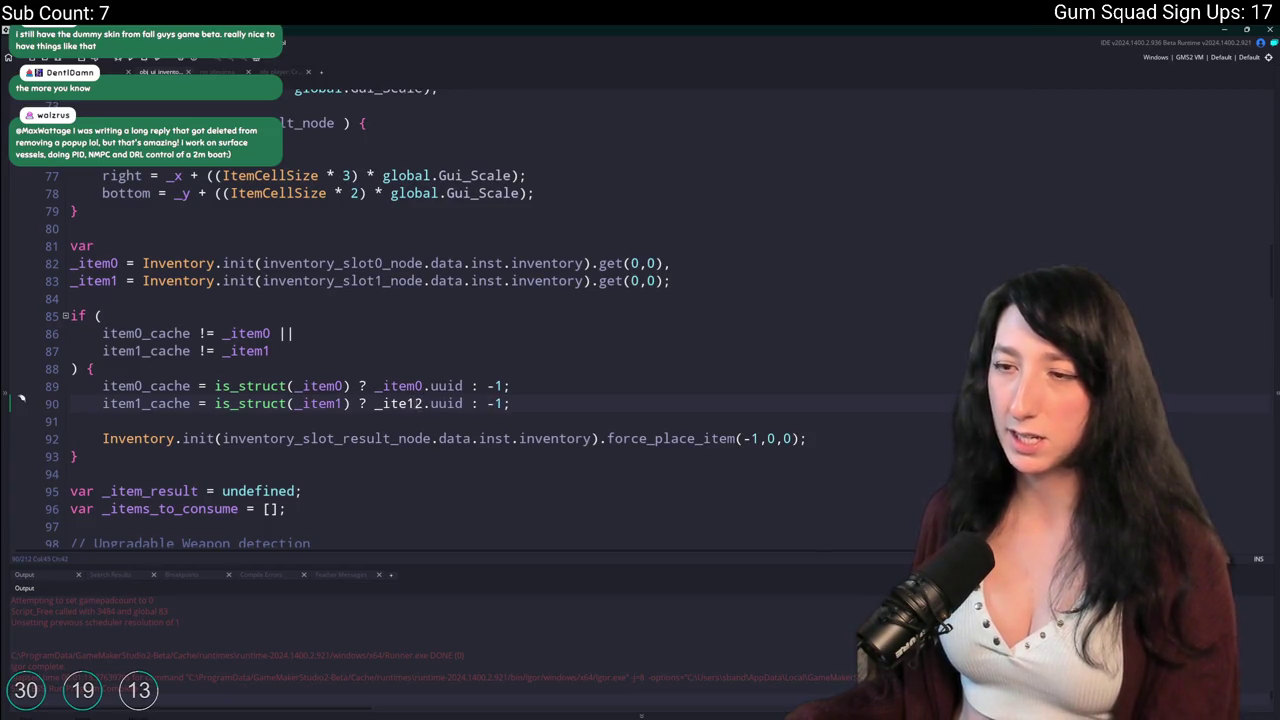
{"action": "key", "text": "BackSpace"}
{"action": "type", "text": "m1"}
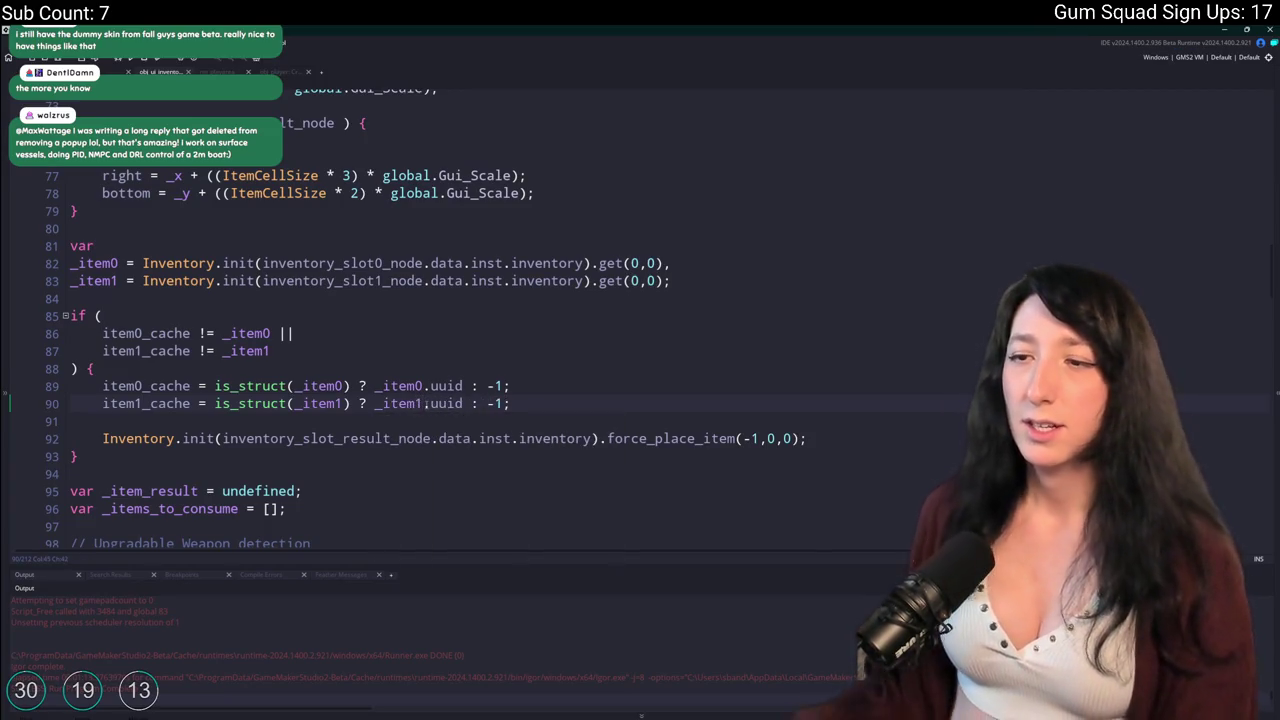
{"action": "left_click", "coordinate": [529, 374]}
{"action": "key", "text": "F5"}
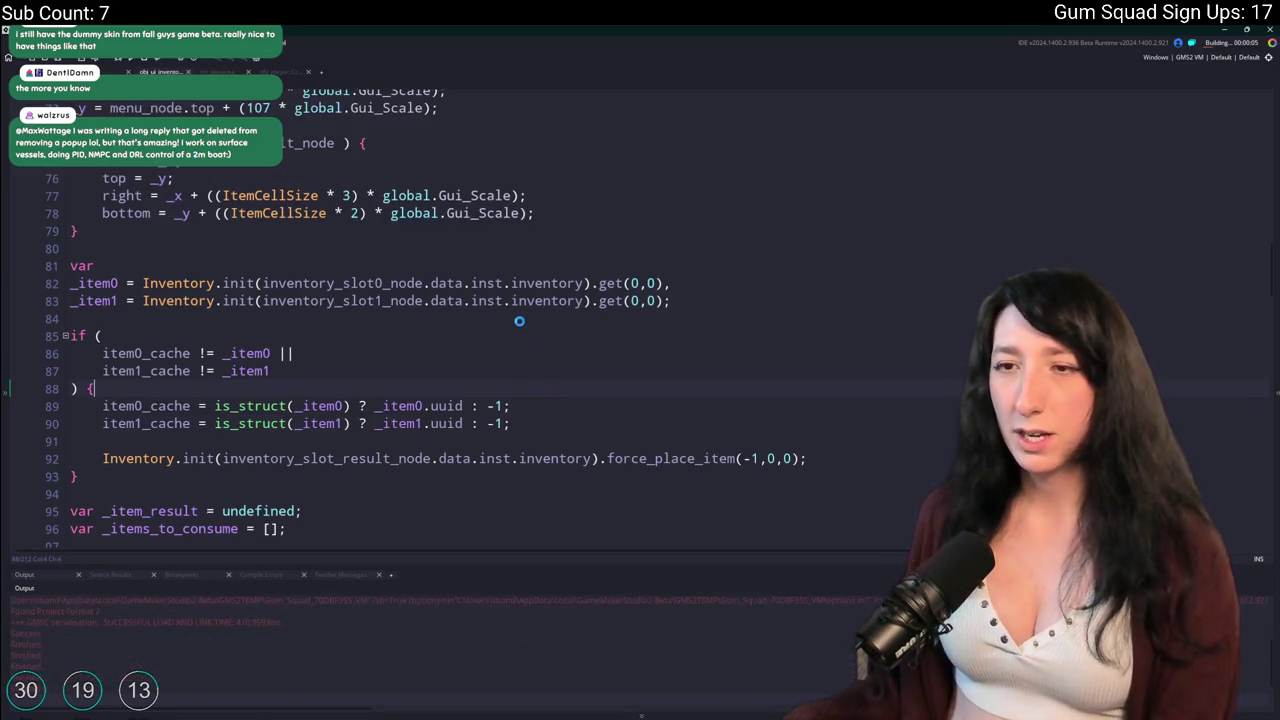
Create a new world lobby and put the Makeshift DMR in the first crafting slot.
{"action": "scroll", "coordinate": [743, 337], "scroll_direction": "down", "scroll_amount": 1}
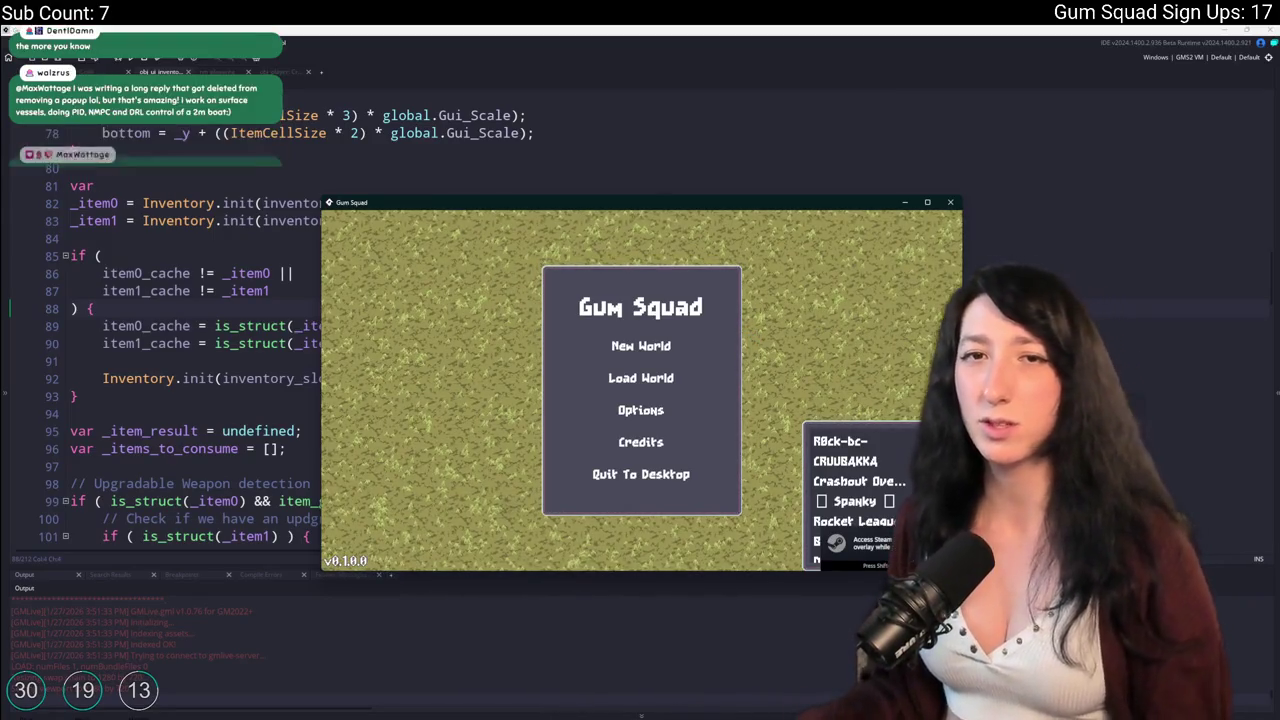
{"action": "left_click", "coordinate": [611, 350]}
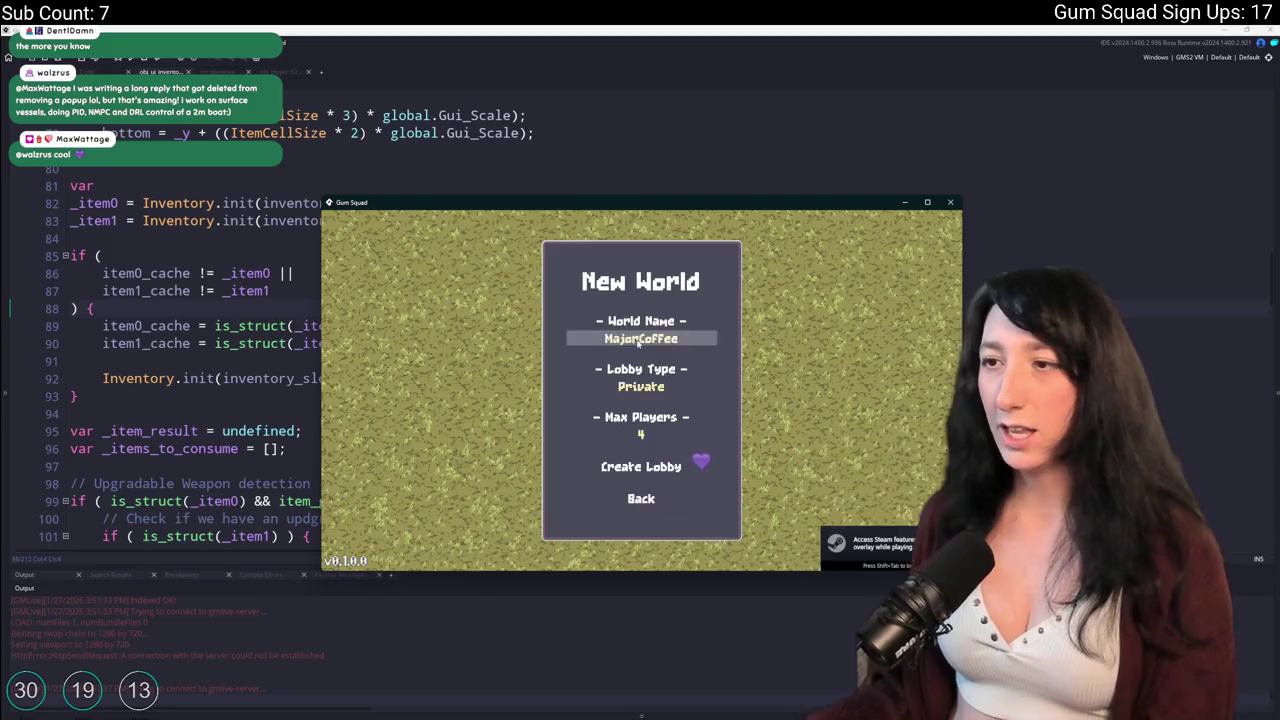
{"action": "left_click", "coordinate": [640, 380]}
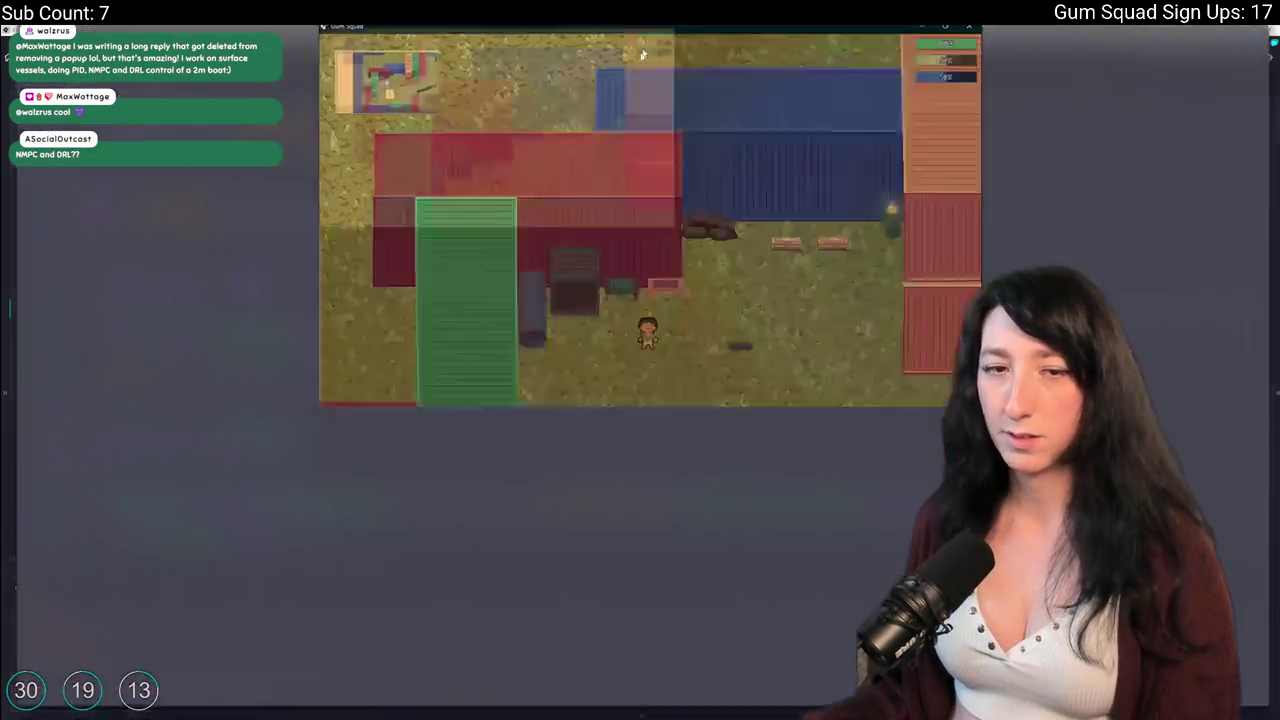
{"action": "key", "text": "Tab"}
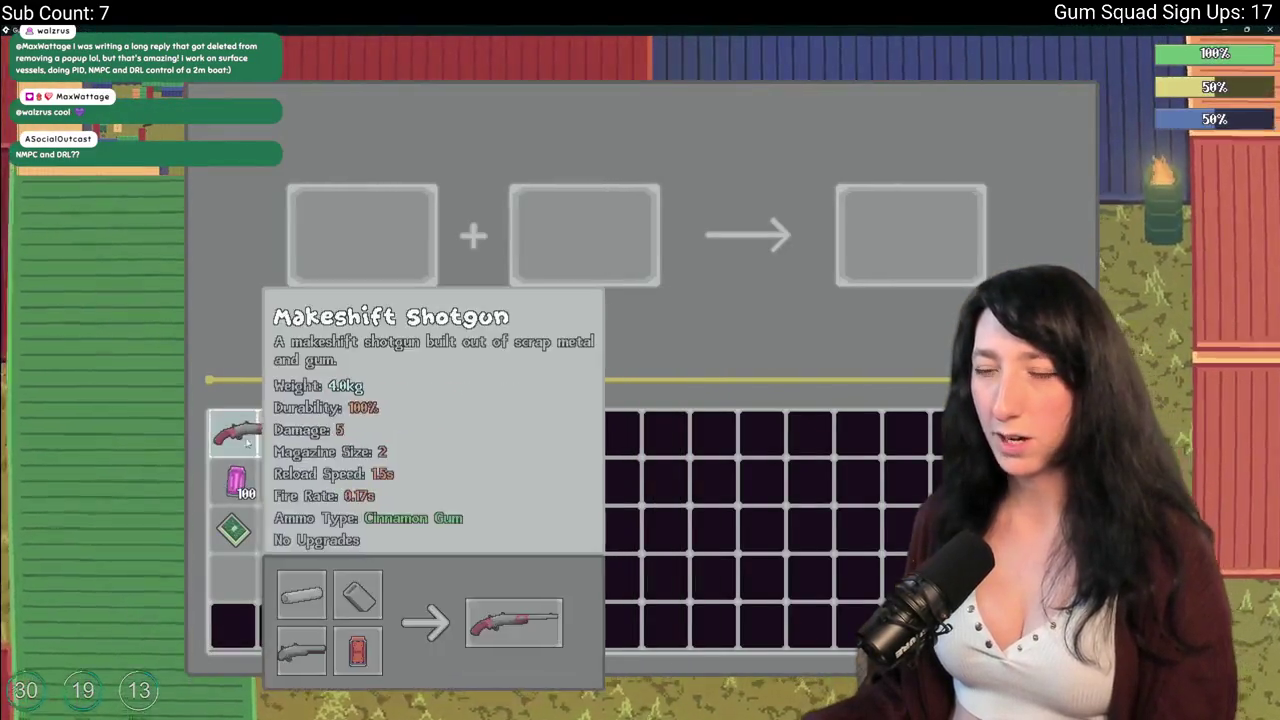
{"action": "left_click", "coordinate": [257, 432]}
{"action": "left_click", "coordinate": [281, 481]}
{"action": "left_click", "coordinate": [368, 447]}
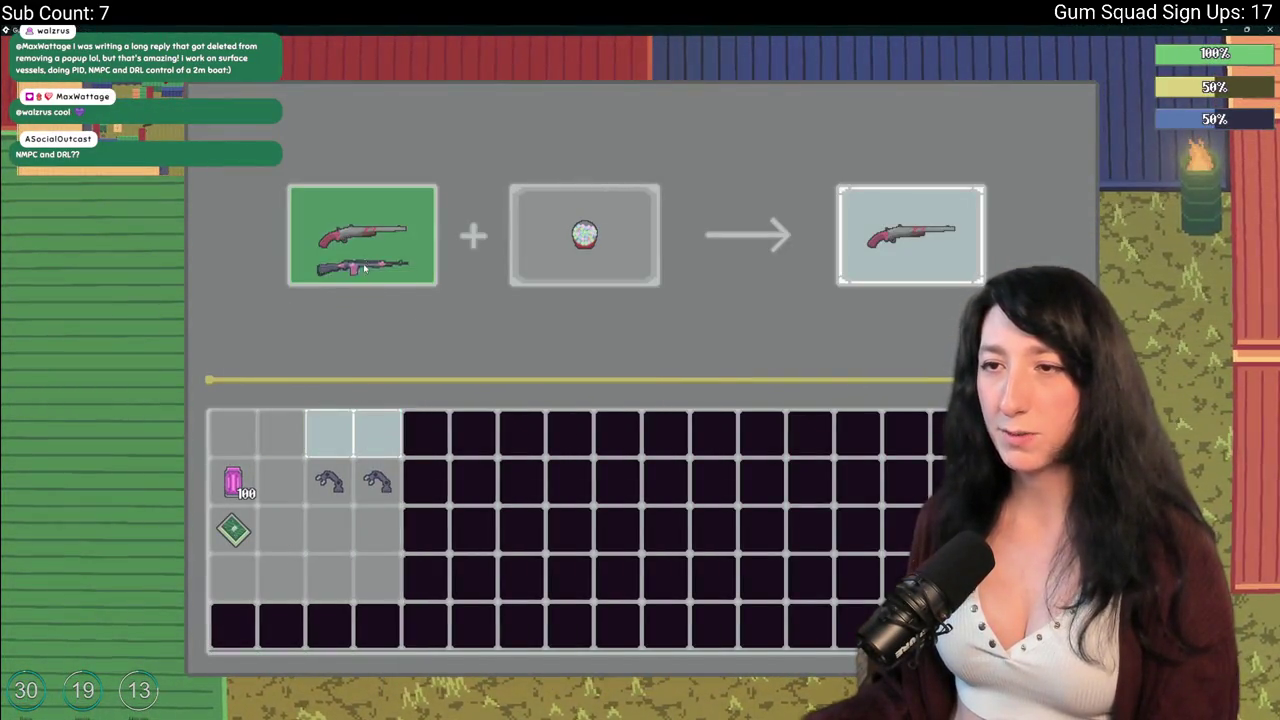
{"action": "left_click", "coordinate": [360, 232]}
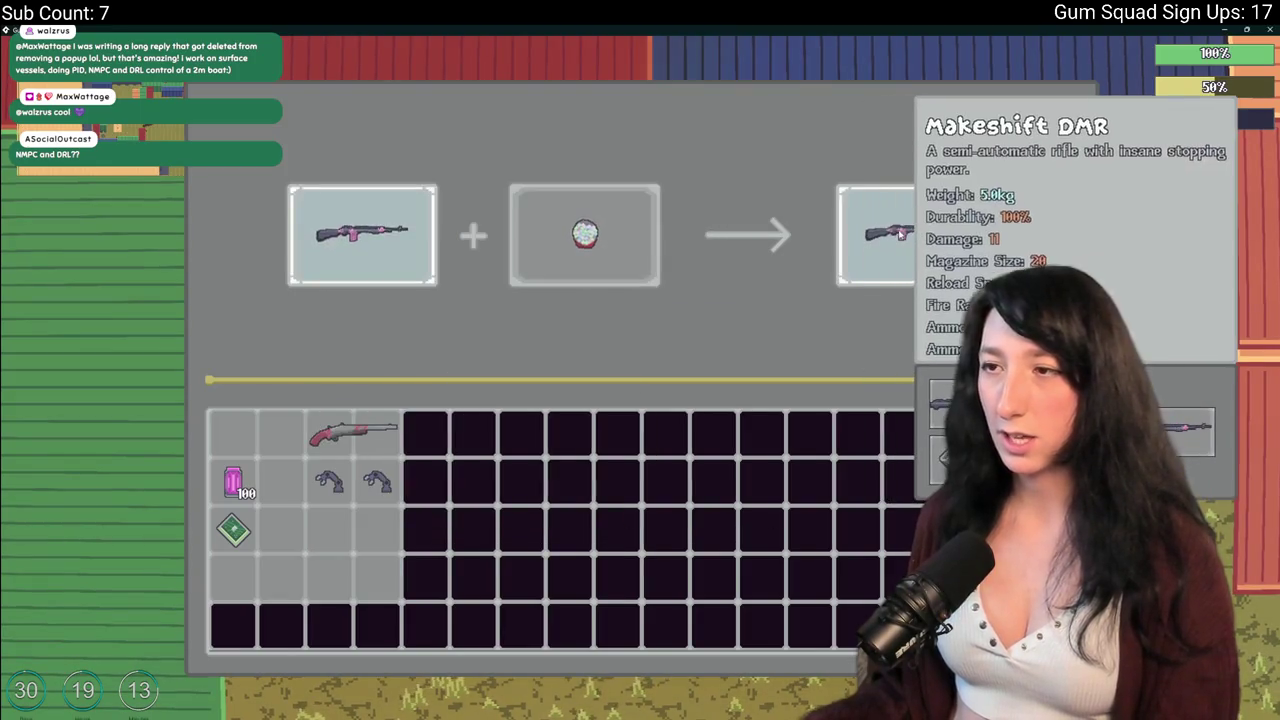
Try the Speed Reloader, then the gumball, as the DMR's upgrade item.
{"action": "left_click", "coordinate": [329, 481]}
{"action": "left_click", "coordinate": [584, 235]}
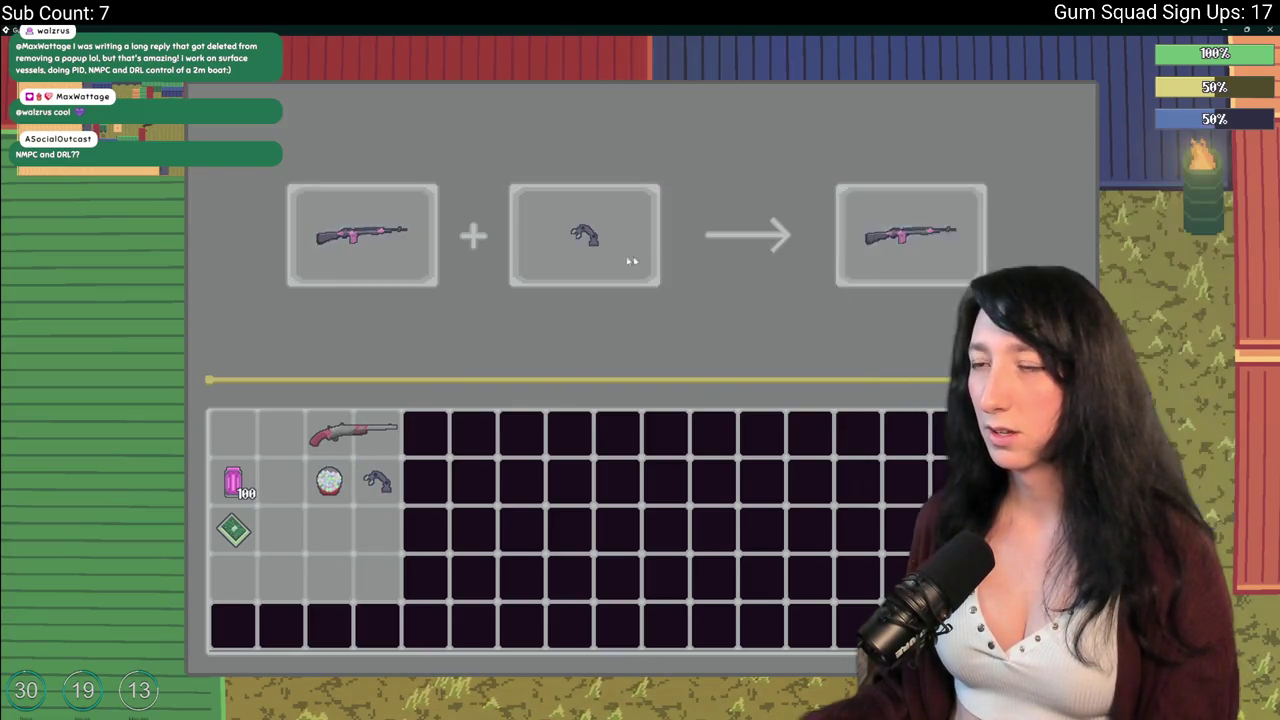
{"action": "left_click", "coordinate": [584, 235]}
{"action": "left_click", "coordinate": [584, 235]}
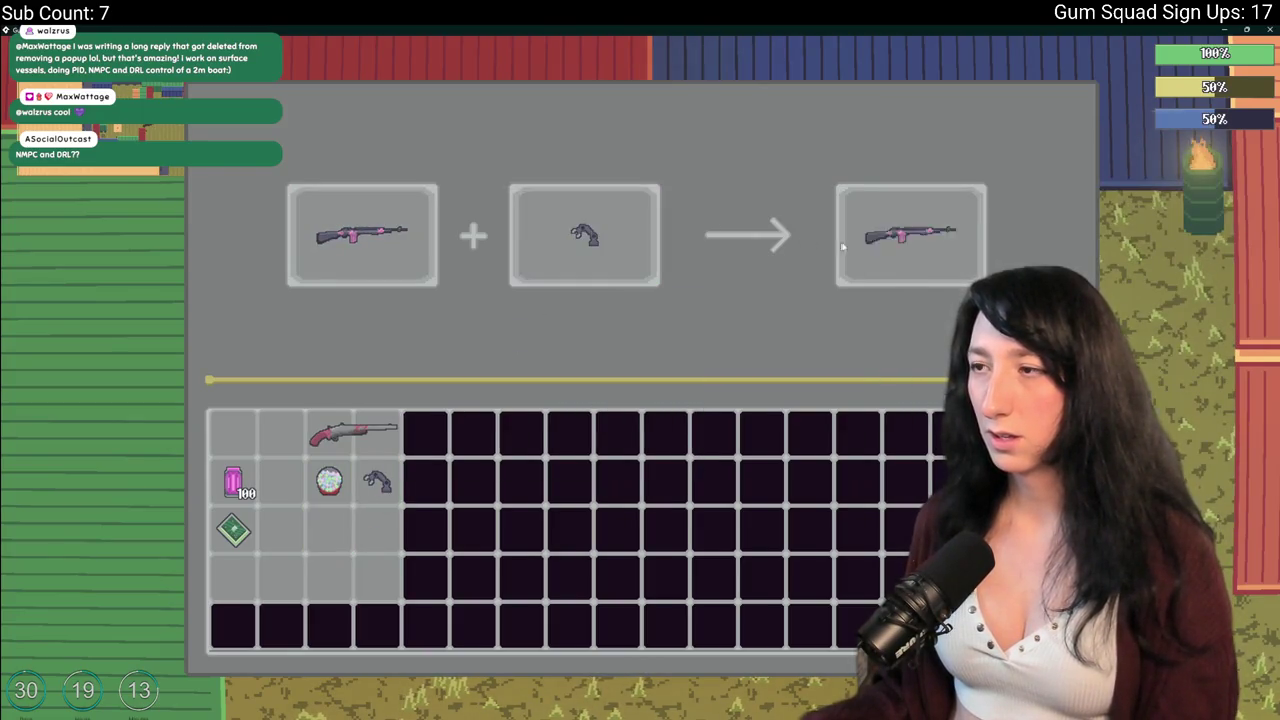
{"action": "left_click", "coordinate": [329, 481]}
{"action": "left_click", "coordinate": [549, 270]}
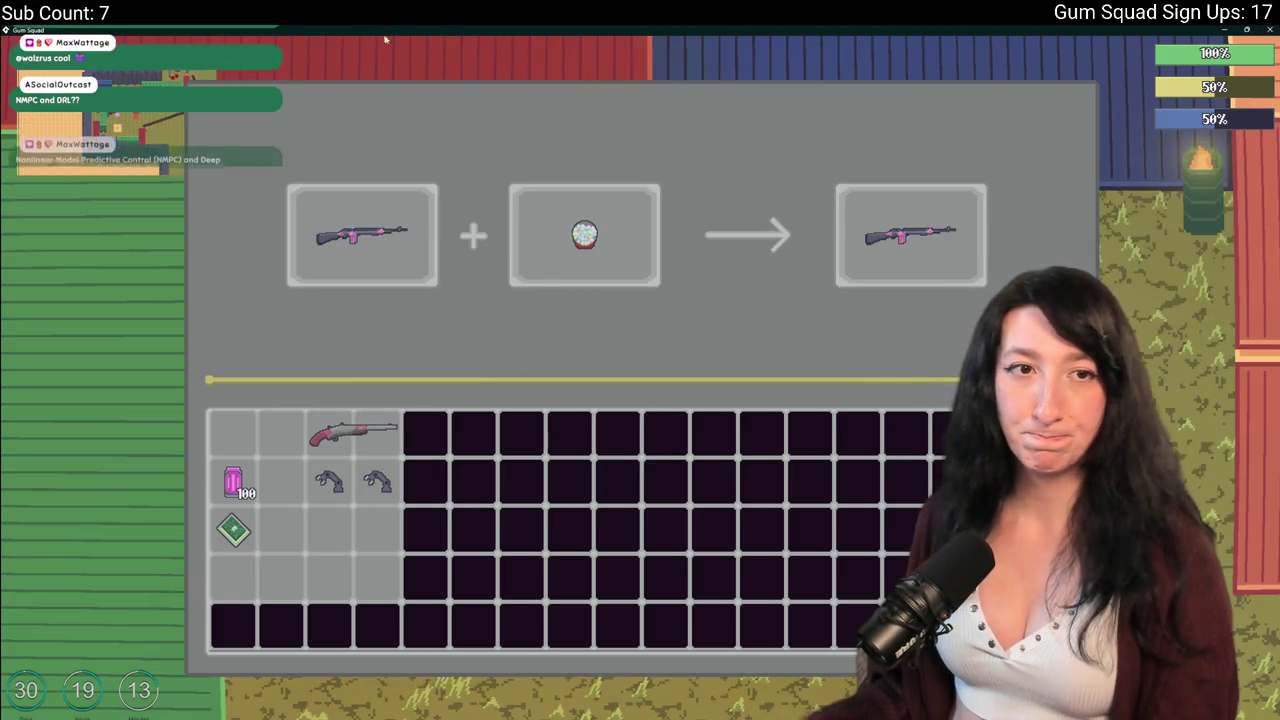
{"action": "key", "text": "alt+Tab"}
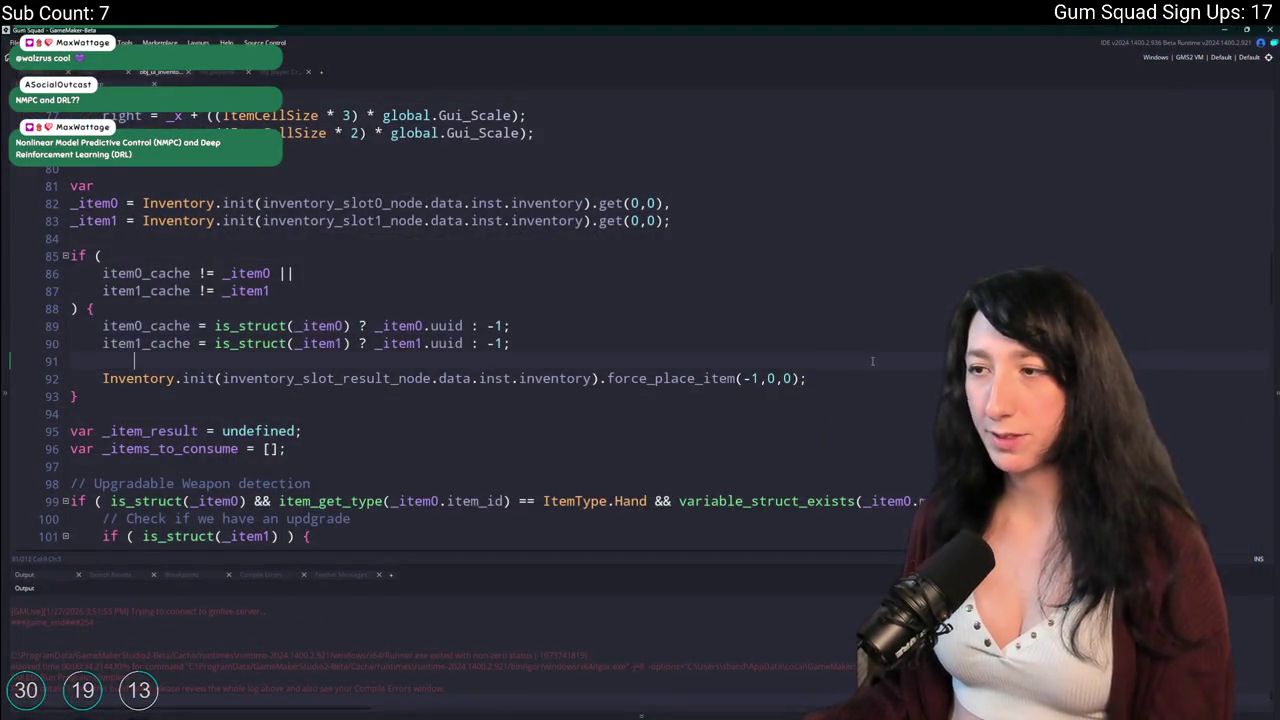
Add a show_message([item0_cache, item1_cache]); debug line below force_place_item.
{"action": "left_click", "coordinate": [884, 379]}
{"action": "key", "text": "Return"}
{"action": "key", "text": "Return"}
{"action": "type", "text": "show_message(item"}
{"action": "type", "text": "0_Cachei"}
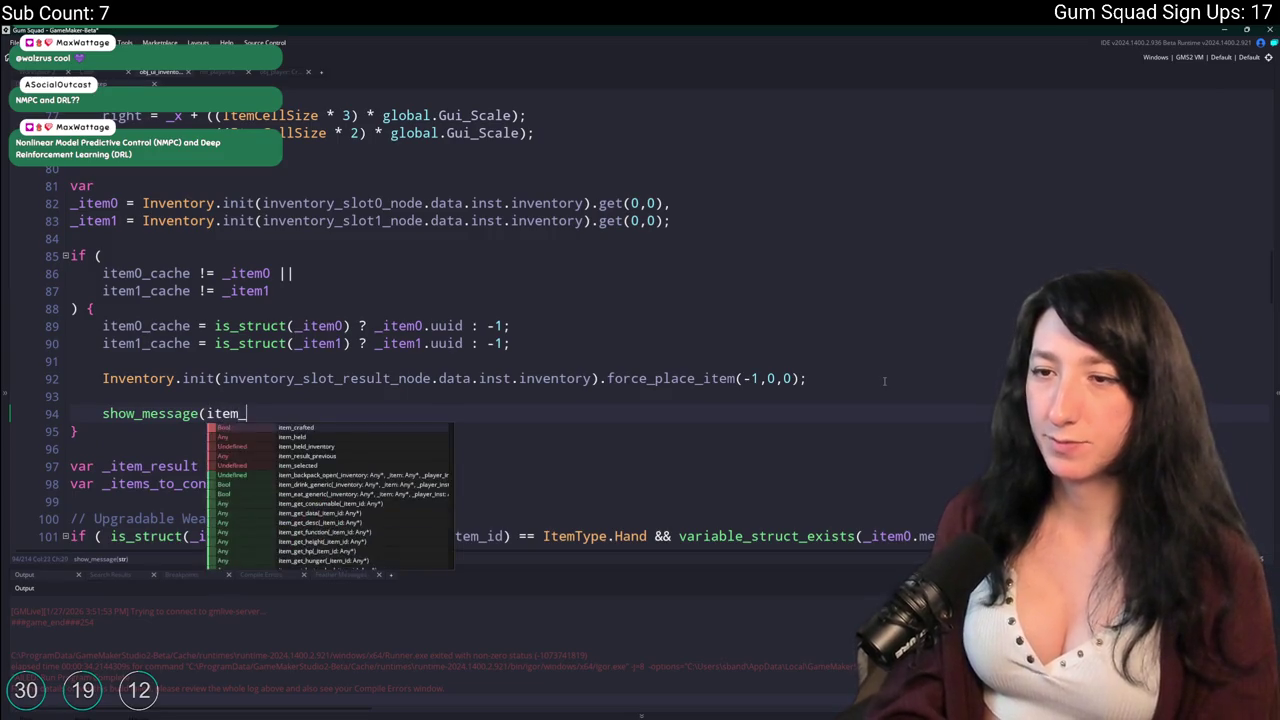
{"action": "key", "text": "BackSpace"}
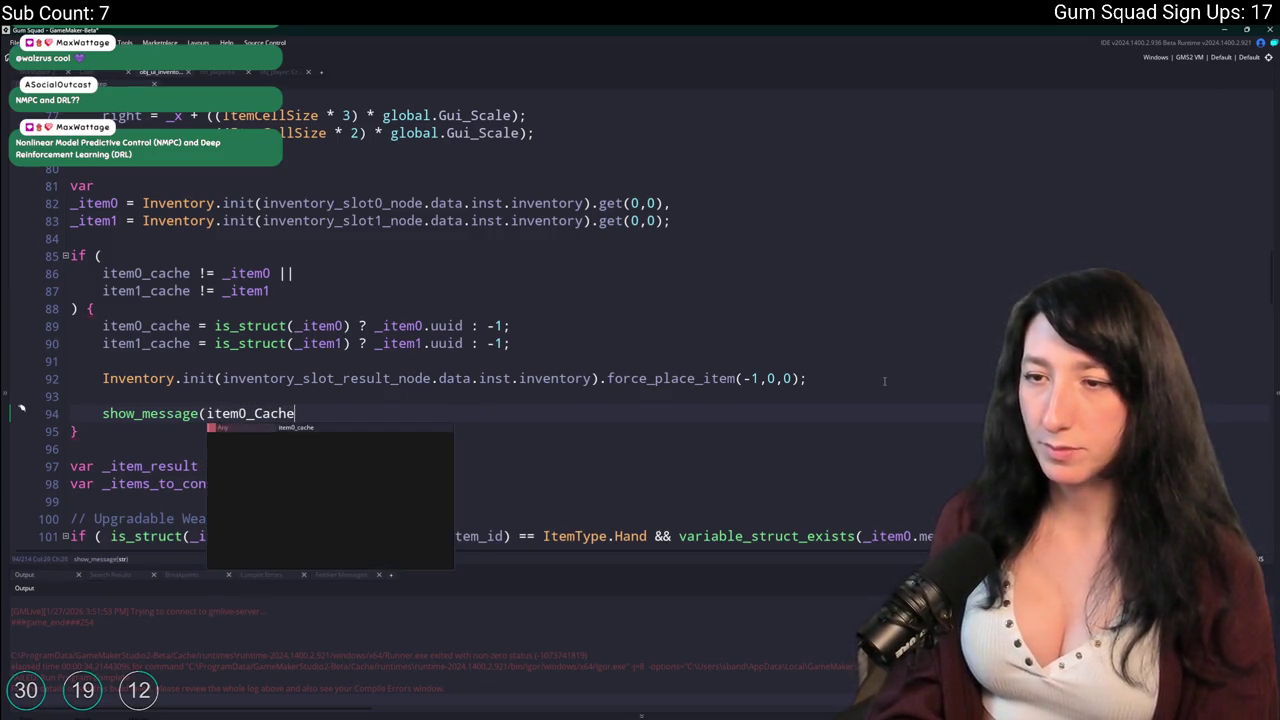
{"action": "key", "text": "Return"}
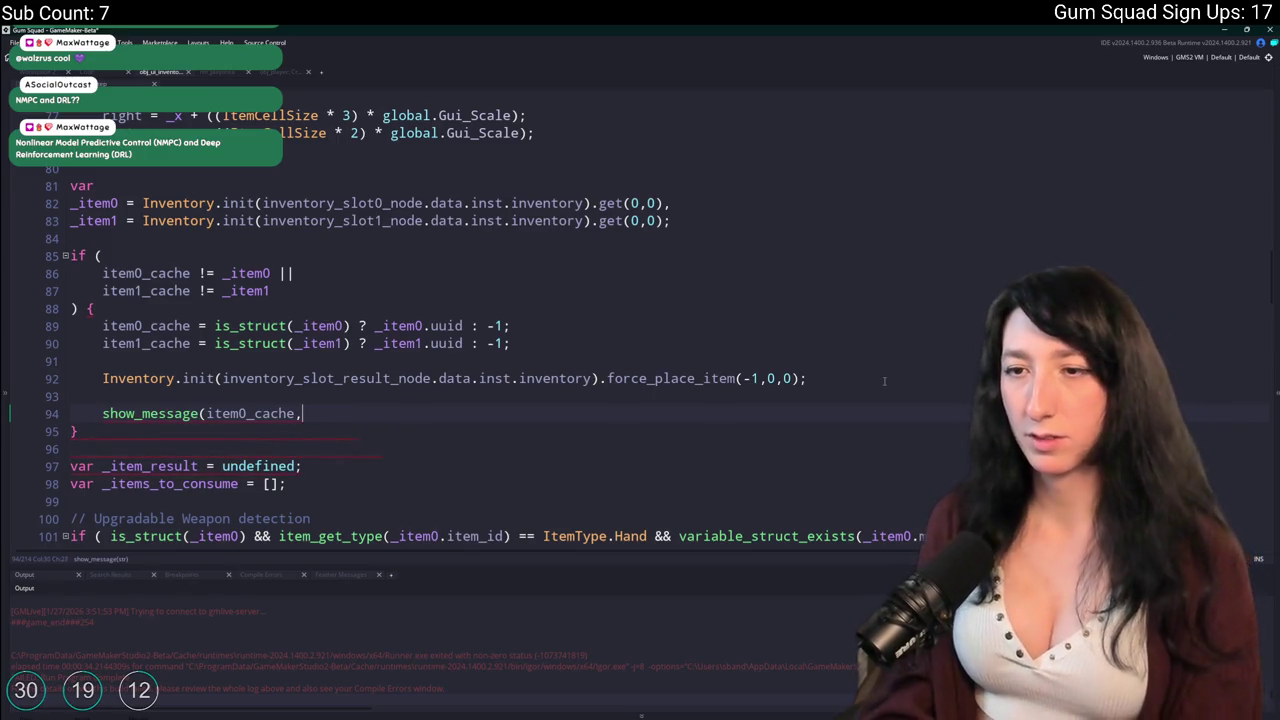
{"action": "type", "text": "item1_cache"}
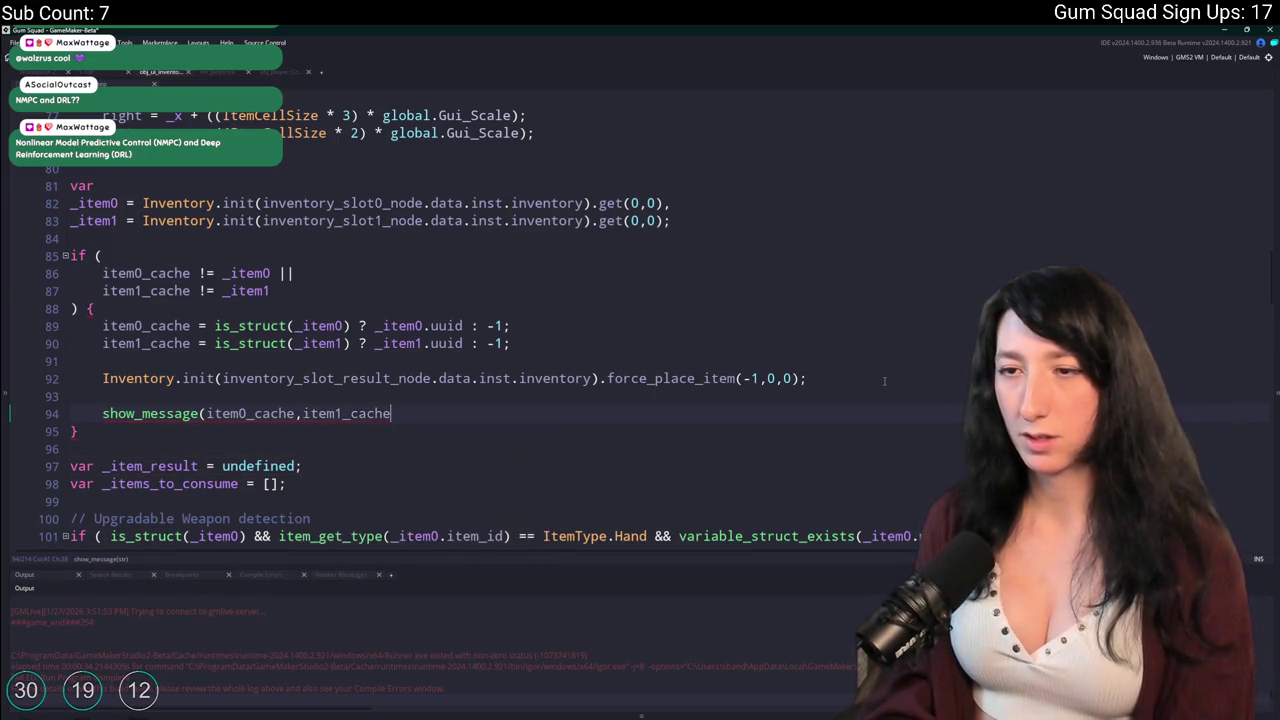
{"action": "type", "text": "]);"}
{"action": "left_click", "coordinate": [205, 413]}
{"action": "type", "text": "["}
Move the debug line inside the if block on line 88, then build and run.
{"action": "key", "text": "Home"}
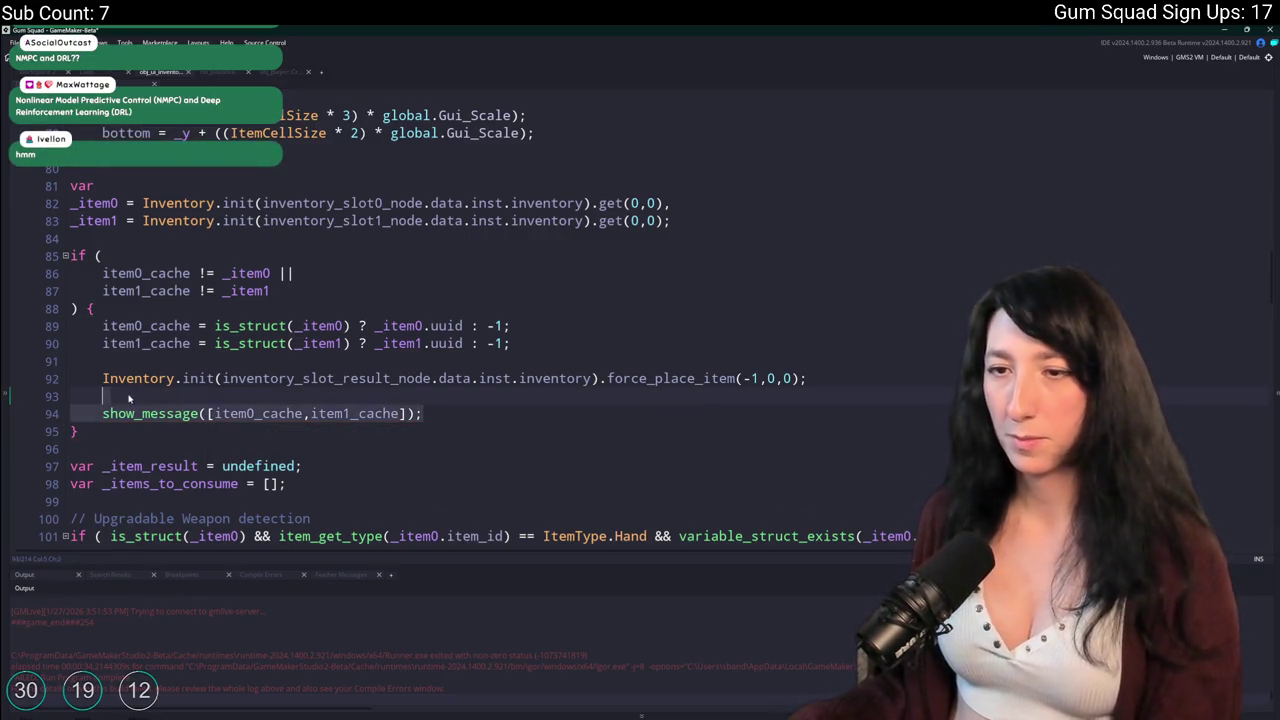
{"action": "key", "text": "shift+End"}
{"action": "key", "text": "BackSpace"}
{"action": "key", "text": "BackSpace"}
{"action": "key", "text": "BackSpace"}
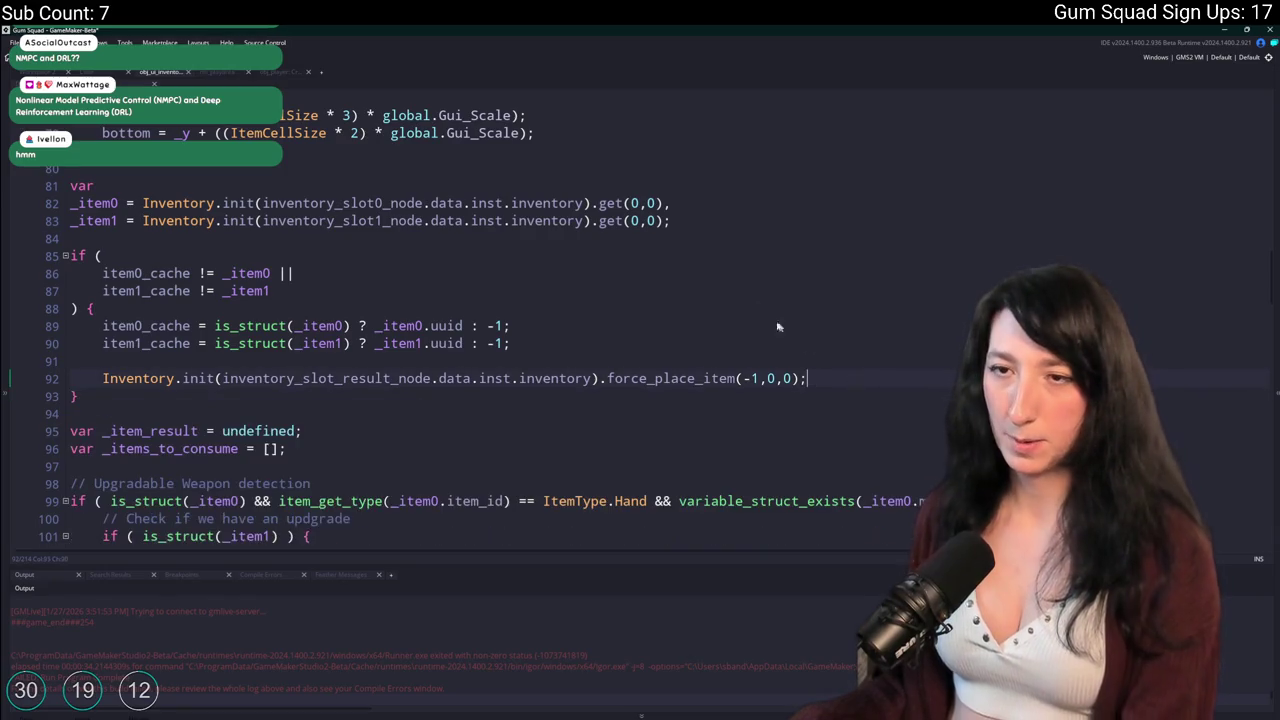
{"action": "key", "text": "Return"}
{"action": "type", "text": "show_message([item0_cache,item1_cache]);"}
{"action": "key", "text": "F5"}
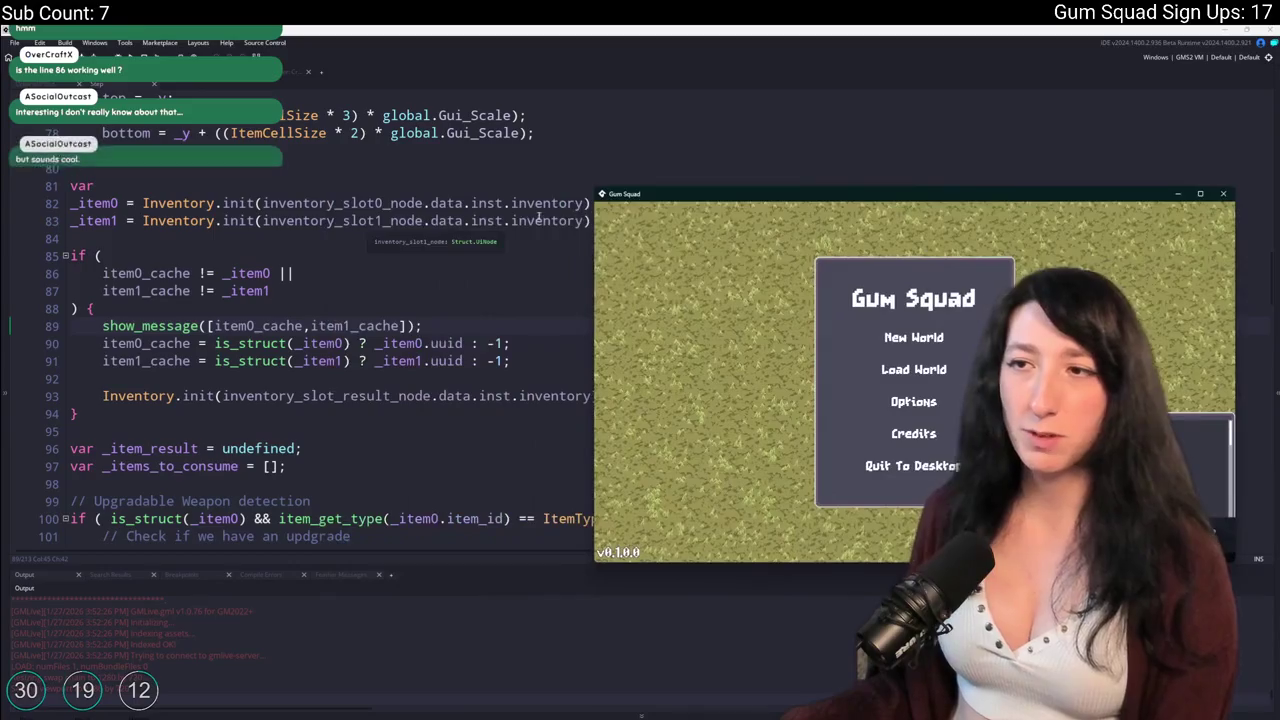
Delete the show_message debug line on line 89 with Ctrl+D.
{"action": "left_click", "coordinate": [512, 203]}
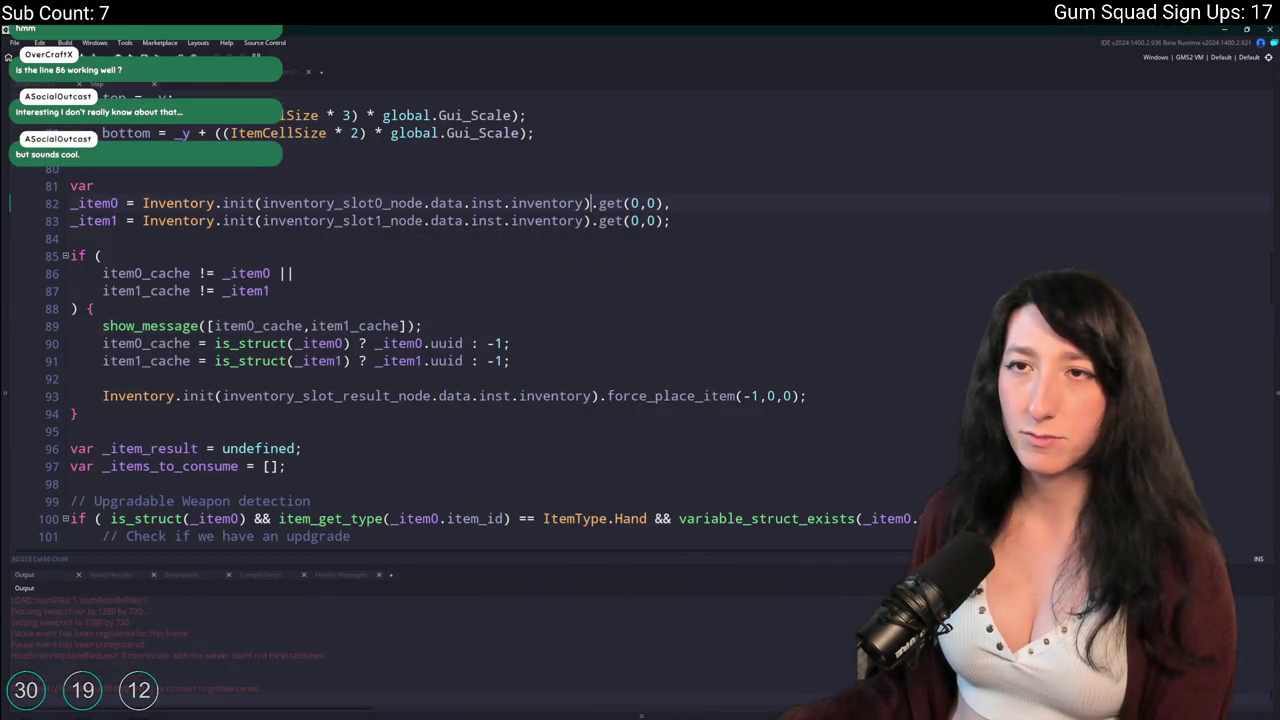
{"action": "left_click", "coordinate": [469, 322]}
{"action": "key", "text": "ctrl+d"}
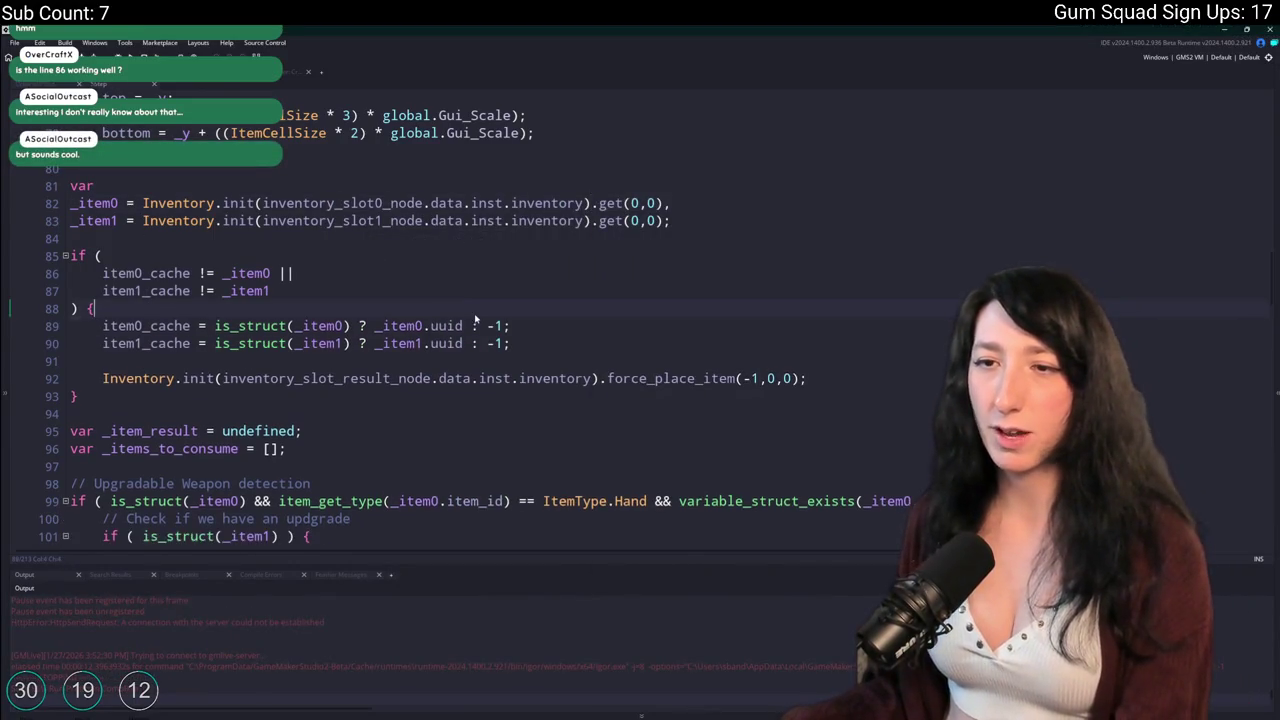
Column-paste is_struct( from lines 89–90 over _item0 and _item1 on lines 86–87.
{"action": "left_click", "coordinate": [406, 343]}
{"action": "left_click_drag", "start_coordinate": [510, 343], "coordinate": [214, 326]}
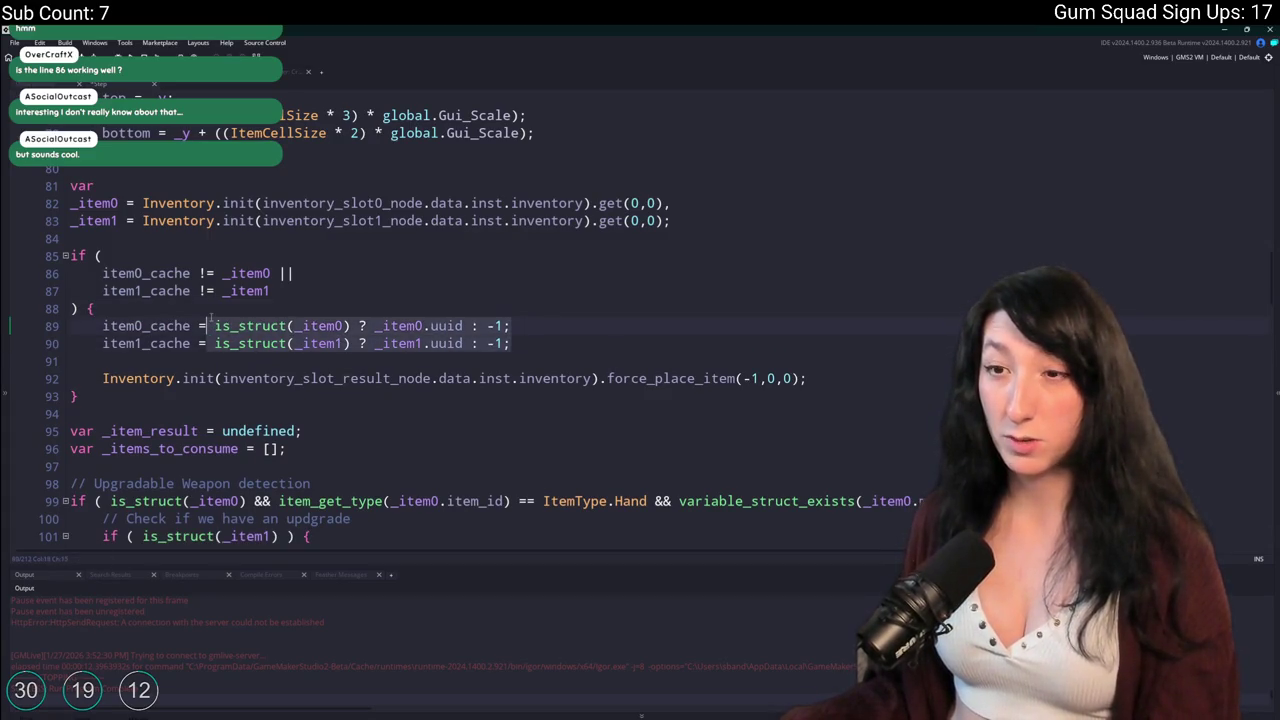
{"action": "left_click", "coordinate": [665, 203]}
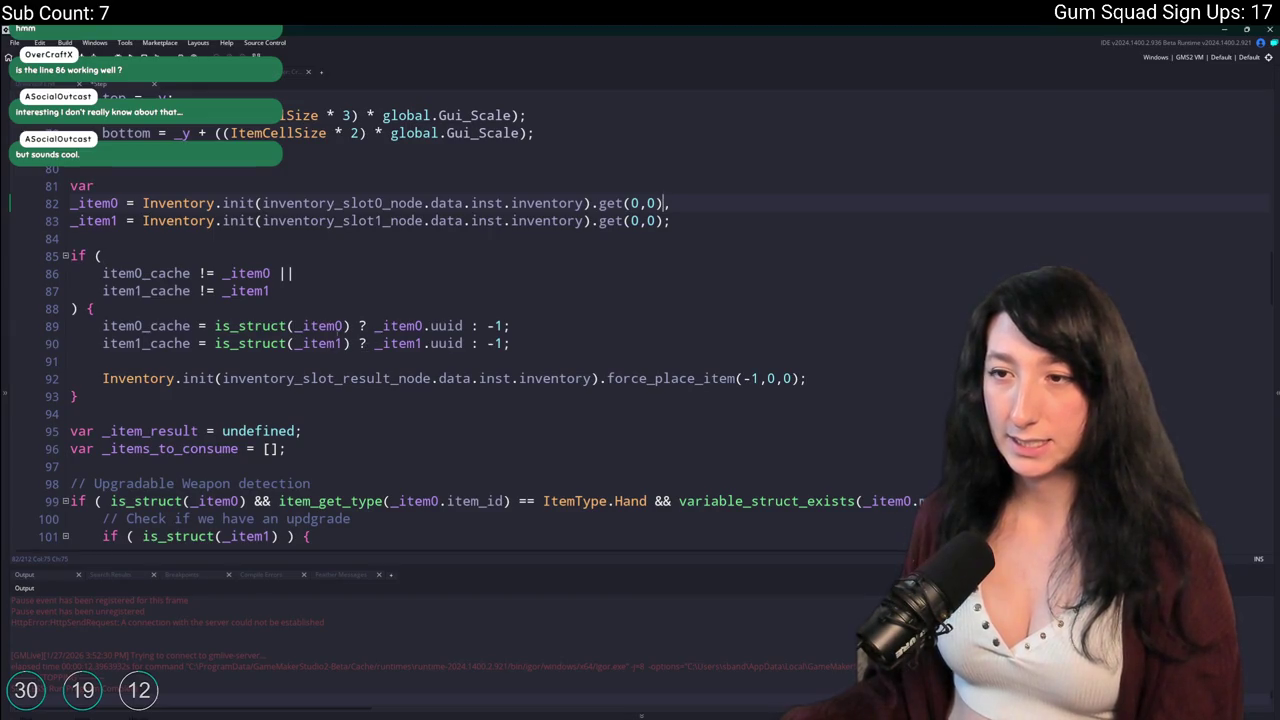
{"action": "left_click", "coordinate": [214, 343]}
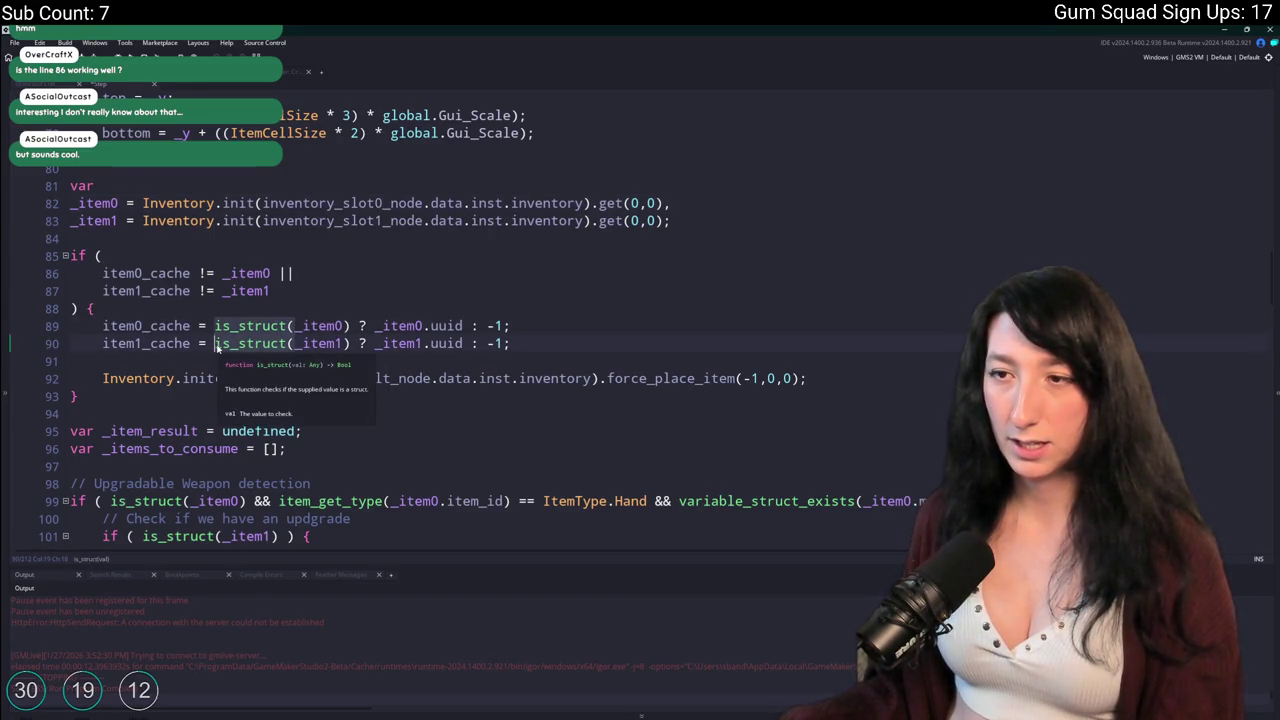
{"action": "left_click", "coordinate": [46, 213]}
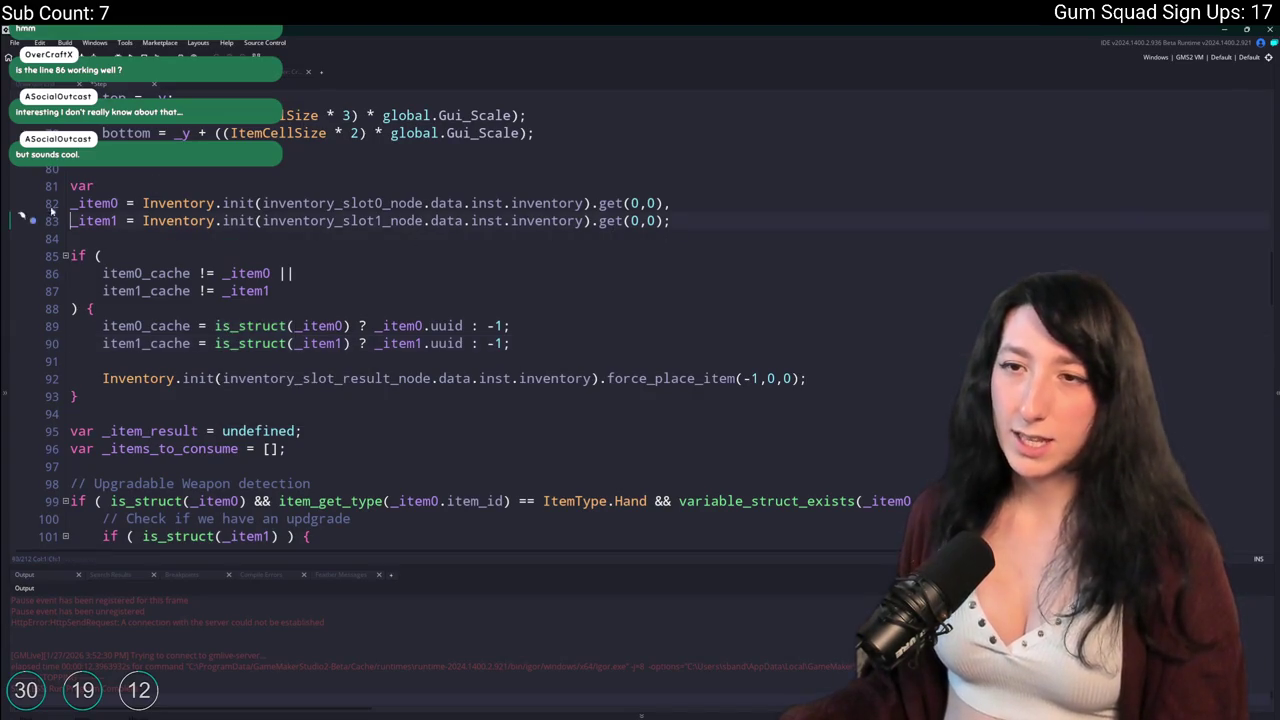
{"action": "left_click", "coordinate": [102, 238]}
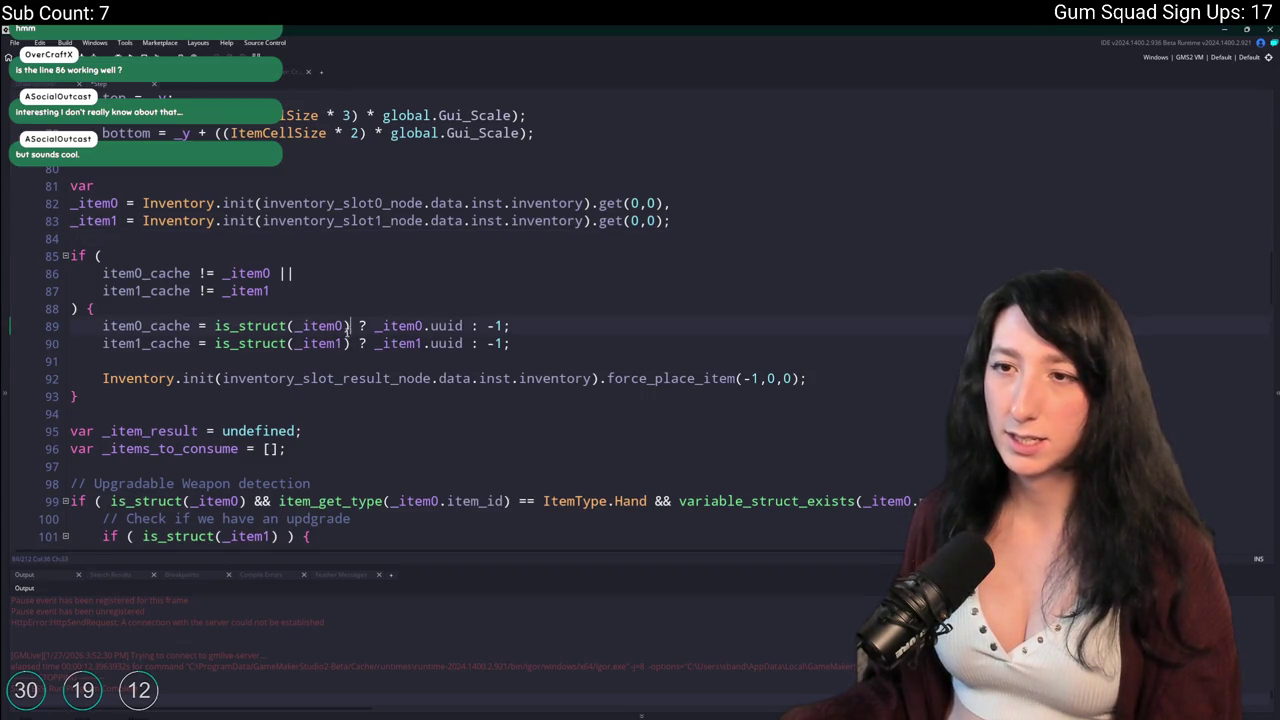
{"action": "left_click", "coordinate": [214, 343]}
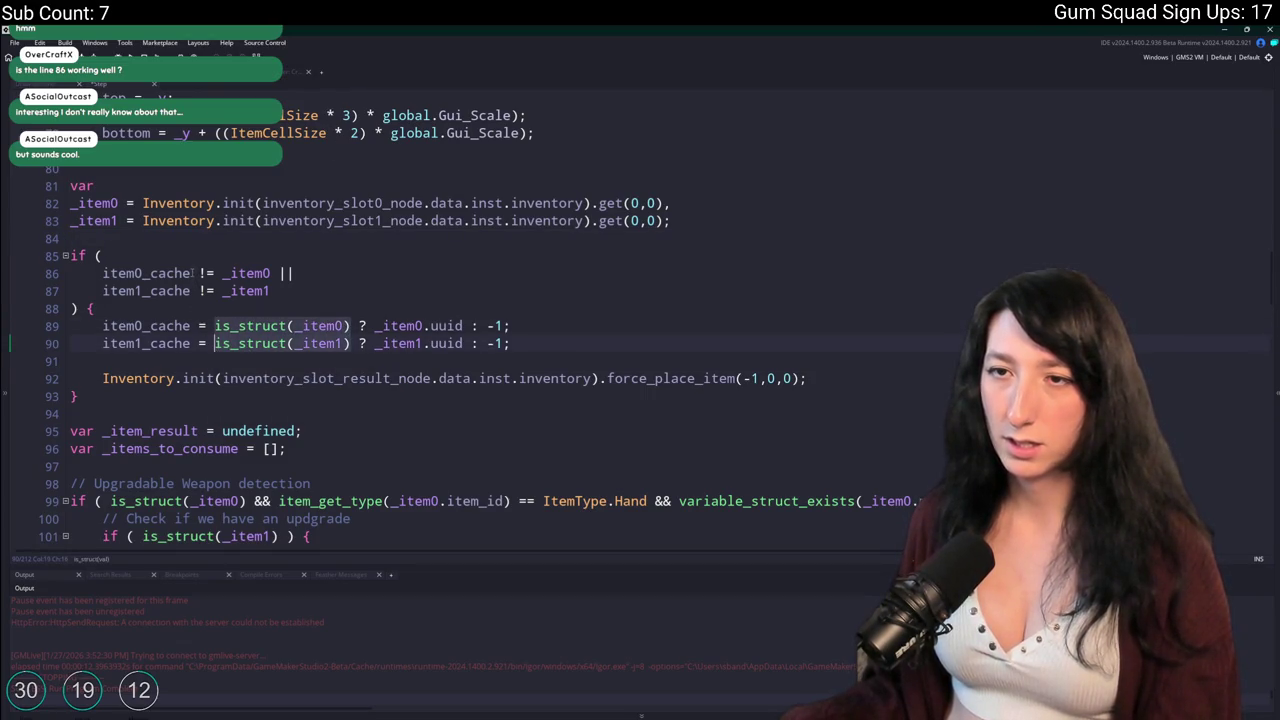
{"action": "left_click_drag", "start_coordinate": [270, 273], "coordinate": [223, 291]}
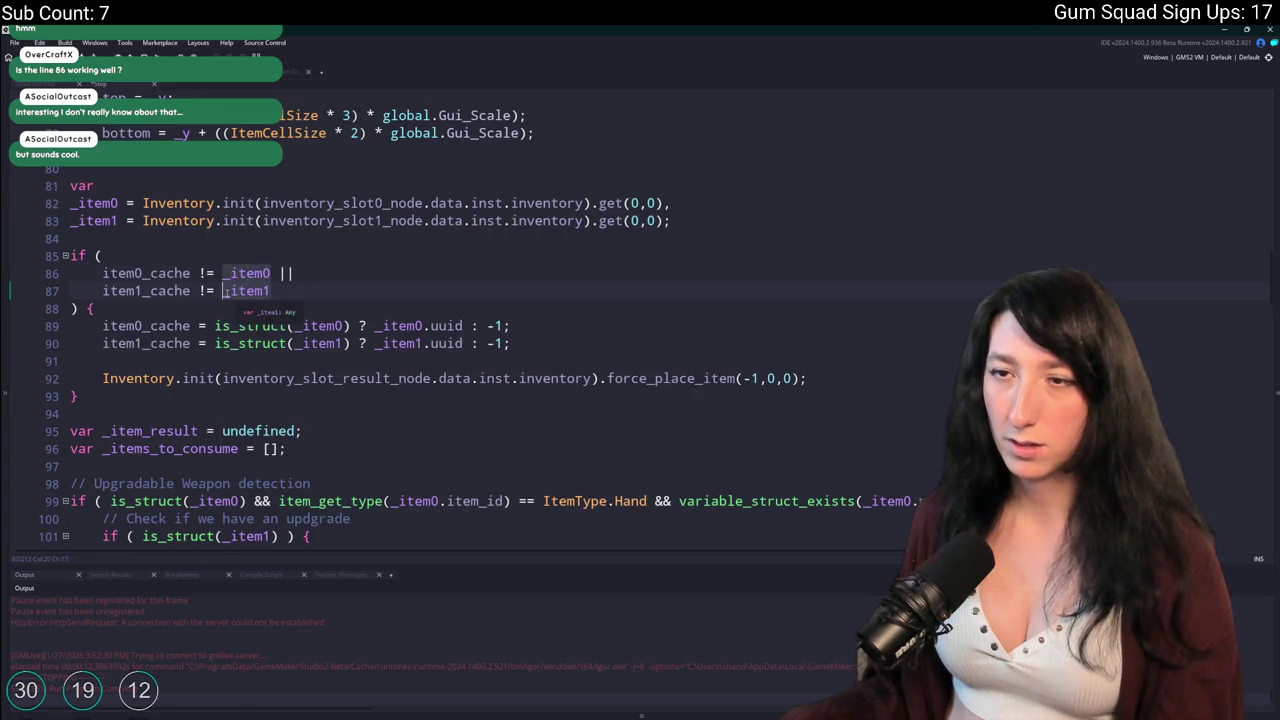
{"action": "type", "text": "is_struct(_item0) is_struct(_item1)"}
{"action": "left_click_drag", "start_coordinate": [350, 325], "coordinate": [510, 343]}
Copy the '? _itemN.uuid : -1' fallbacks from lines 89–90 onto lines 86–87.
{"action": "key", "text": "ctrl+c"}
{"action": "left_click_drag", "start_coordinate": [358, 273], "coordinate": [358, 291]}
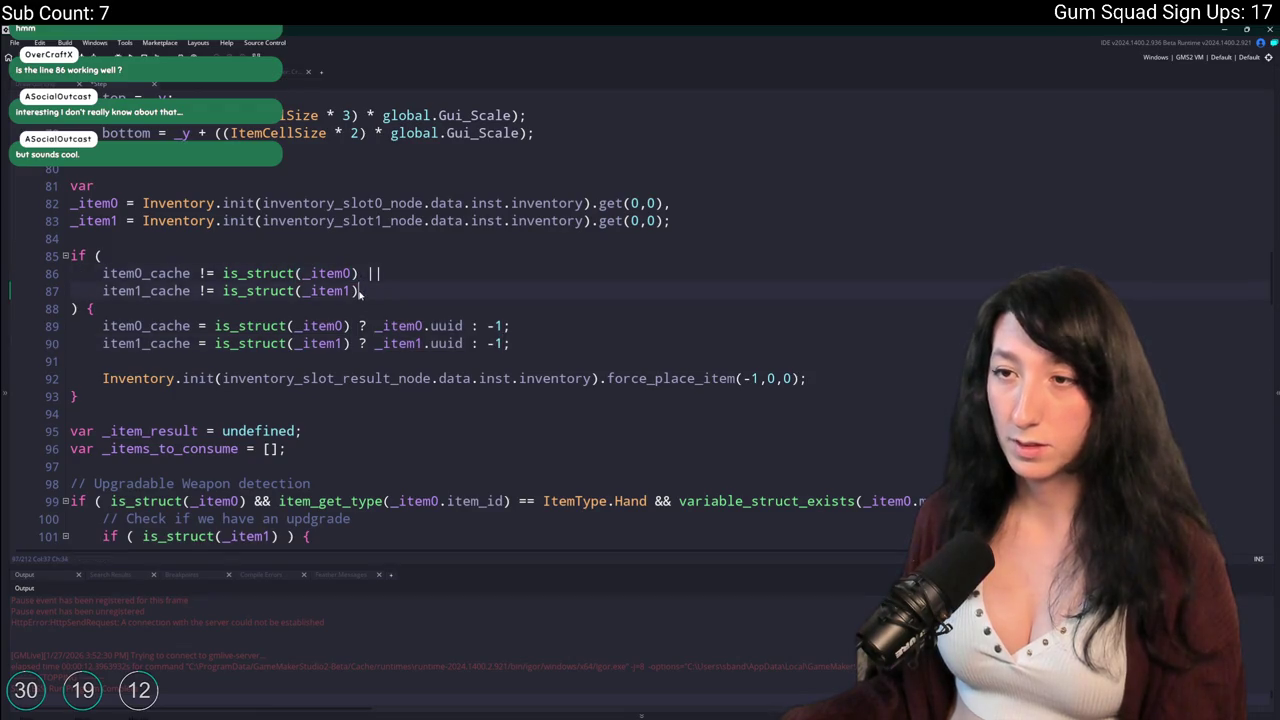
{"action": "key", "text": "ctrl+v"}
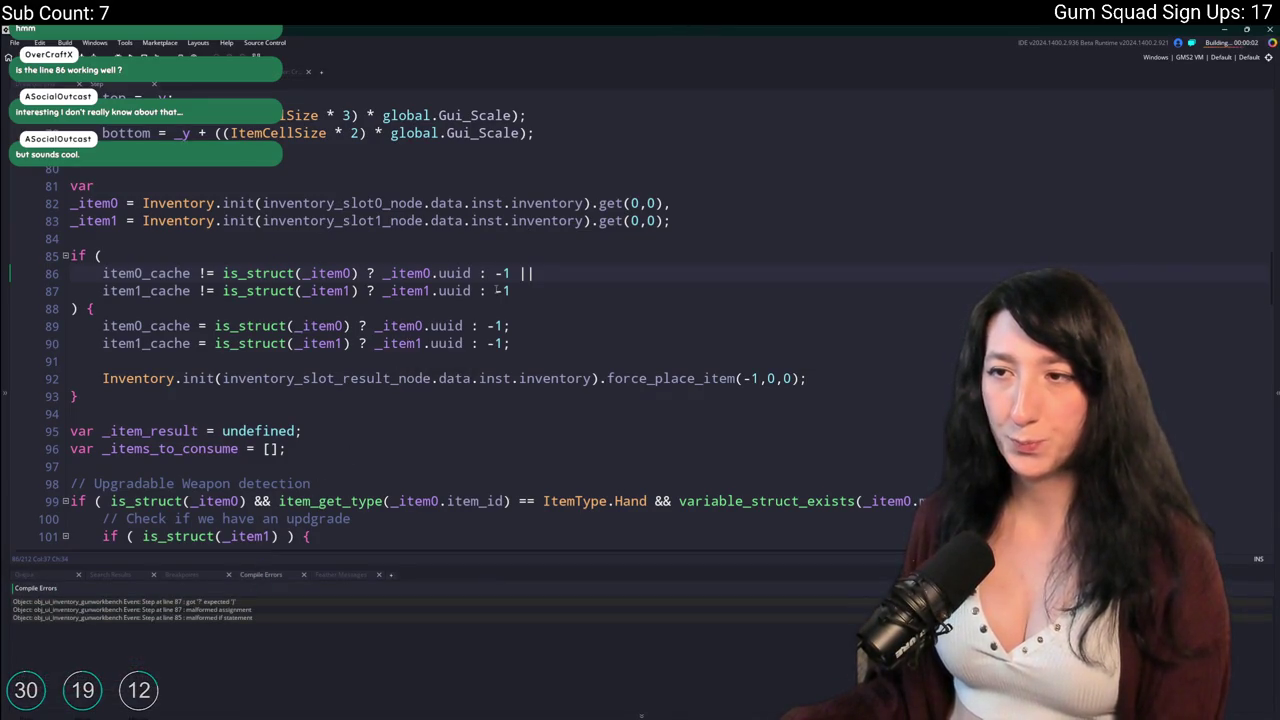
{"action": "mouse_move", "coordinate": [270, 285]}
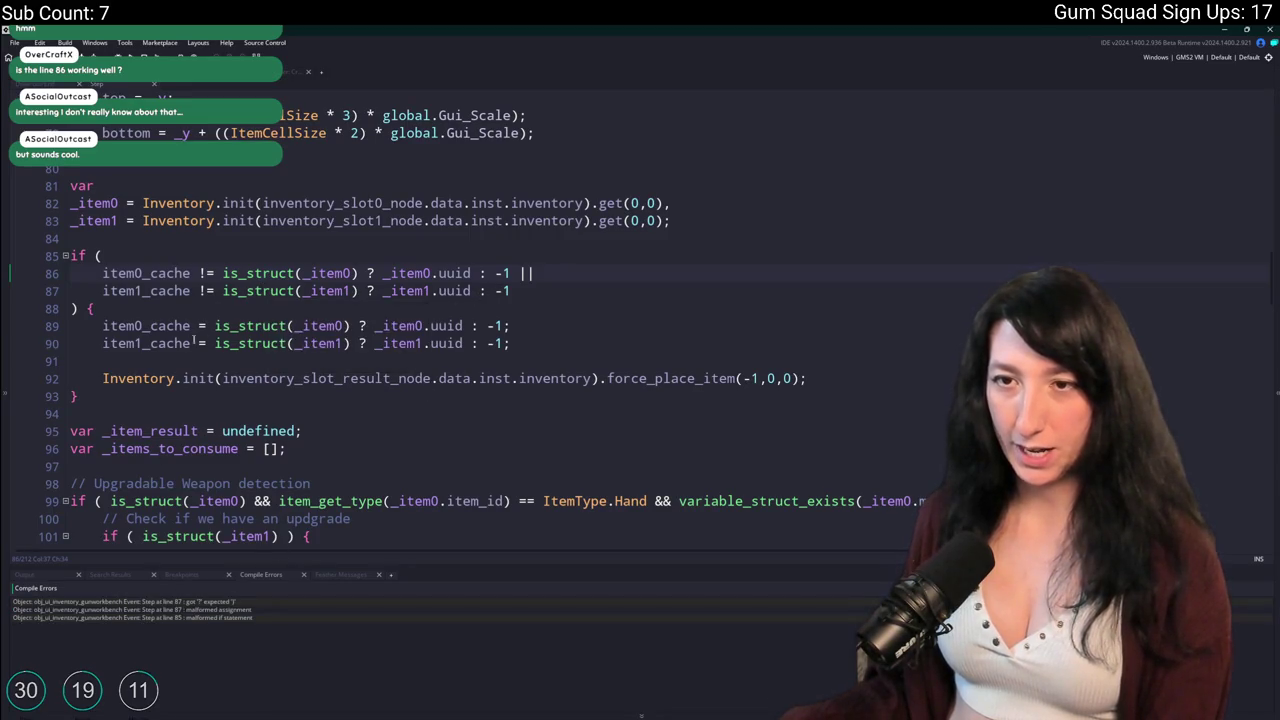
Wrap the line 86–87 comparisons in parentheses so they compile, then rebuild the game.
{"action": "left_click", "coordinate": [100, 256]}
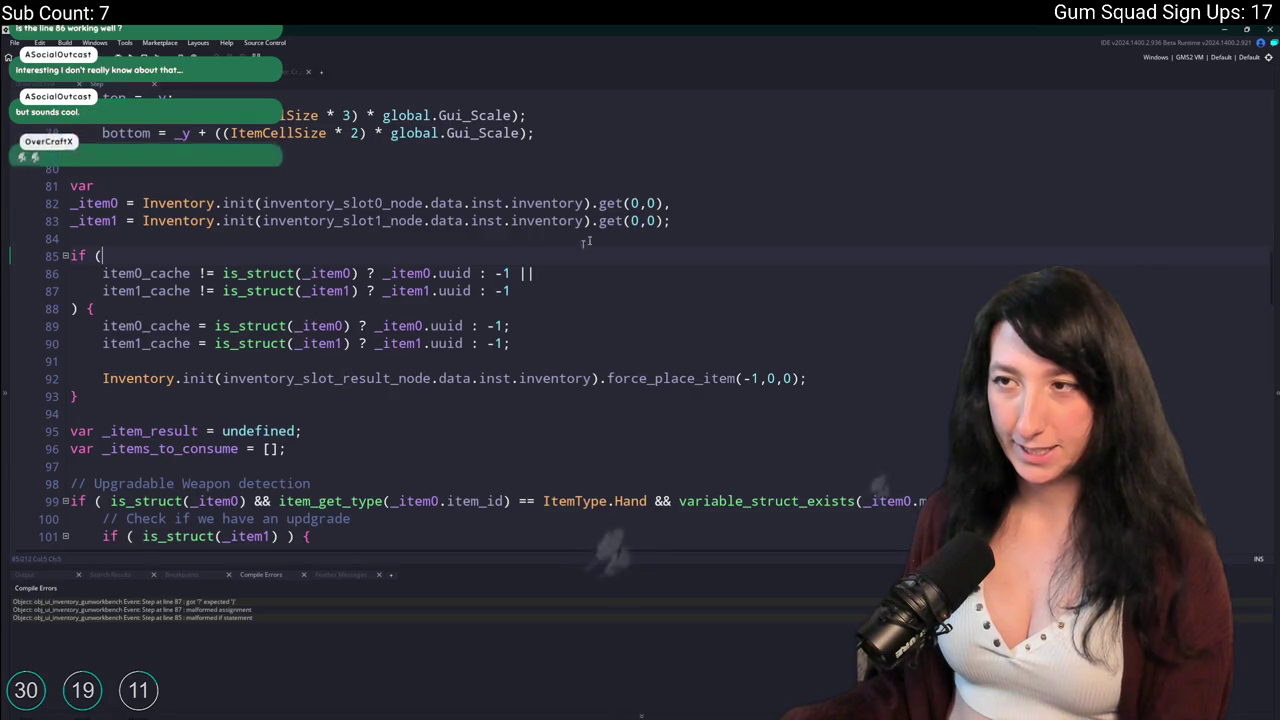
{"action": "left_click", "coordinate": [218, 378]}
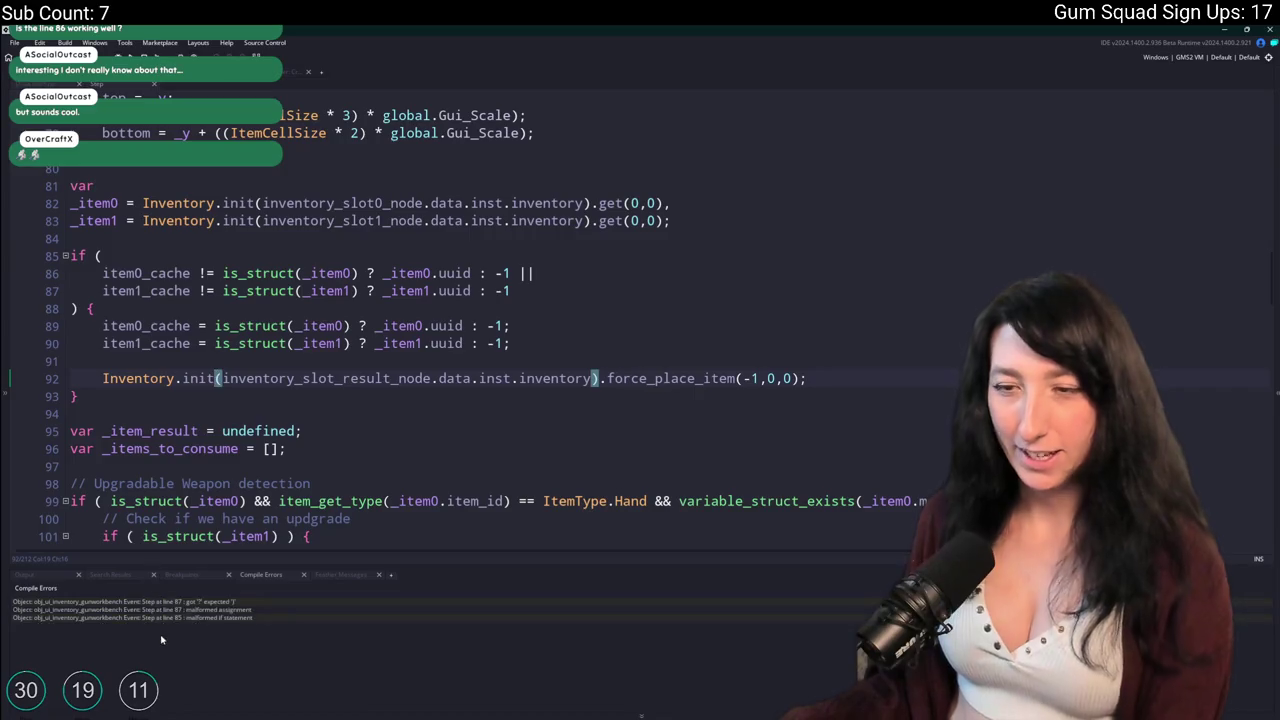
{"action": "key", "text": "Up"}
{"action": "key", "text": "Up"}
{"action": "key", "text": "Up"}
{"action": "left_click", "coordinate": [300, 291]}
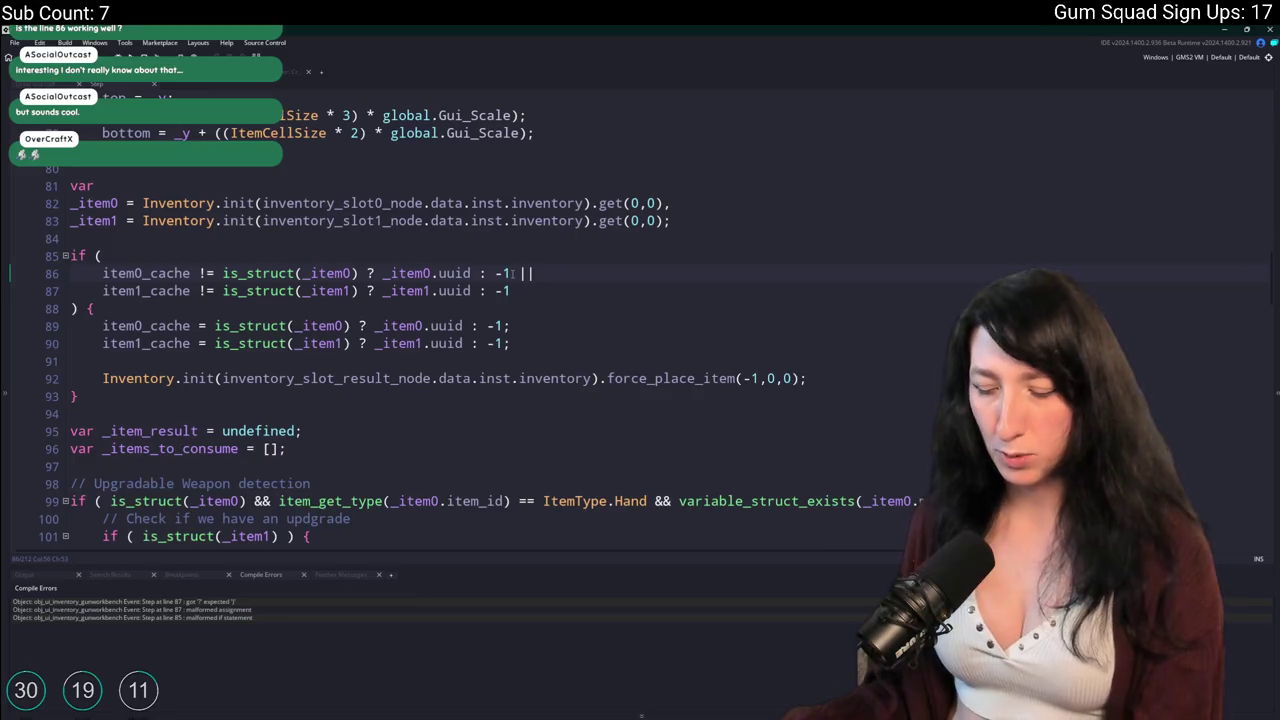
{"action": "type", "text": "("}
{"action": "left_click", "coordinate": [215, 291]}
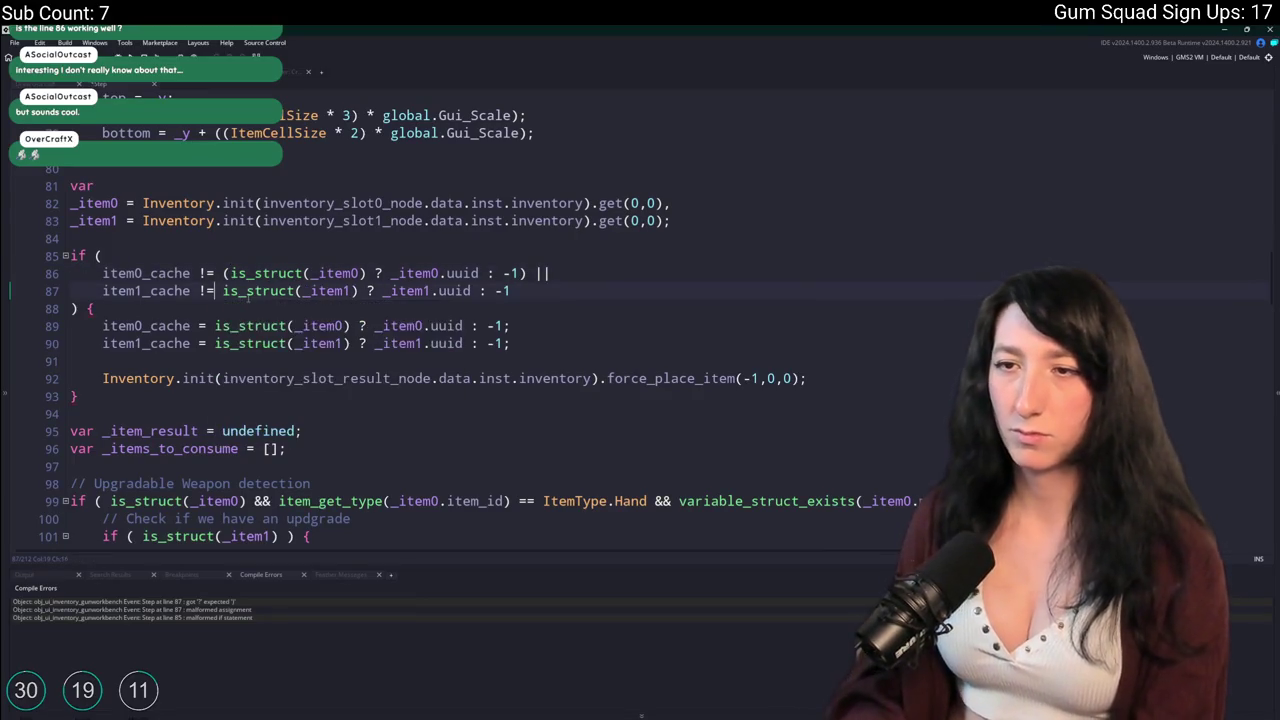
{"action": "key", "text": "Right"}
{"action": "type", "text": "("}
{"action": "key", "text": "F5"}
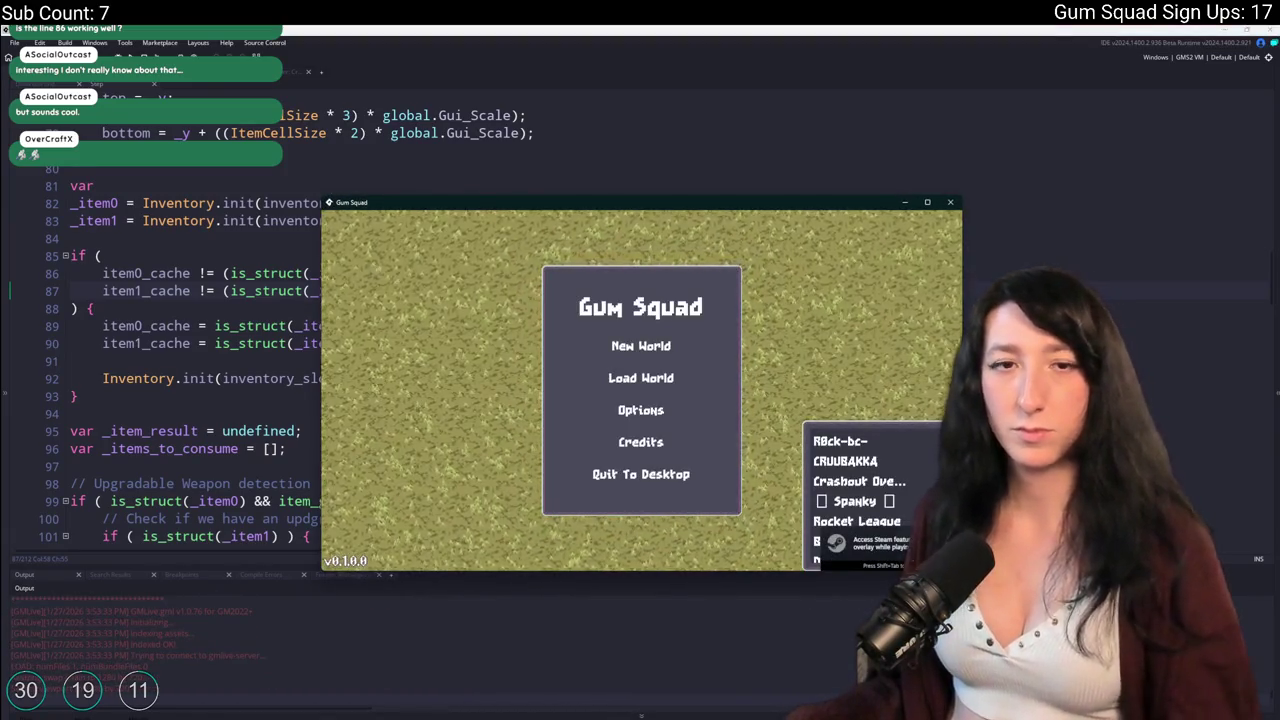
Start a new world with a lobby and maximize the game window.
{"action": "left_click", "coordinate": [660, 350]}
{"action": "left_click", "coordinate": [631, 471]}
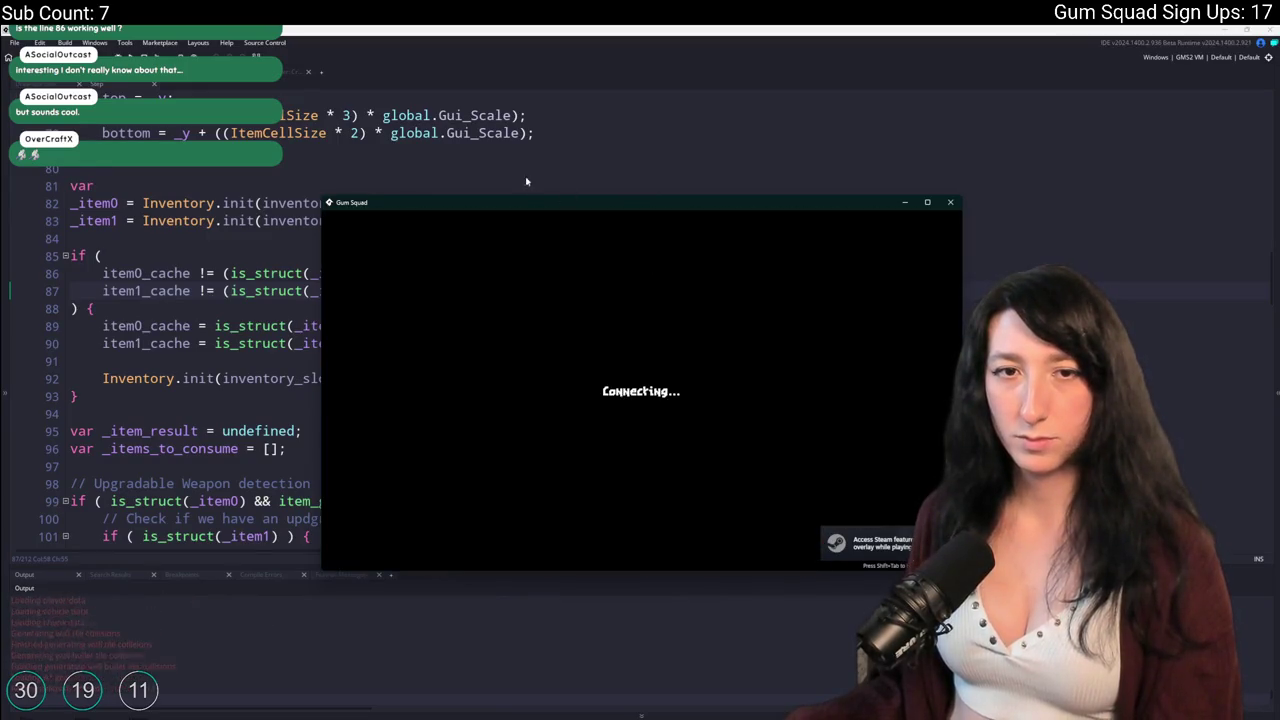
{"action": "double_click", "coordinate": [506, 203]}
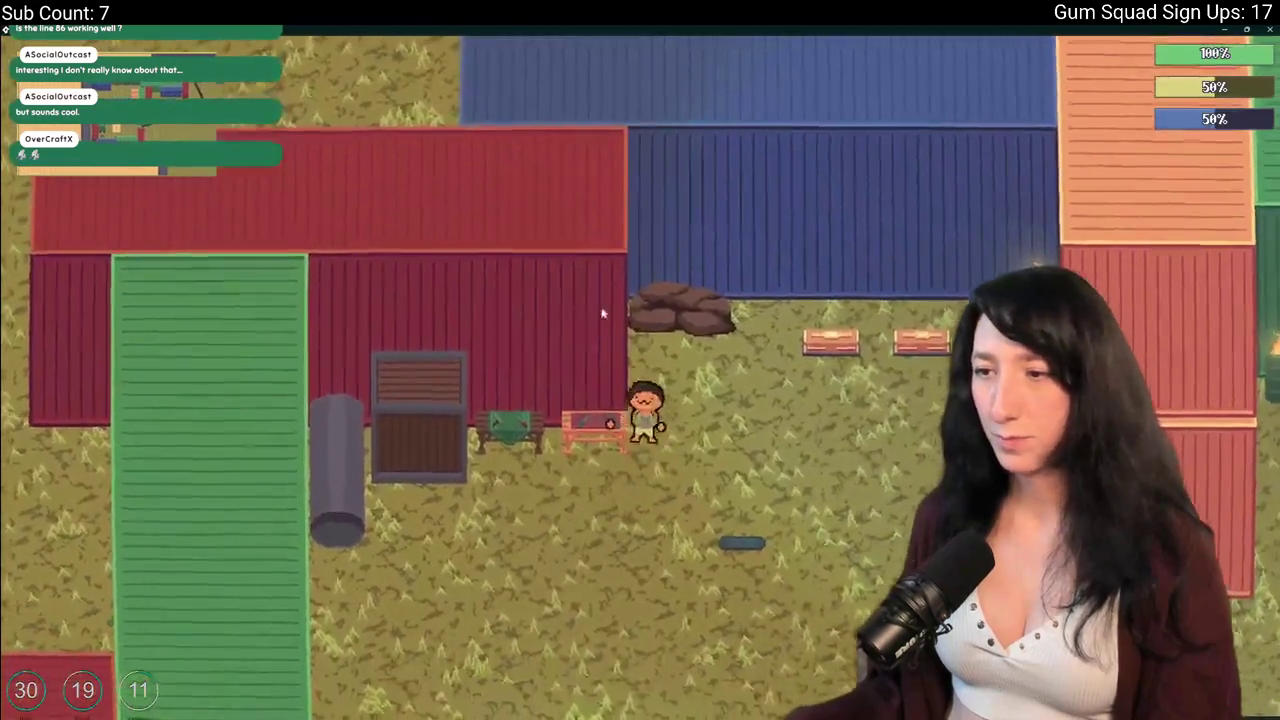
Put the pistol into the crafting bench's second slot, then close the test run.
{"action": "key", "text": "e"}
{"action": "mouse_move", "coordinate": [865, 240]}
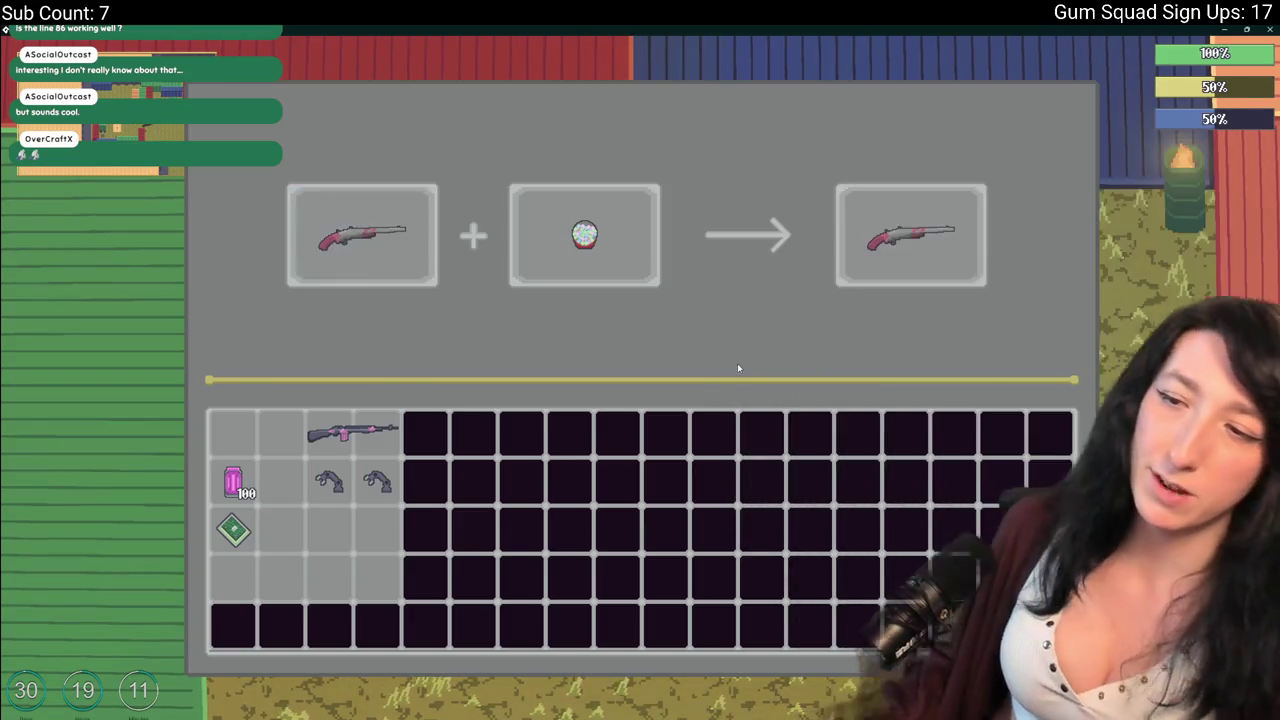
{"action": "mouse_move", "coordinate": [376, 482]}
{"action": "left_mouse_down"}
{"action": "mouse_move", "coordinate": [590, 312]}
{"action": "mouse_move", "coordinate": [586, 265]}
{"action": "left_mouse_up"}
{"action": "mouse_move", "coordinate": [893, 213]}
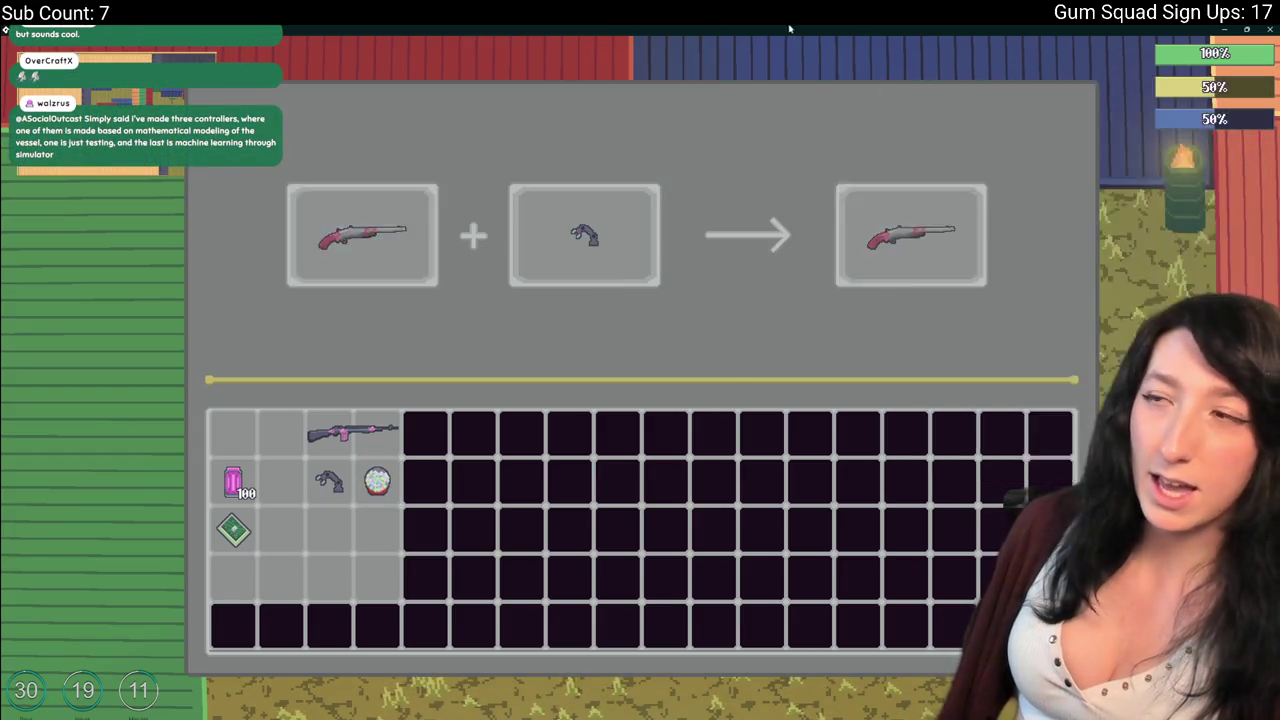
{"action": "key", "text": "F11"}
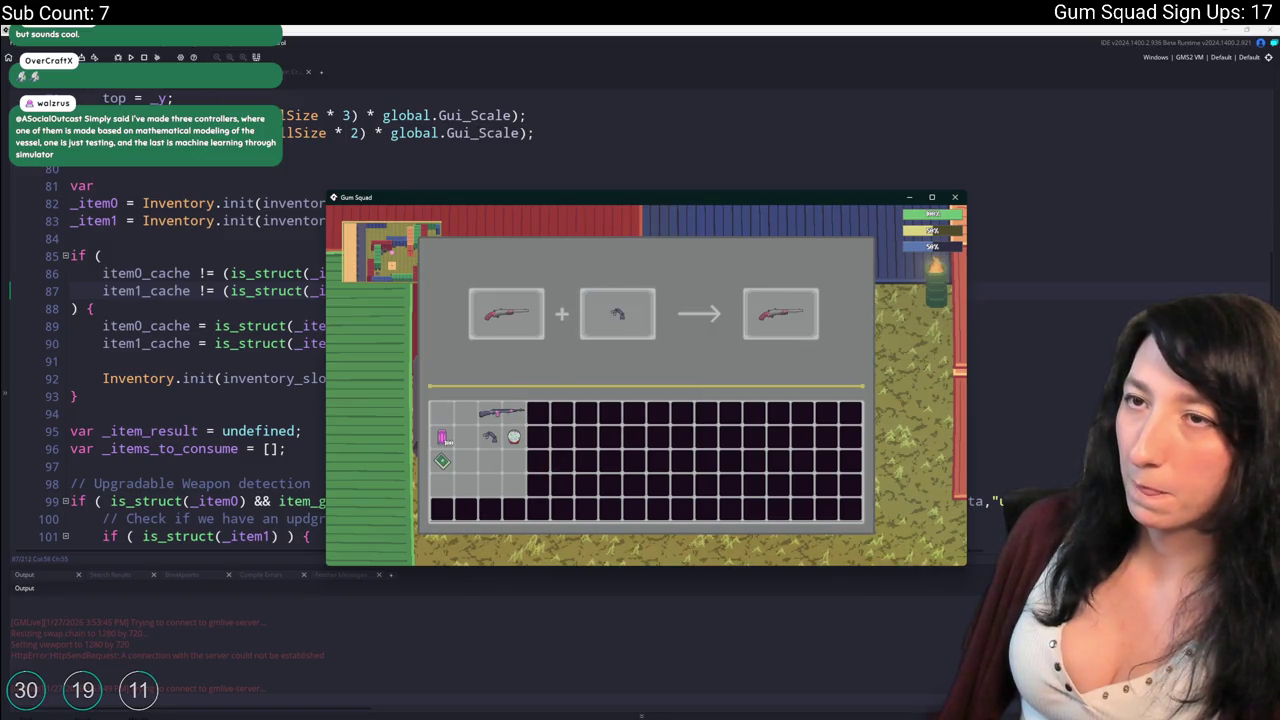
{"action": "left_click", "coordinate": [143, 57]}
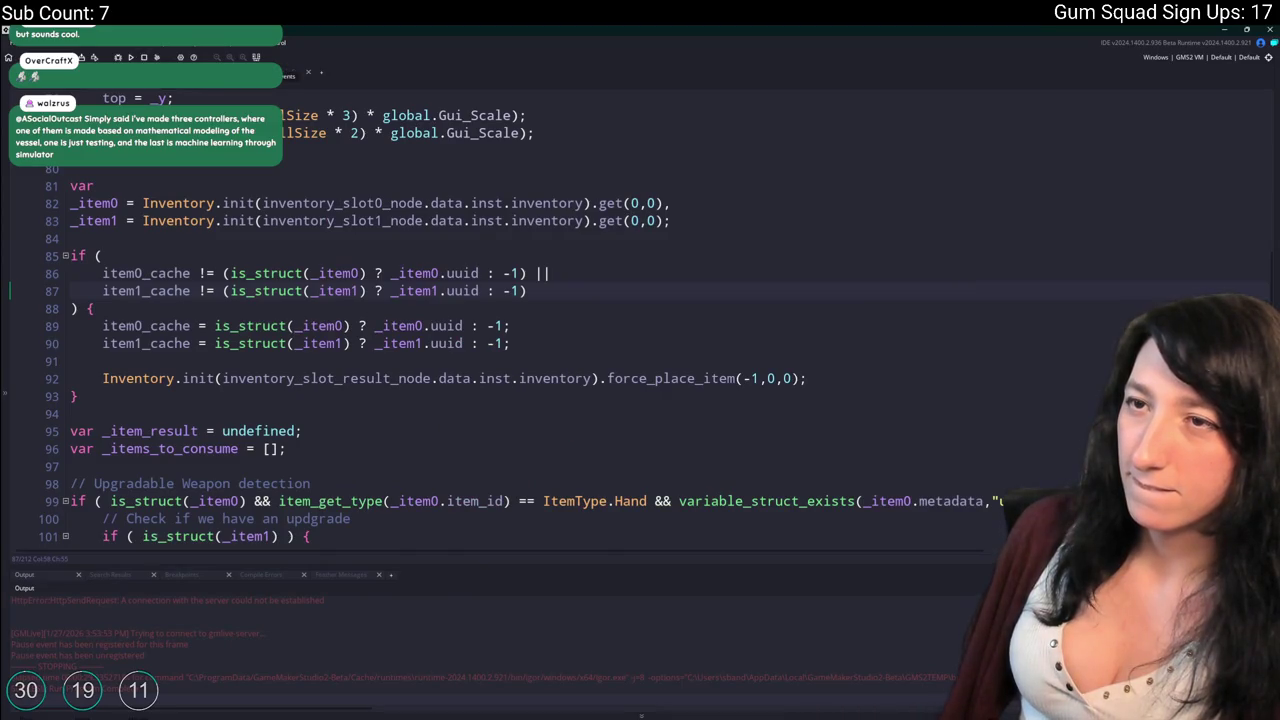
Add show_message([item0_cache,item1_cache]) after line 92, rebuild, and load an existing world.
{"action": "left_click", "coordinate": [840, 380]}
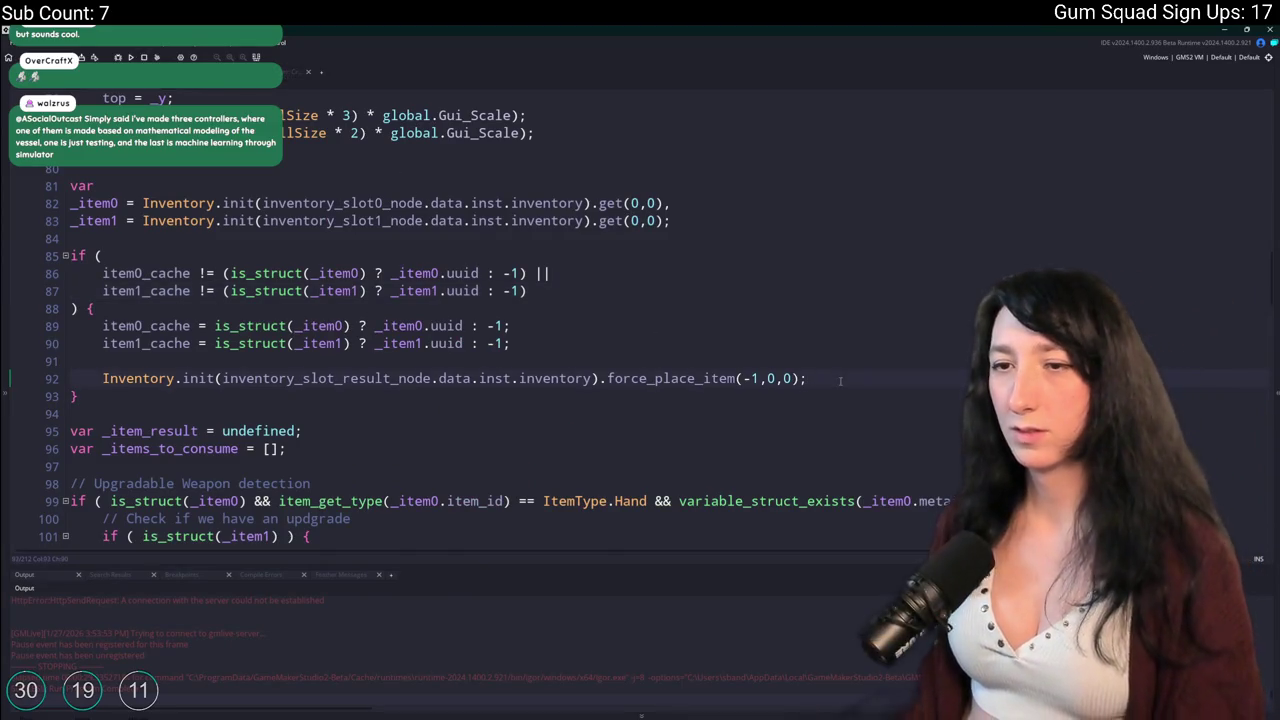
{"action": "key", "text": "Return"}
{"action": "type", "text": "show_message"}
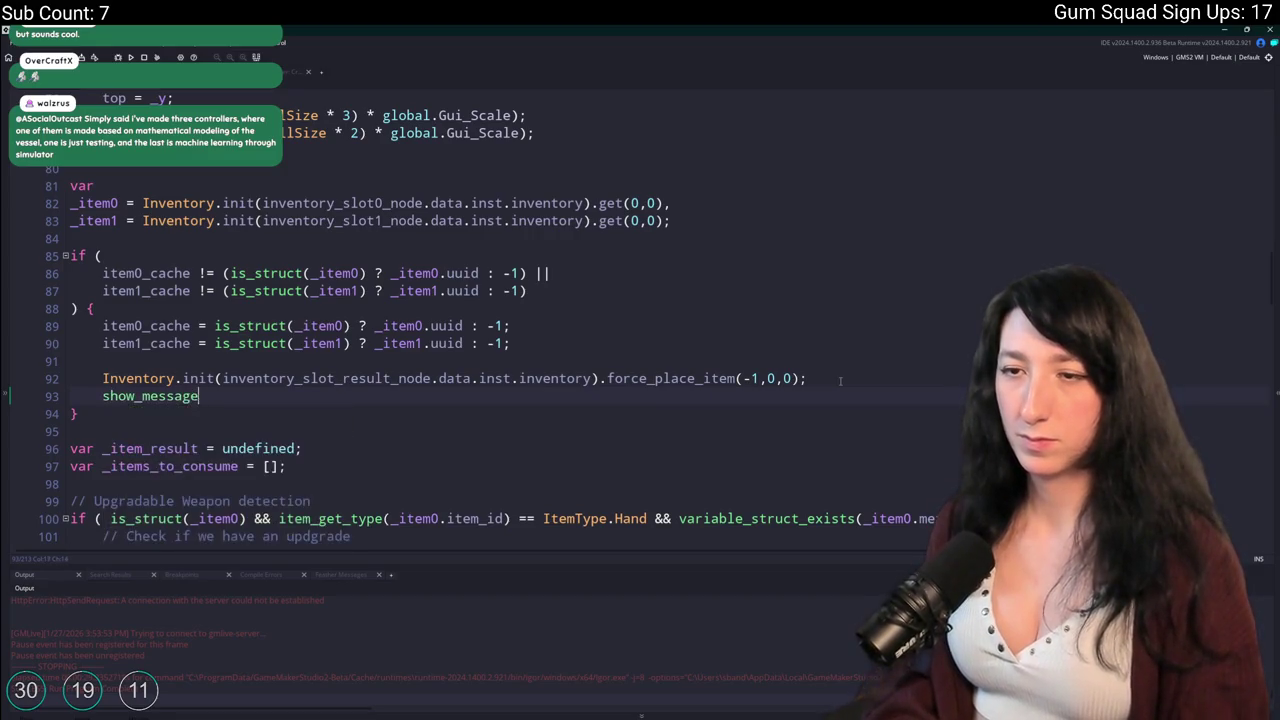
{"action": "type", "text": "(item0_cache,"}
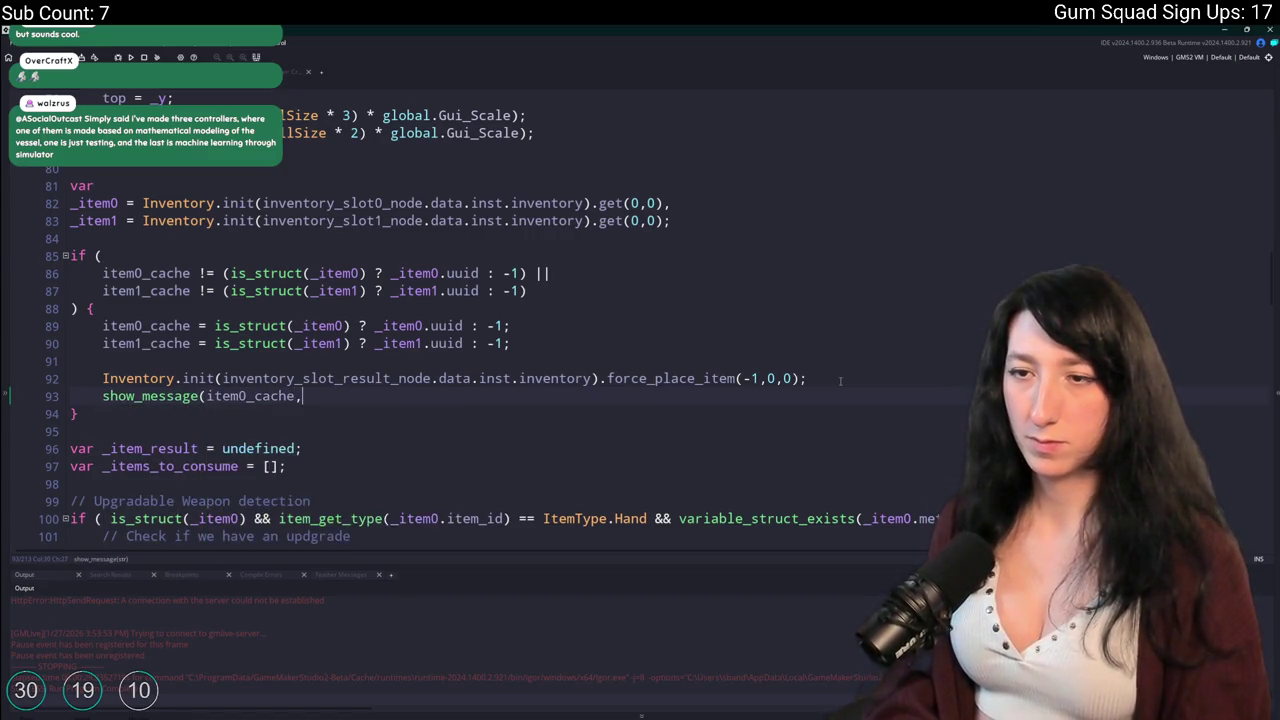
{"action": "type", "text": "item1_ach"}
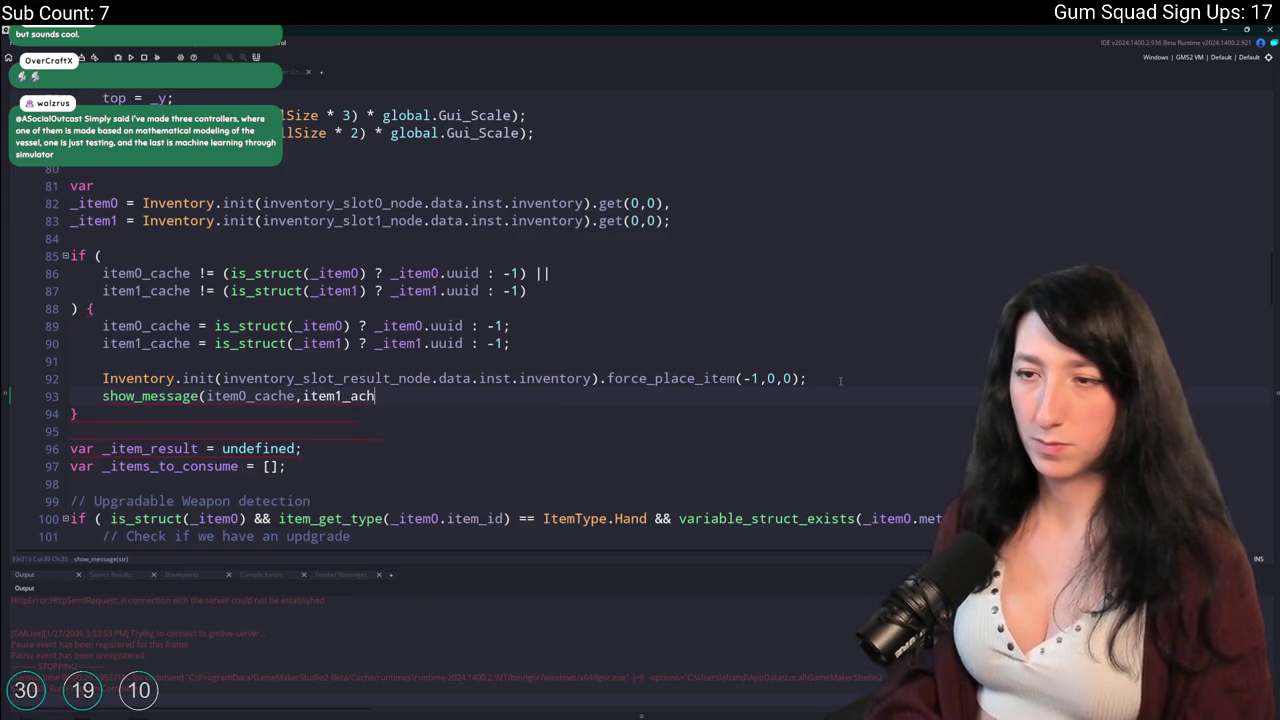
{"action": "type", "text": "cache"}
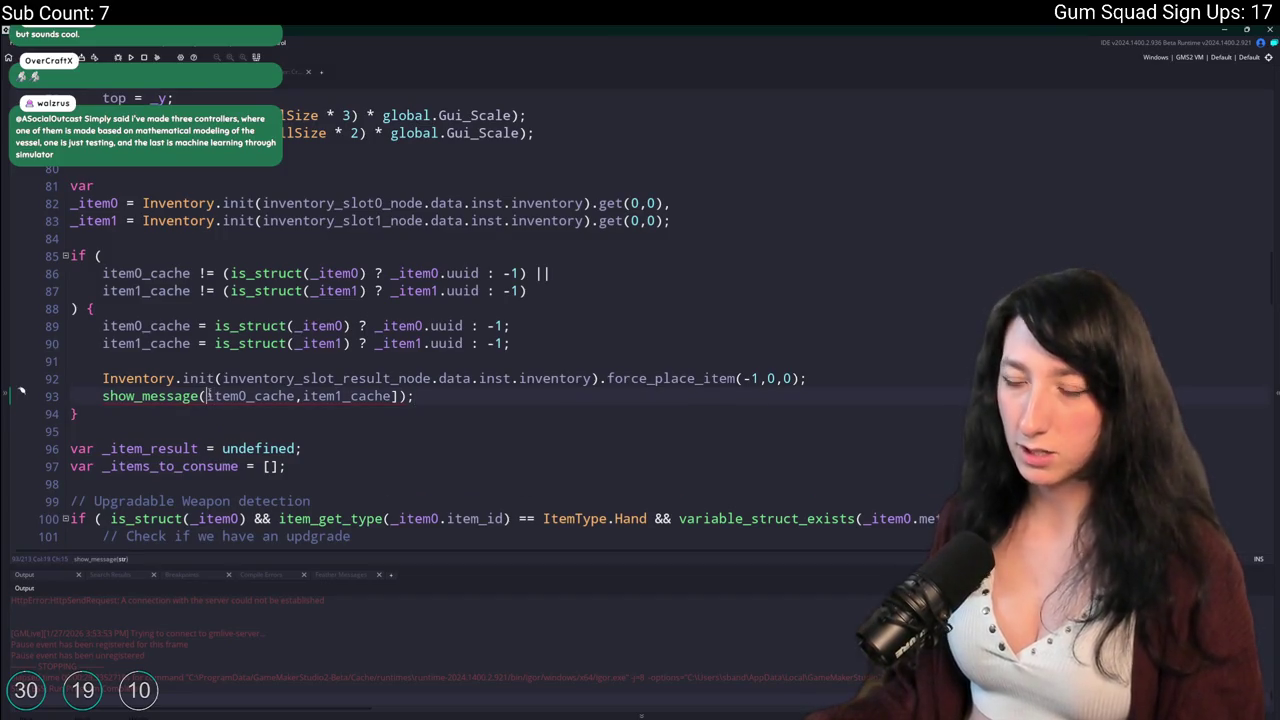
{"action": "type", "text": "["}
{"action": "key", "text": "F5"}
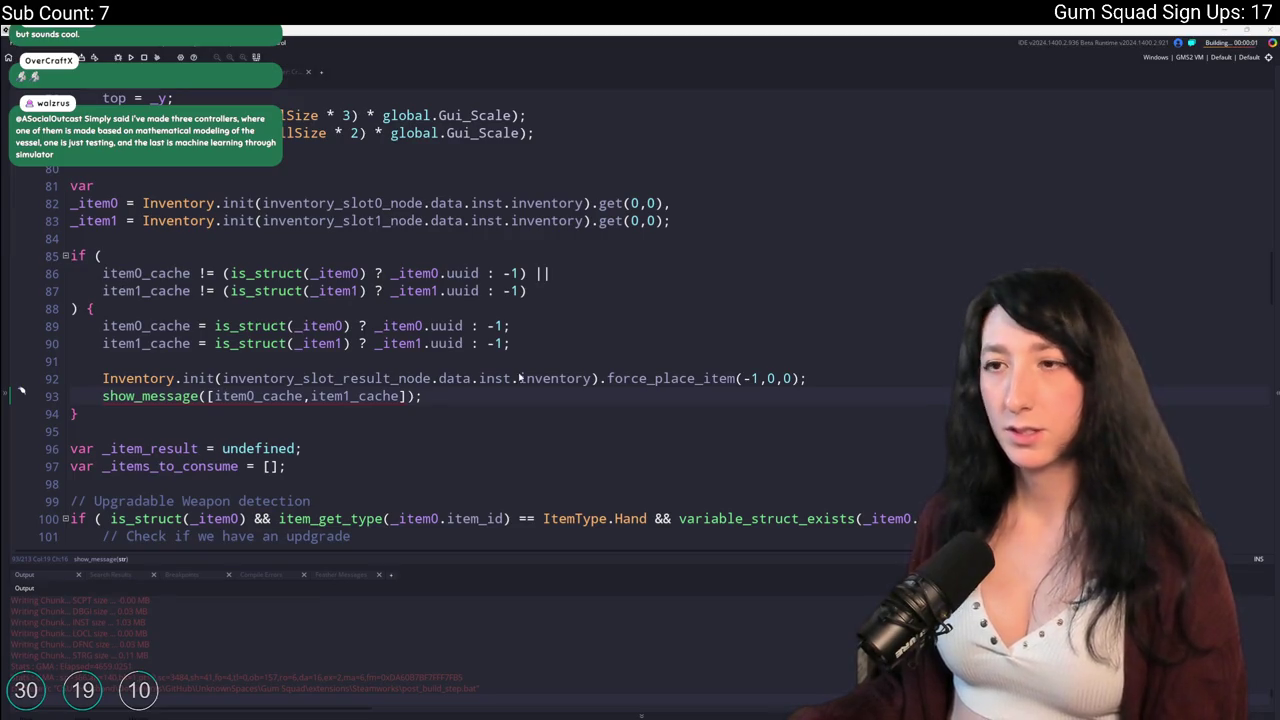
{"action": "left_click", "coordinate": [616, 376]}
{"action": "left_click", "coordinate": [640, 466]}
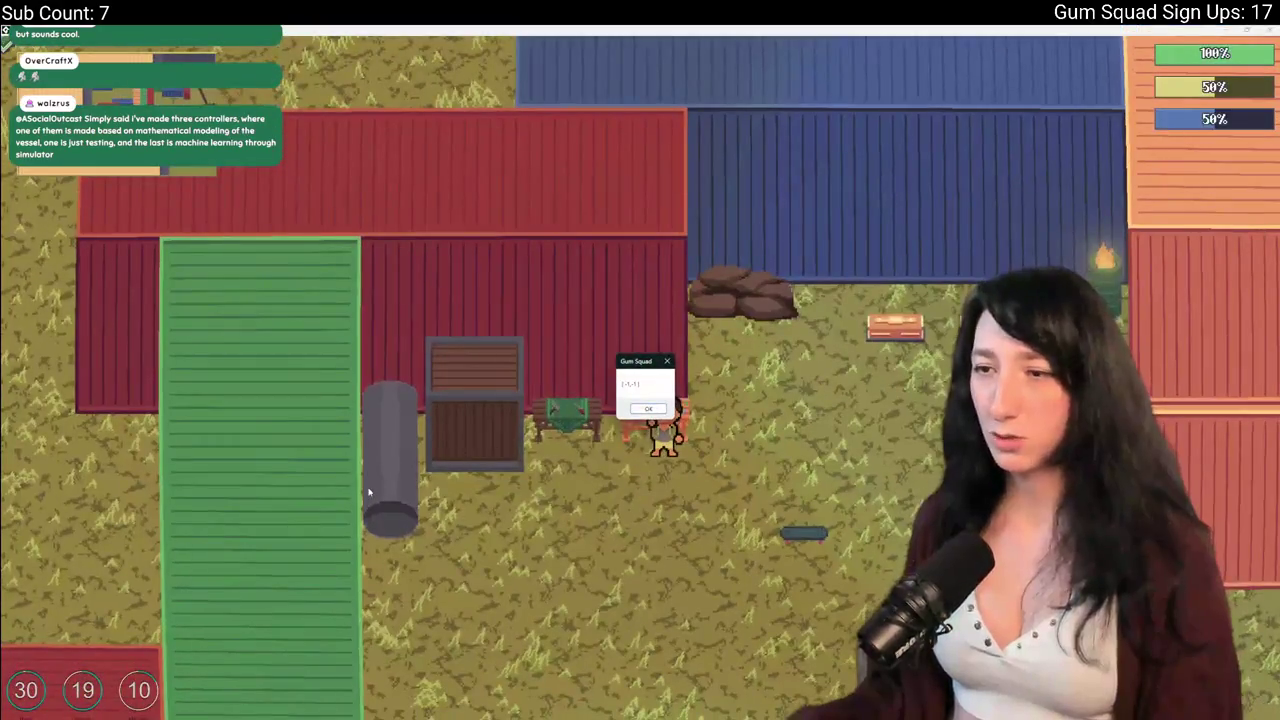
Put the Makeshift DMR in slot one, then try the pistol and gumball in slot two.
{"action": "left_click", "coordinate": [648, 408]}
{"action": "key", "text": "e"}
{"action": "left_click", "coordinate": [353, 432]}
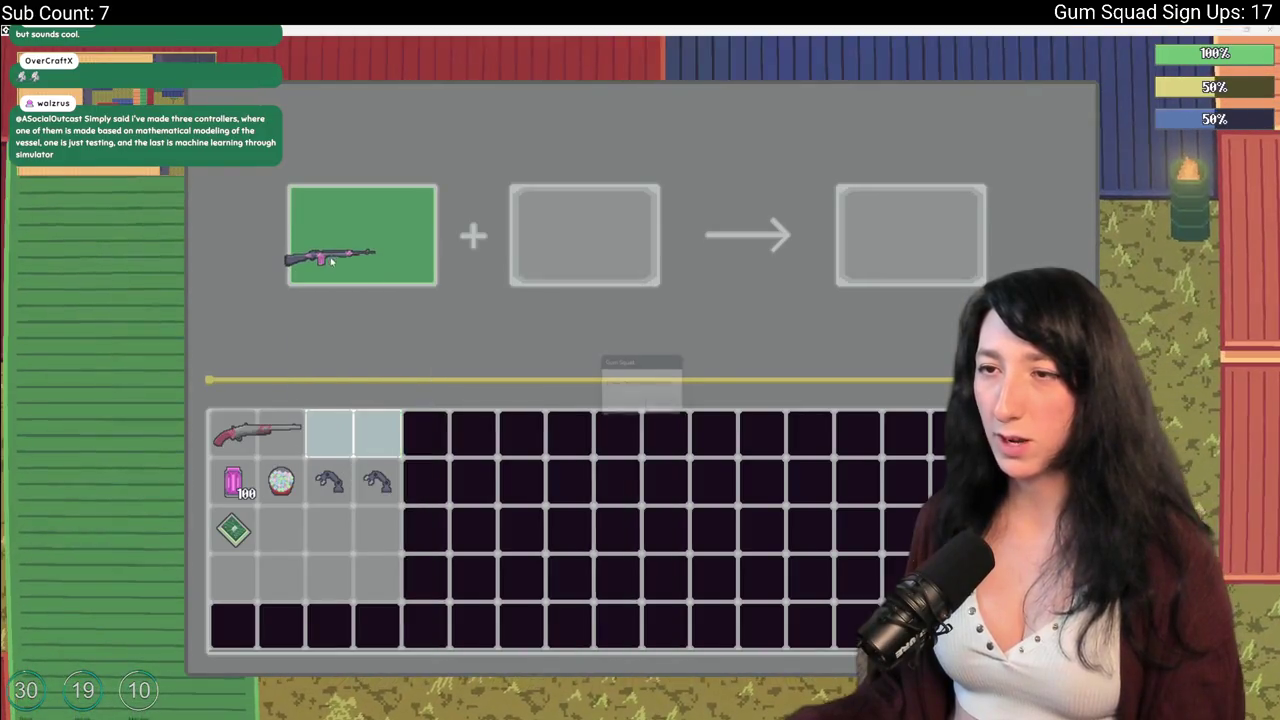
{"action": "left_click", "coordinate": [665, 408]}
{"action": "left_click", "coordinate": [377, 481]}
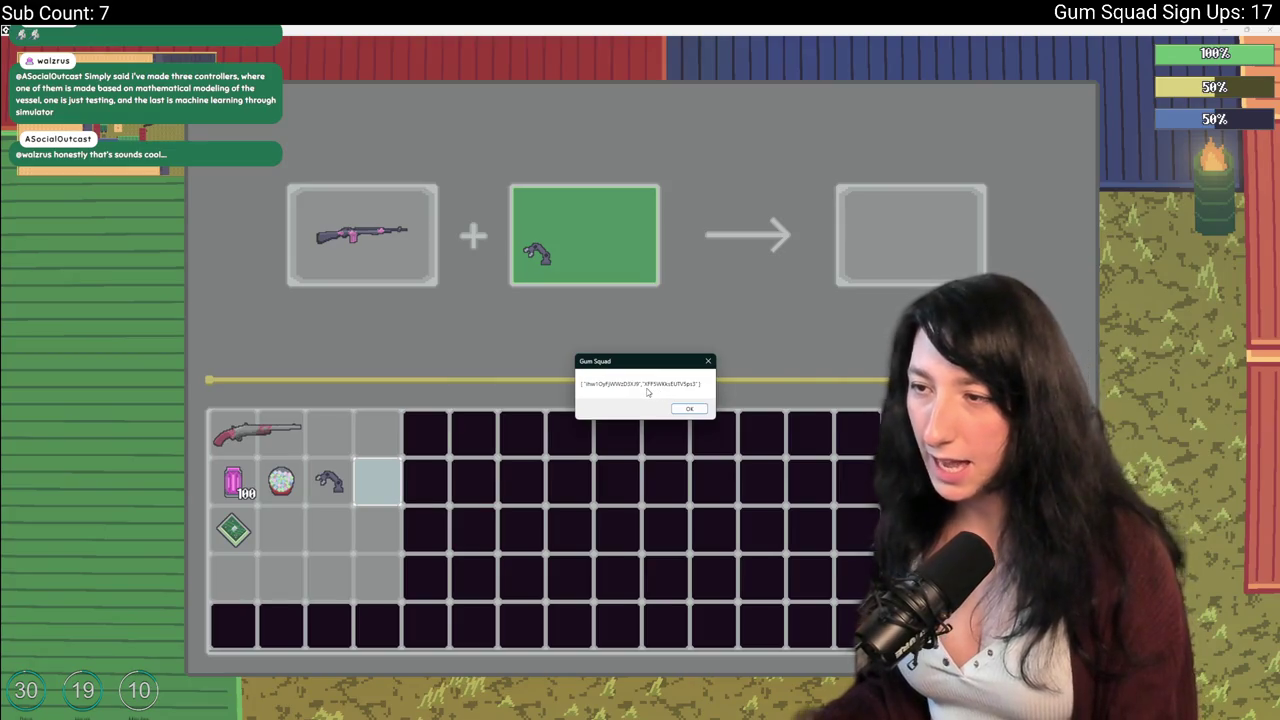
{"action": "left_click", "coordinate": [668, 408]}
{"action": "left_click", "coordinate": [281, 481]}
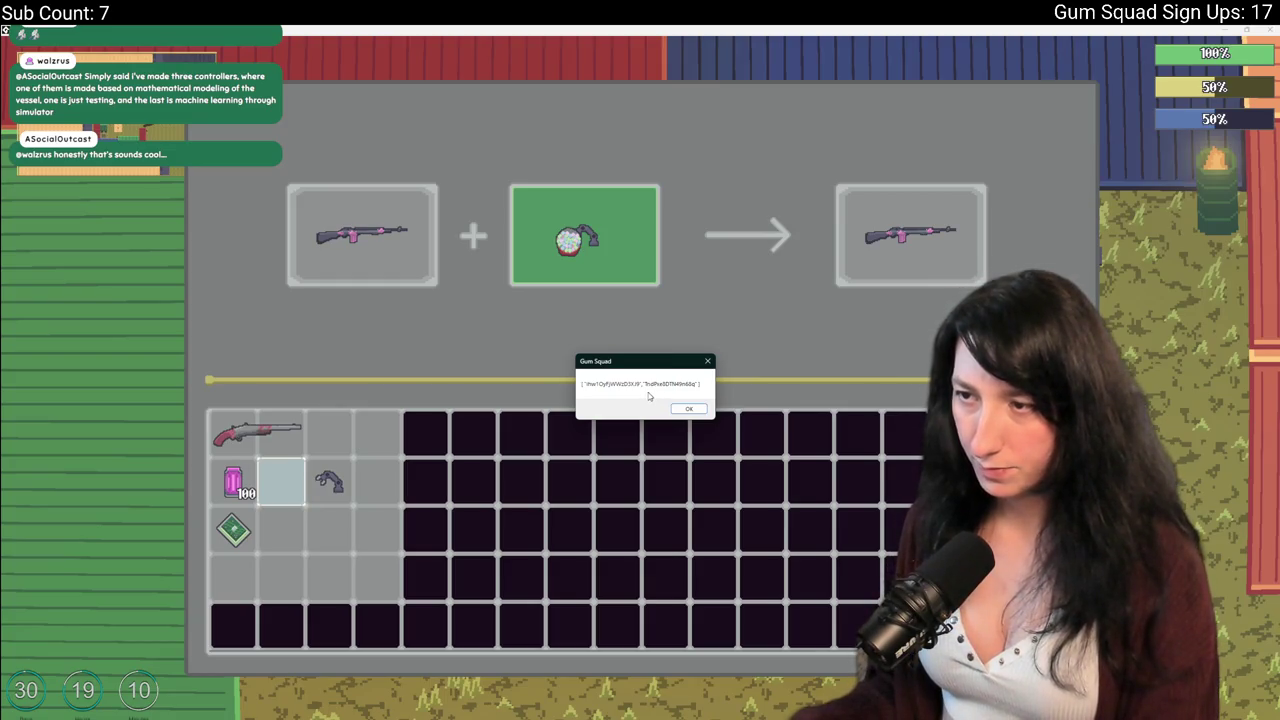
{"action": "left_click", "coordinate": [688, 408]}
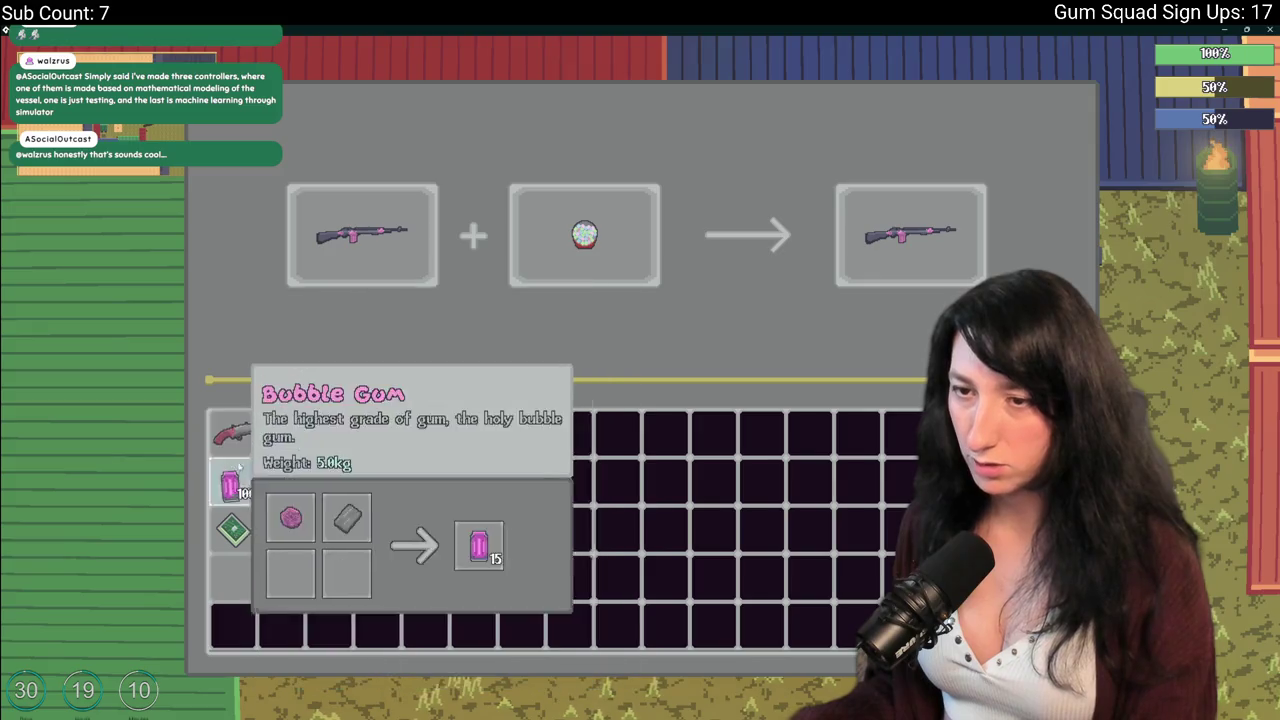
Try Bubble Gum and the Speed Reloader in the second crafting slot.
{"action": "left_click", "coordinate": [233, 480]}
{"action": "left_click", "coordinate": [590, 236]}
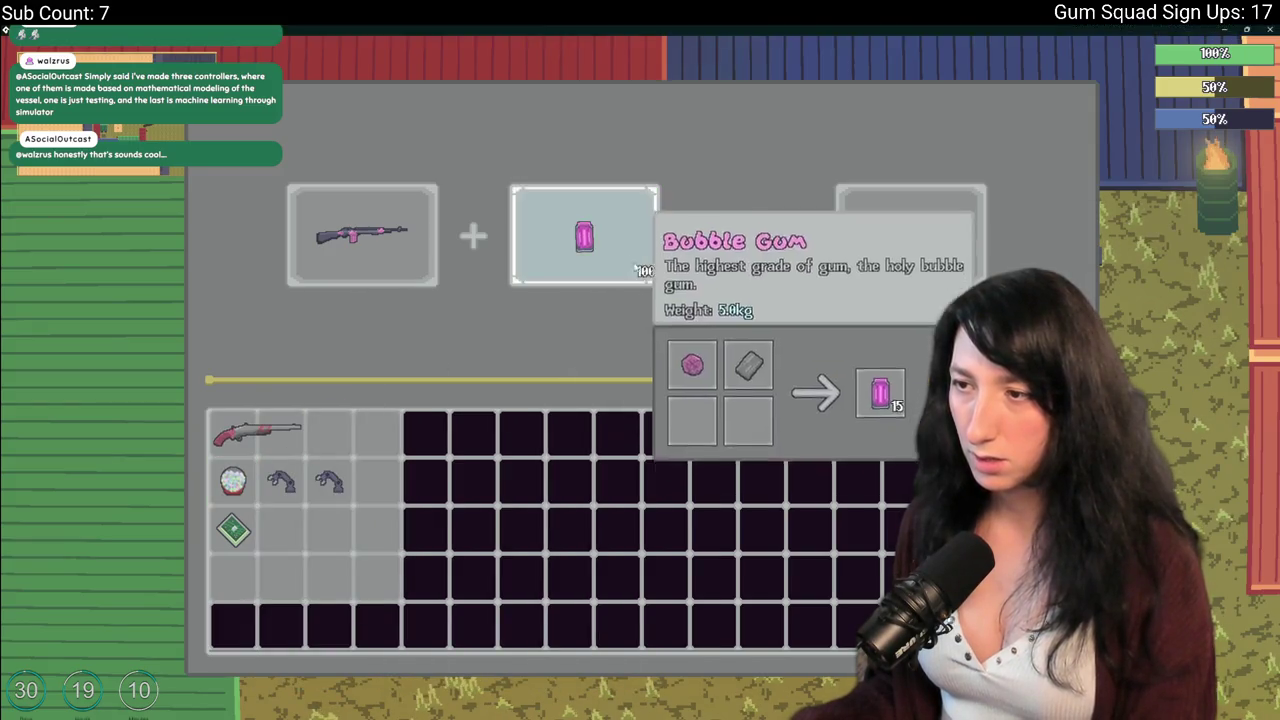
{"action": "left_click", "coordinate": [640, 262]}
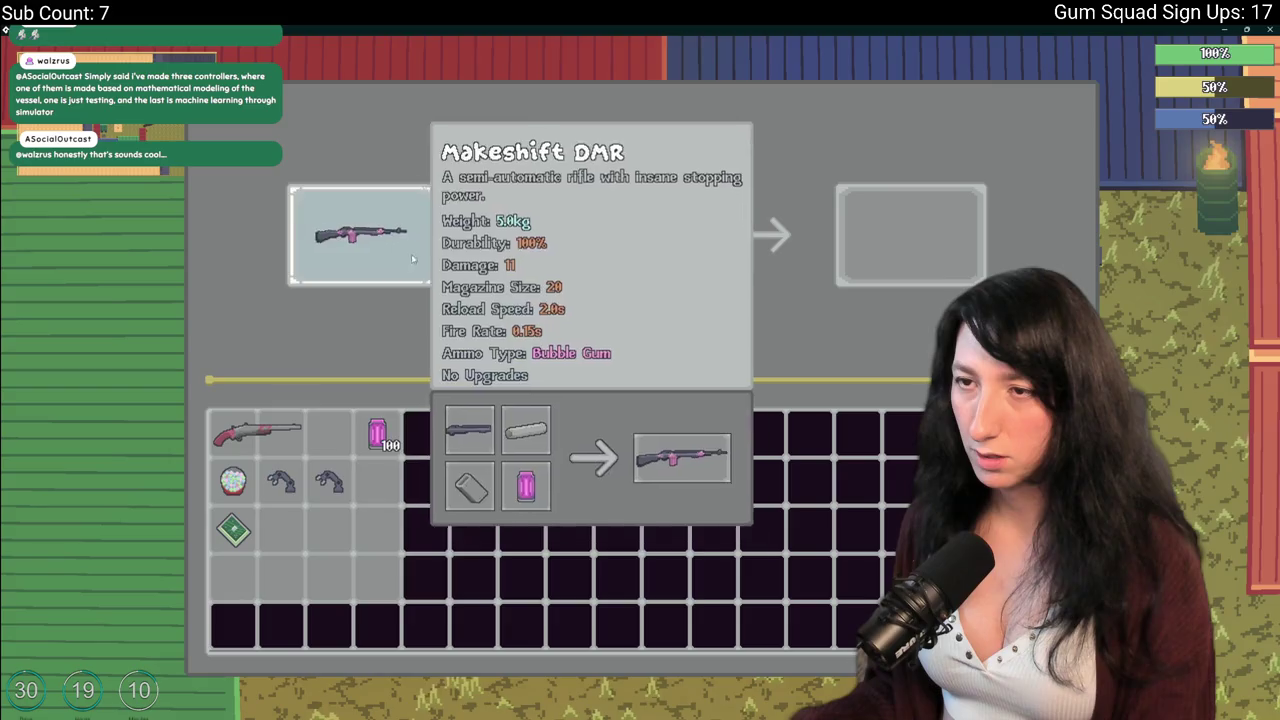
{"action": "left_click", "coordinate": [233, 530]}
{"action": "left_click", "coordinate": [580, 262]}
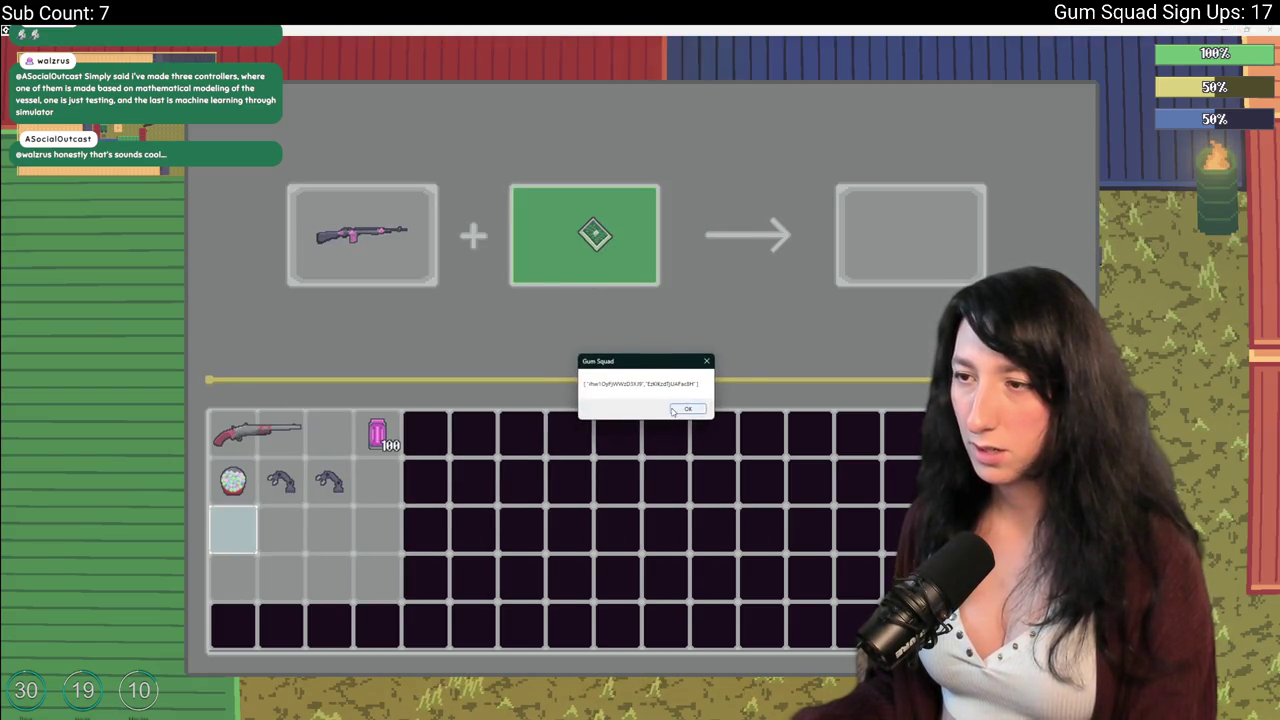
{"action": "left_click", "coordinate": [329, 480]}
{"action": "left_click", "coordinate": [584, 250]}
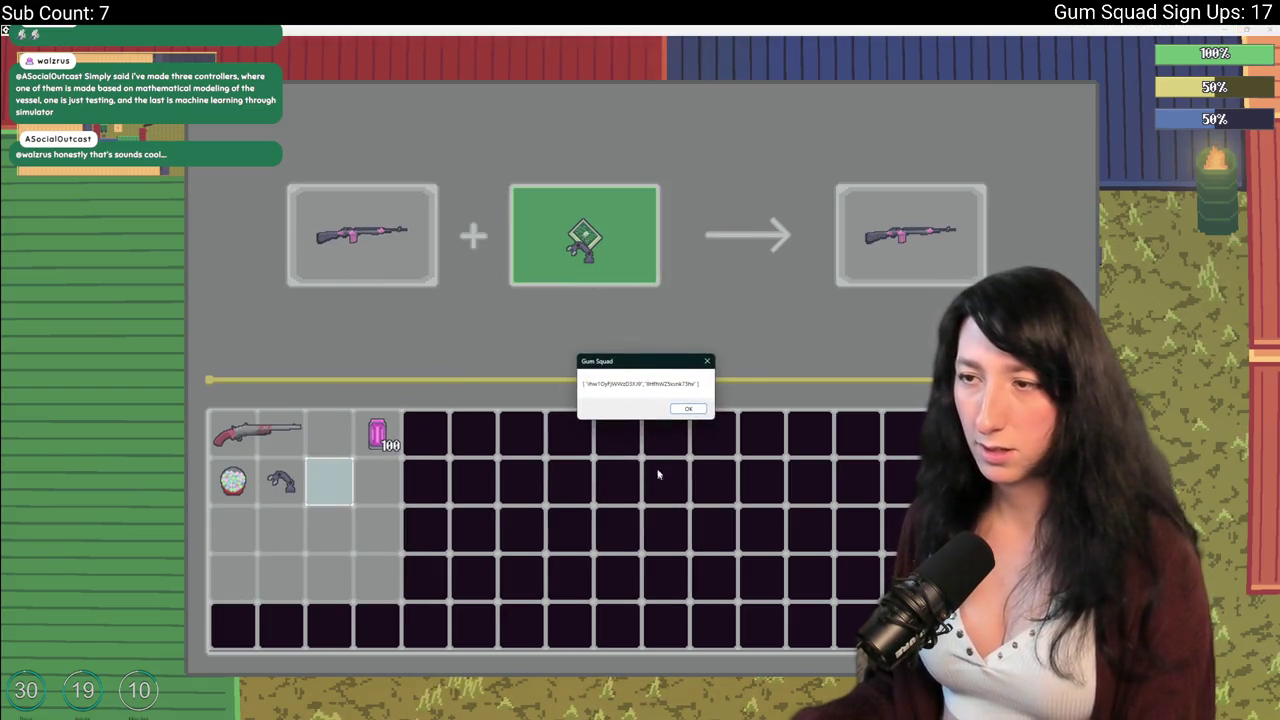
{"action": "left_click", "coordinate": [688, 408]}
Swap the Gum Enhancer out and put the pistol back in slot two.
{"action": "left_click", "coordinate": [329, 480]}
{"action": "left_click", "coordinate": [593, 248]}
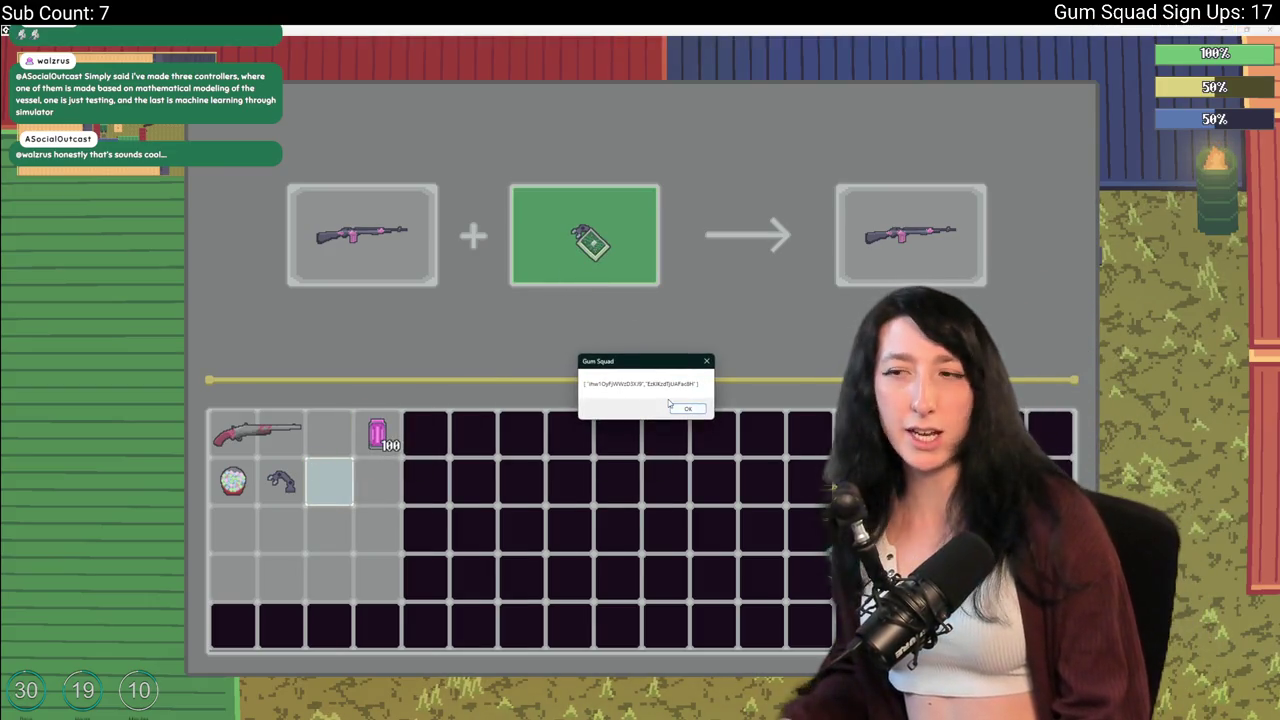
{"action": "left_click", "coordinate": [686, 408]}
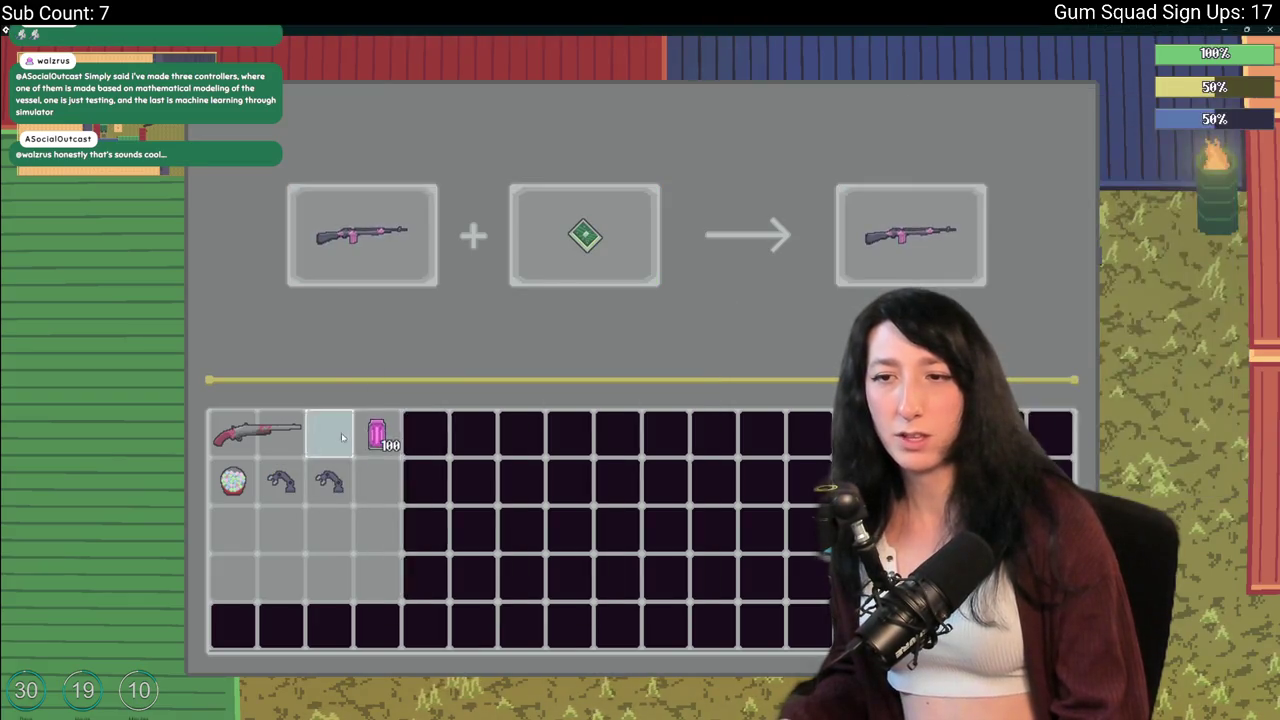
{"action": "left_click", "coordinate": [329, 480]}
{"action": "left_click", "coordinate": [586, 236]}
{"action": "left_click", "coordinate": [686, 408]}
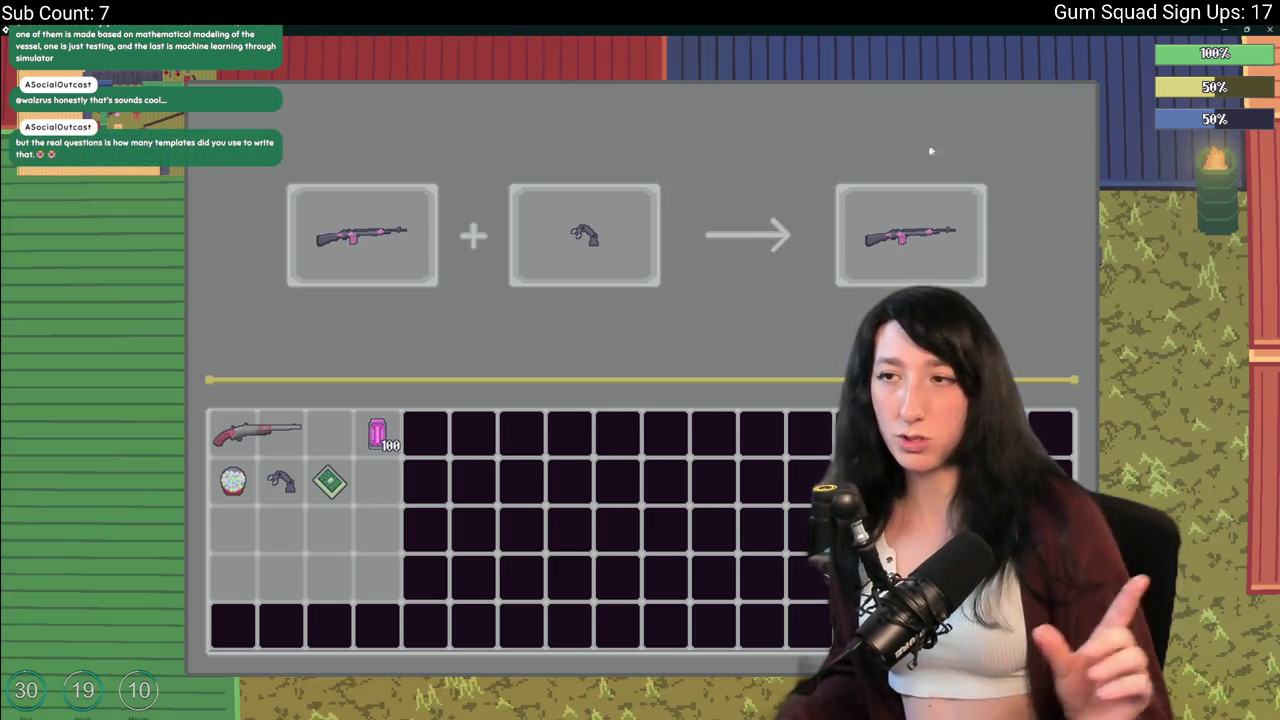
{"action": "key", "text": "alt+Tab"}
Delete line 93's show_message call so force_place_item(-1,0,0) on line 92 ends the block.
{"action": "scroll", "coordinate": [437, 357], "scroll_direction": "down", "scroll_amount": 1}
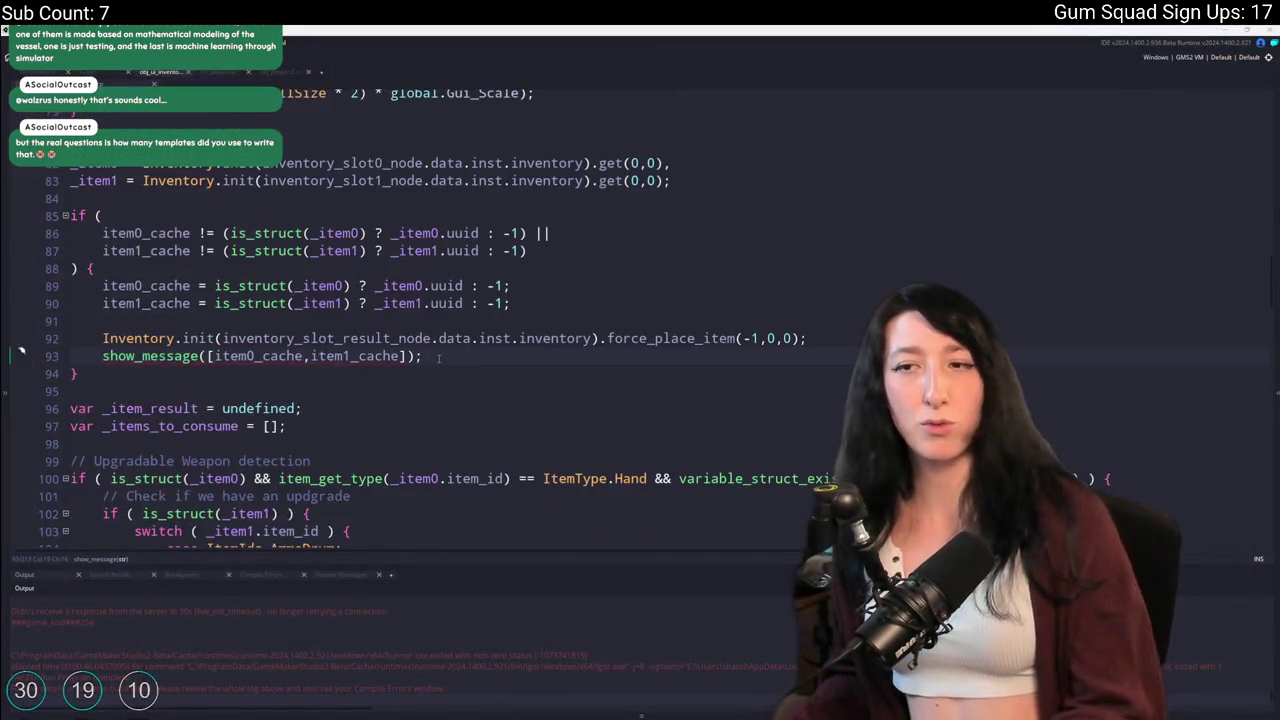
{"action": "left_click_drag", "start_coordinate": [437, 357], "coordinate": [806, 338]}
{"action": "key", "text": "BackSpace"}
{"action": "scroll", "coordinate": [91, 317], "scroll_direction": "down", "scroll_amount": 1}
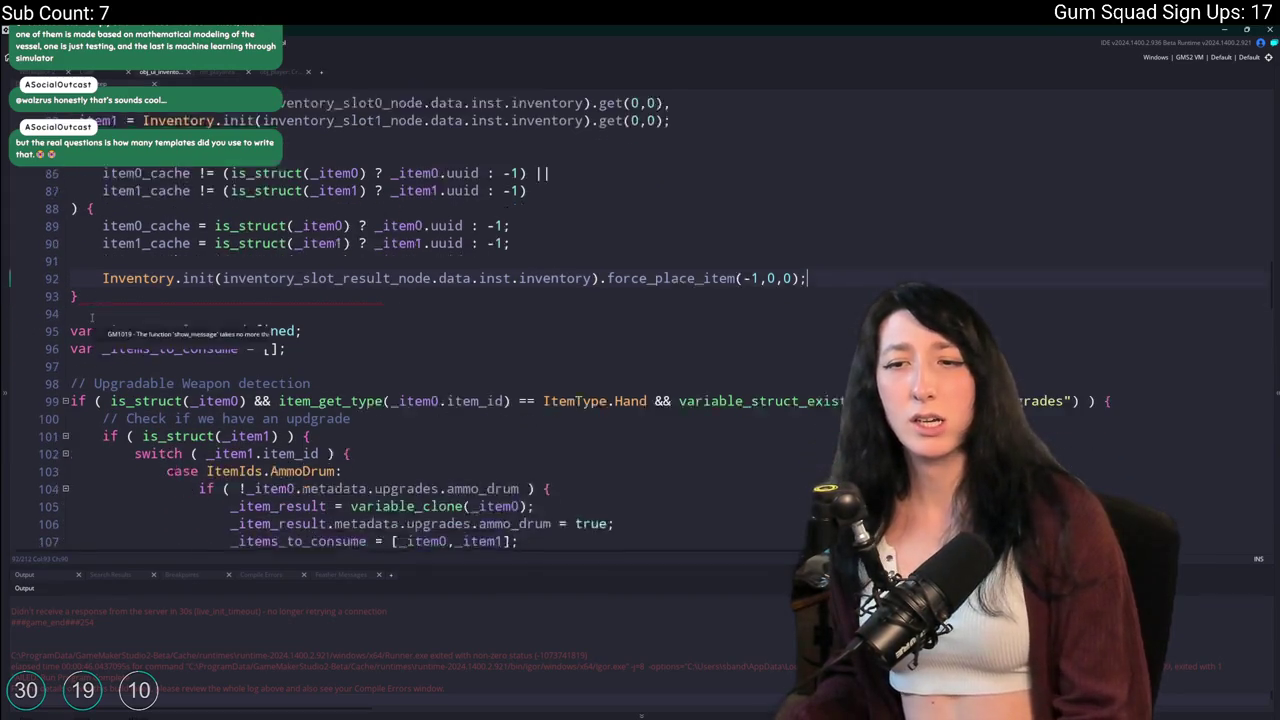
{"action": "scroll", "coordinate": [91, 317], "scroll_direction": "down", "scroll_amount": 1}
{"action": "key", "text": "Down"}
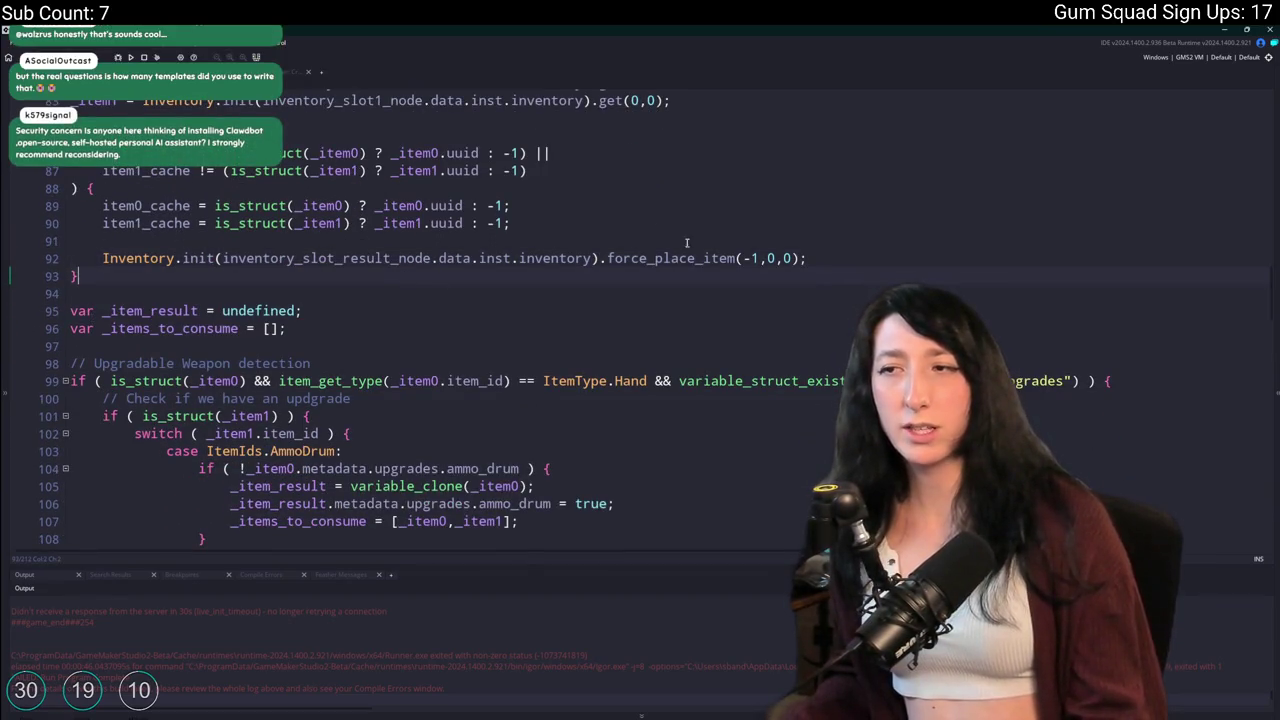
{"action": "key", "text": "Right"}
{"action": "key", "text": "Right"}
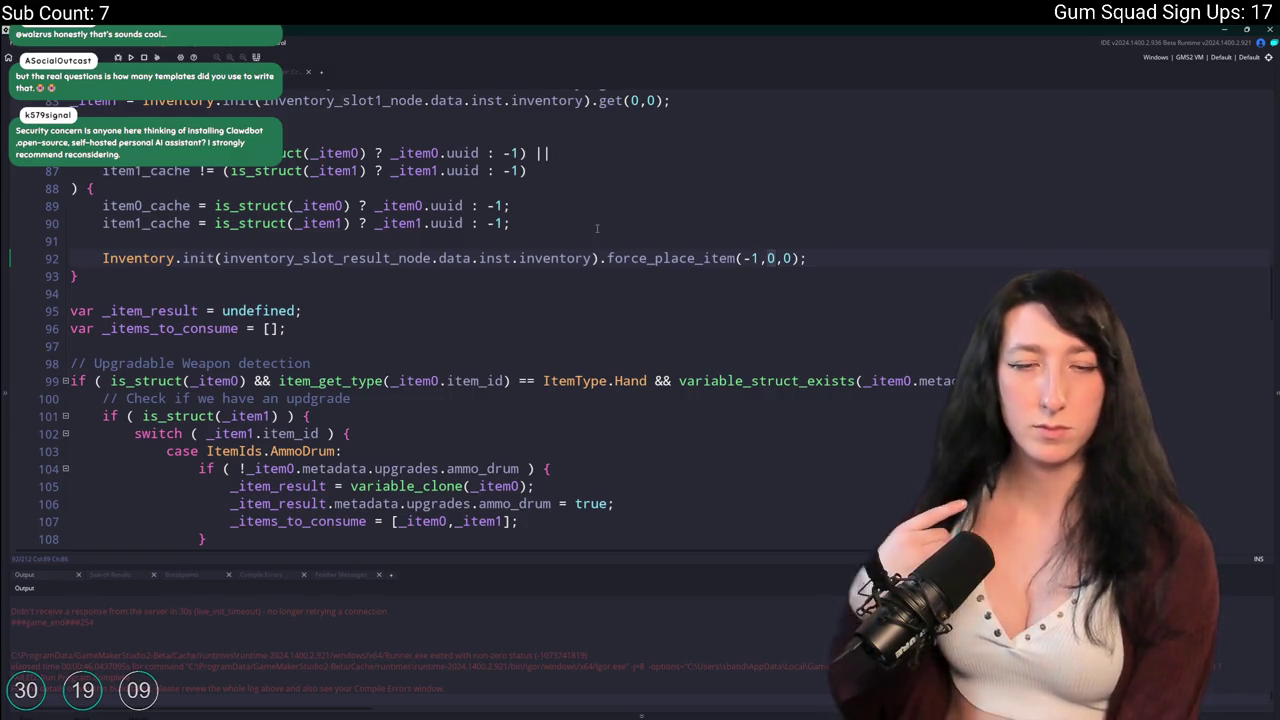
{"action": "key", "text": "Right"}
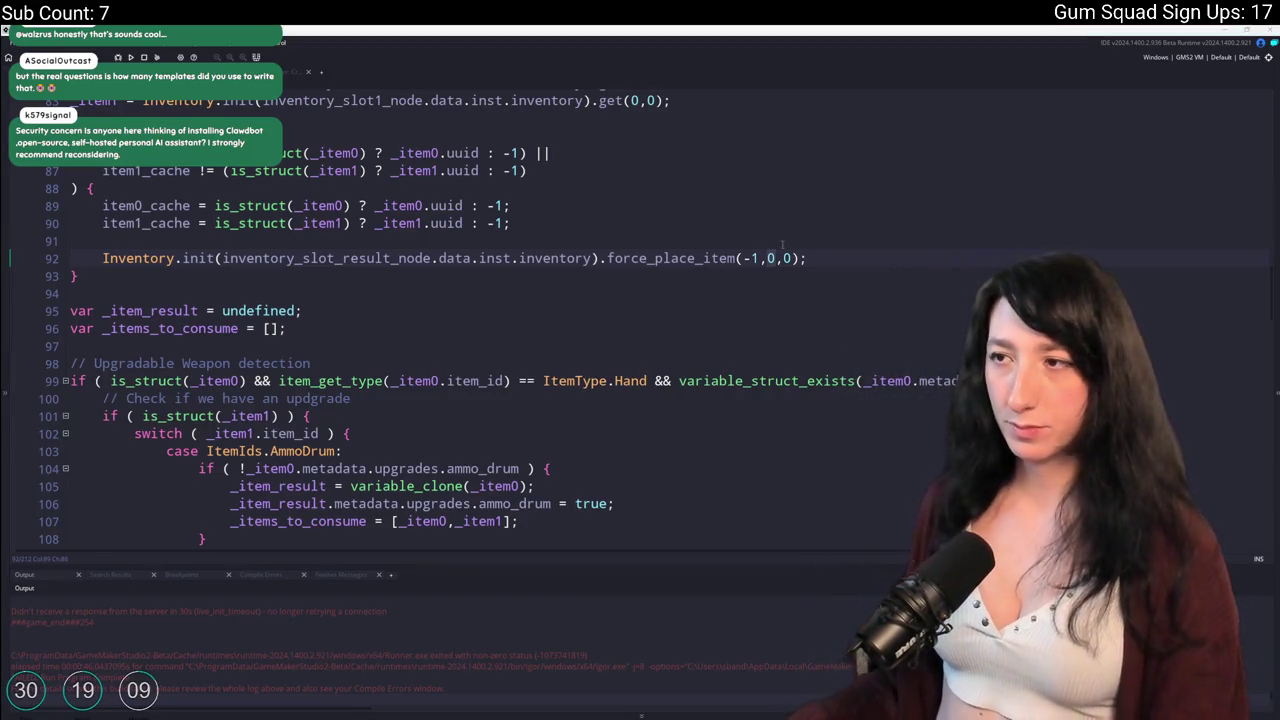
{"action": "key", "text": "End"}
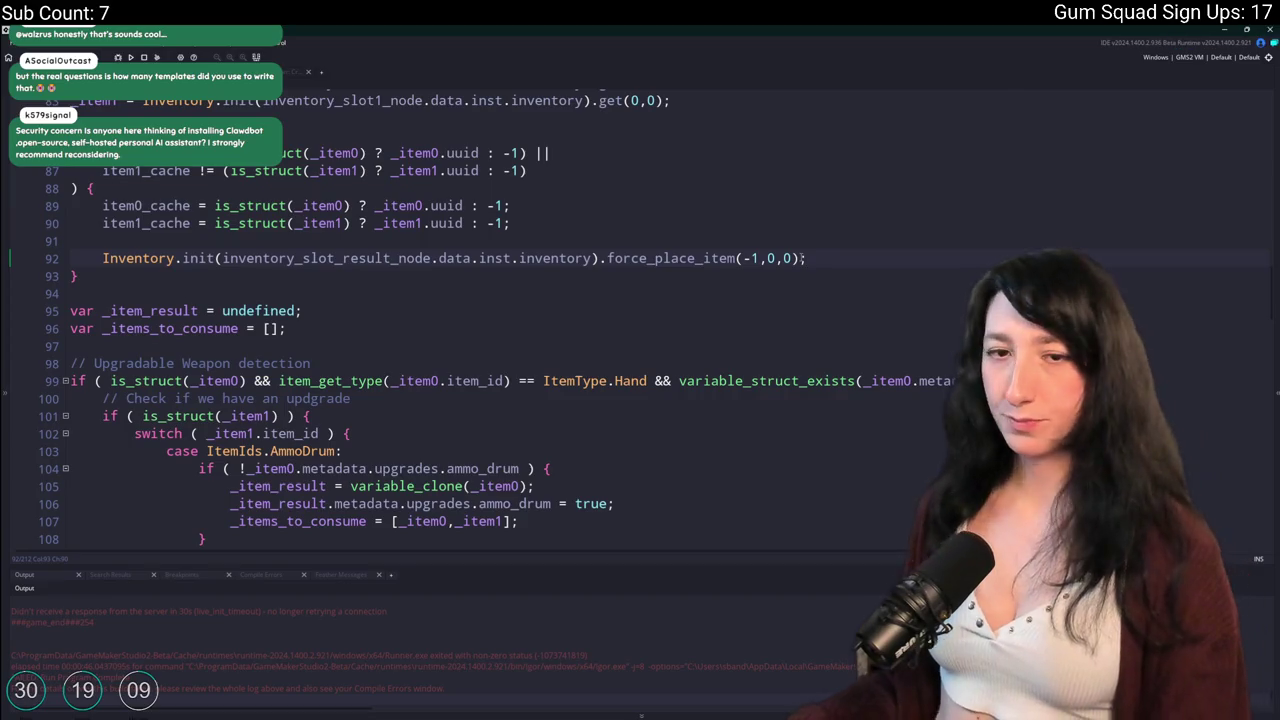
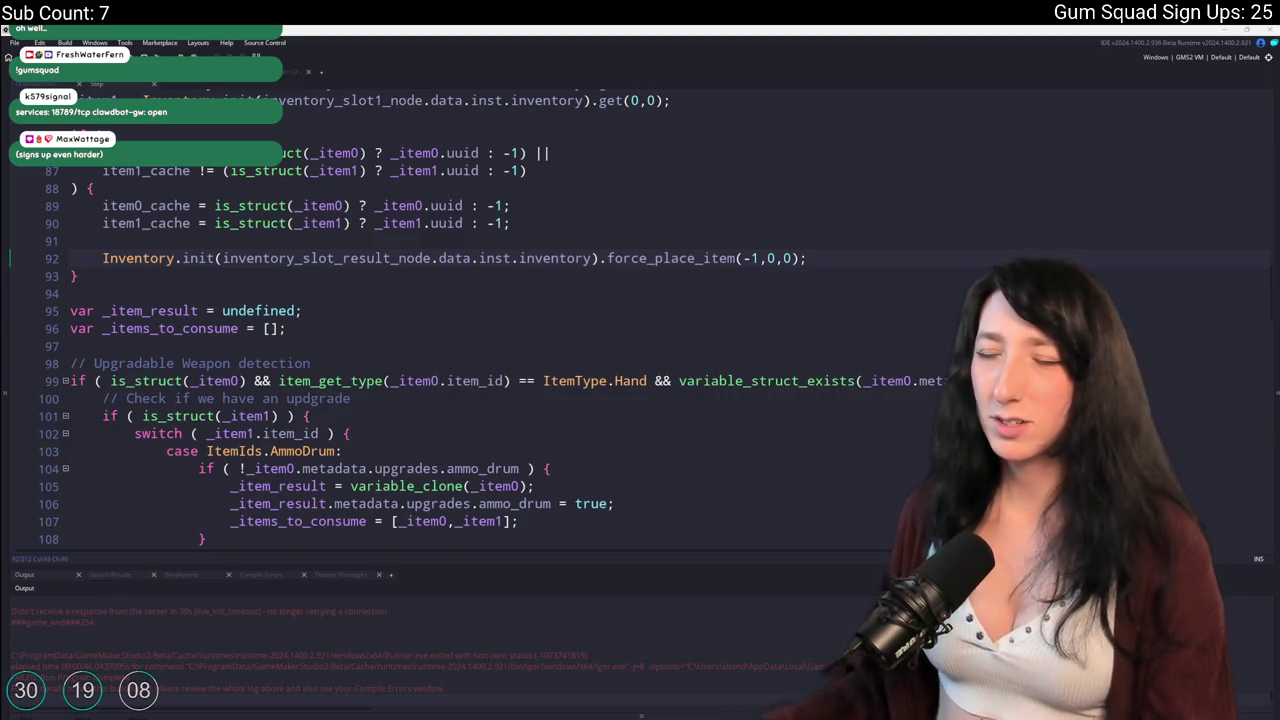
Collapse both upgradable-weapon detection blocks at lines 99 and 138.
{"action": "scroll", "coordinate": [378, 268], "scroll_direction": "down", "scroll_amount": 3}
{"action": "left_click", "coordinate": [369, 253]}
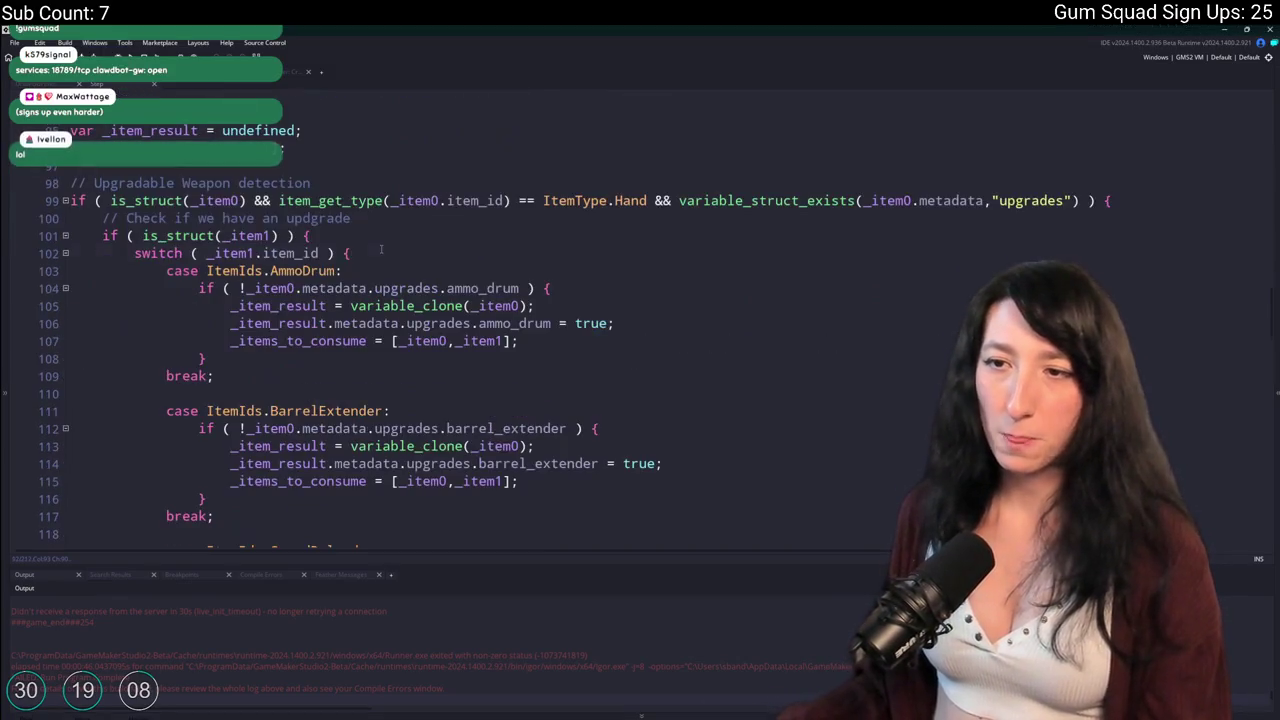
{"action": "left_click", "coordinate": [65, 201]}
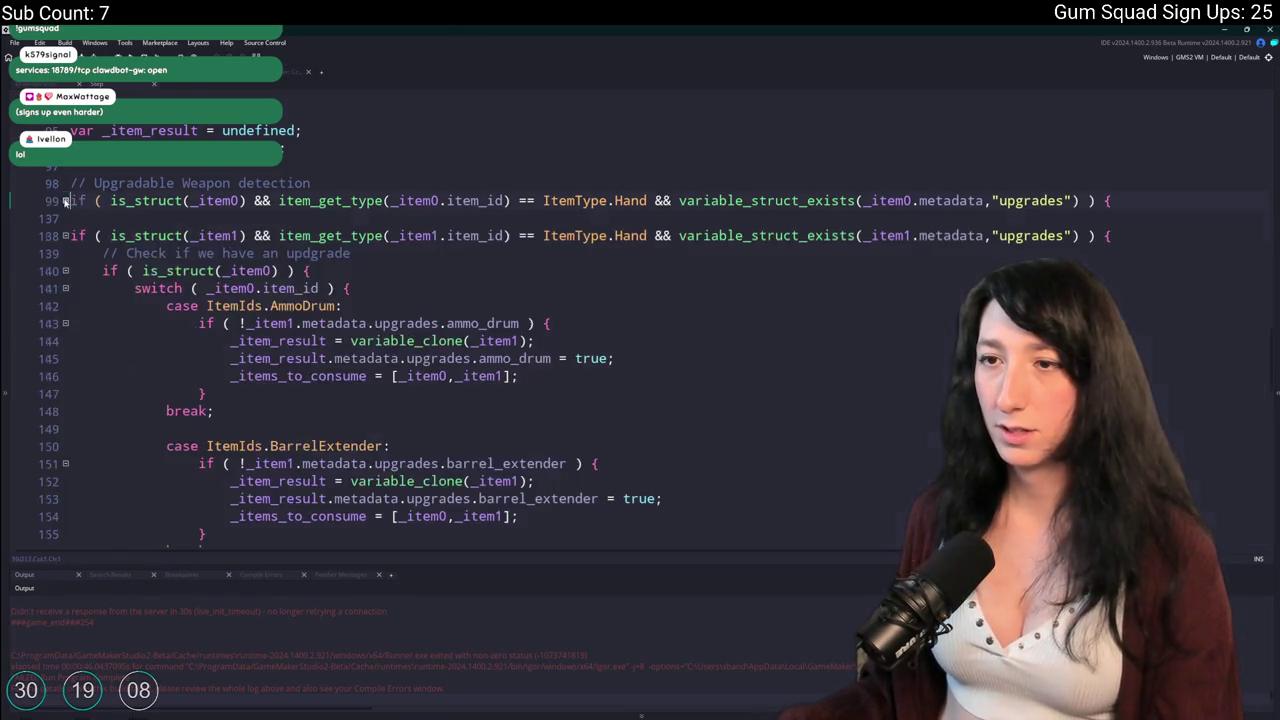
{"action": "left_click", "coordinate": [65, 236]}
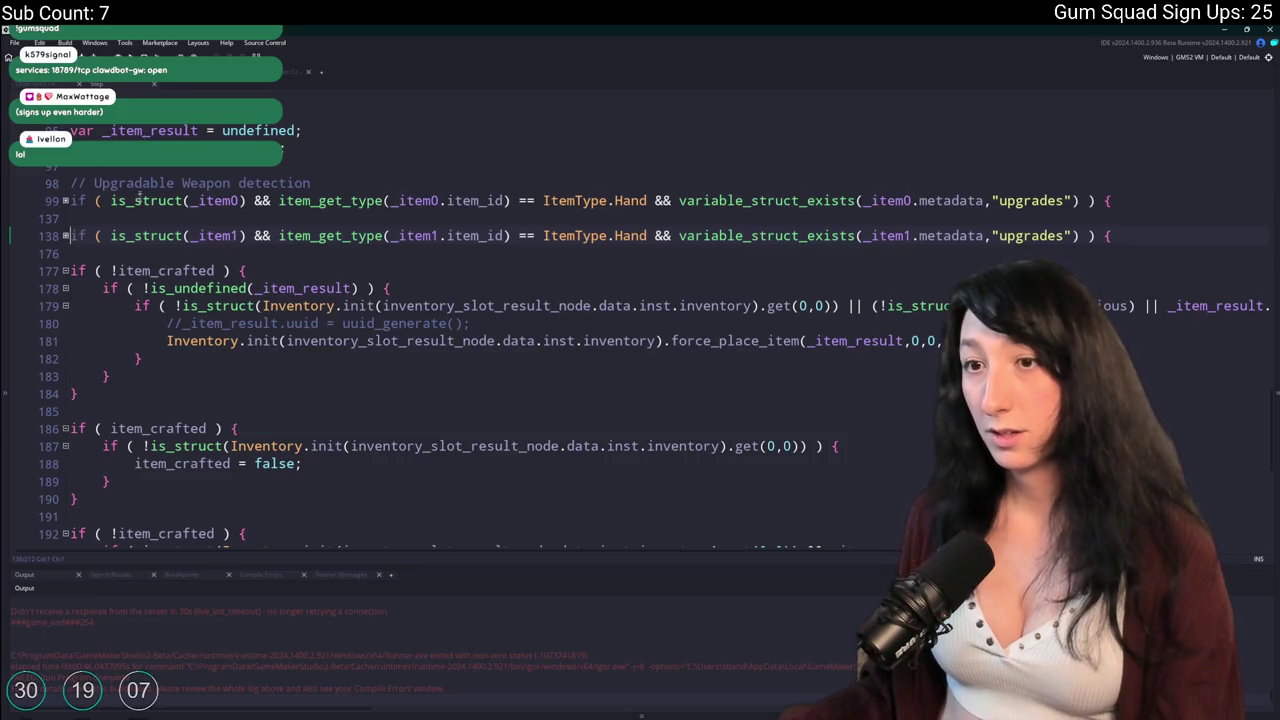
Open a new line above the force_place_item(-1,0,0) result-slot clear for the if ( !item_crafted ) guard.
{"action": "double_click", "coordinate": [165, 270]}
{"action": "scroll", "coordinate": [452, 340], "scroll_direction": "up", "scroll_amount": 3}
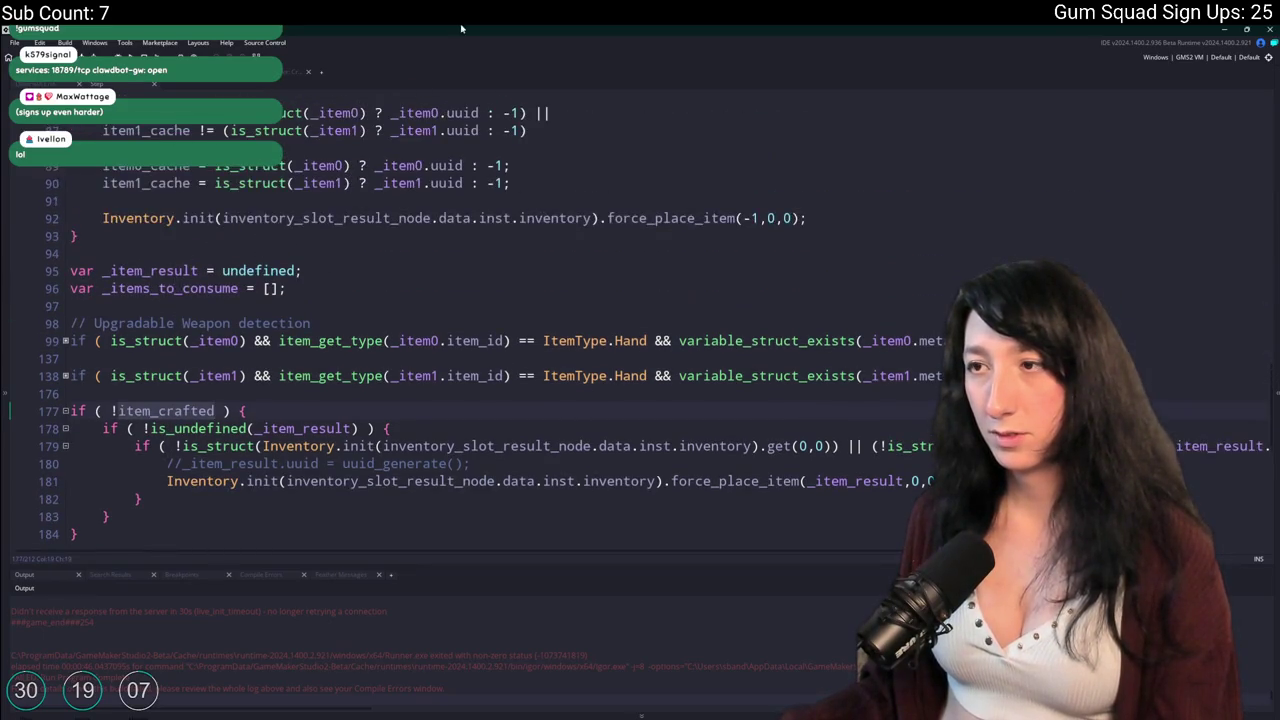
{"action": "scroll", "coordinate": [452, 340], "scroll_direction": "up", "scroll_amount": 1}
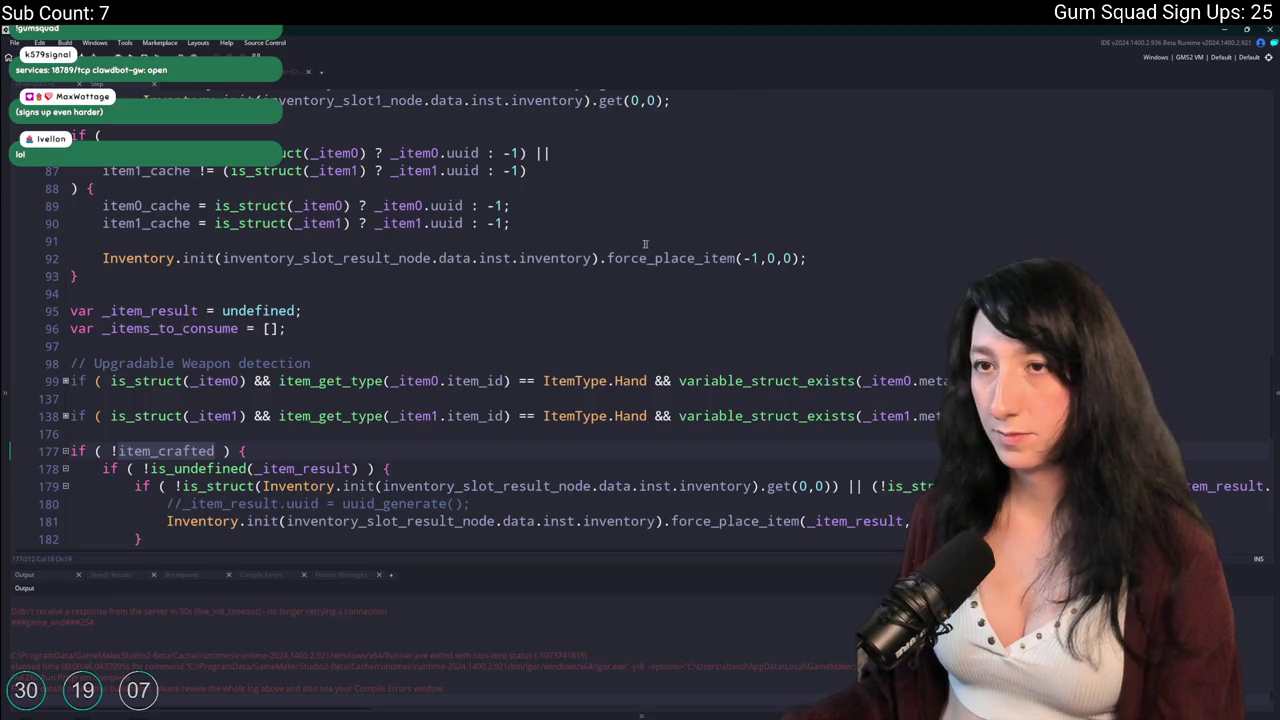
{"action": "left_click", "coordinate": [785, 258]}
{"action": "scroll", "coordinate": [103, 449], "scroll_direction": "down", "scroll_amount": 2}
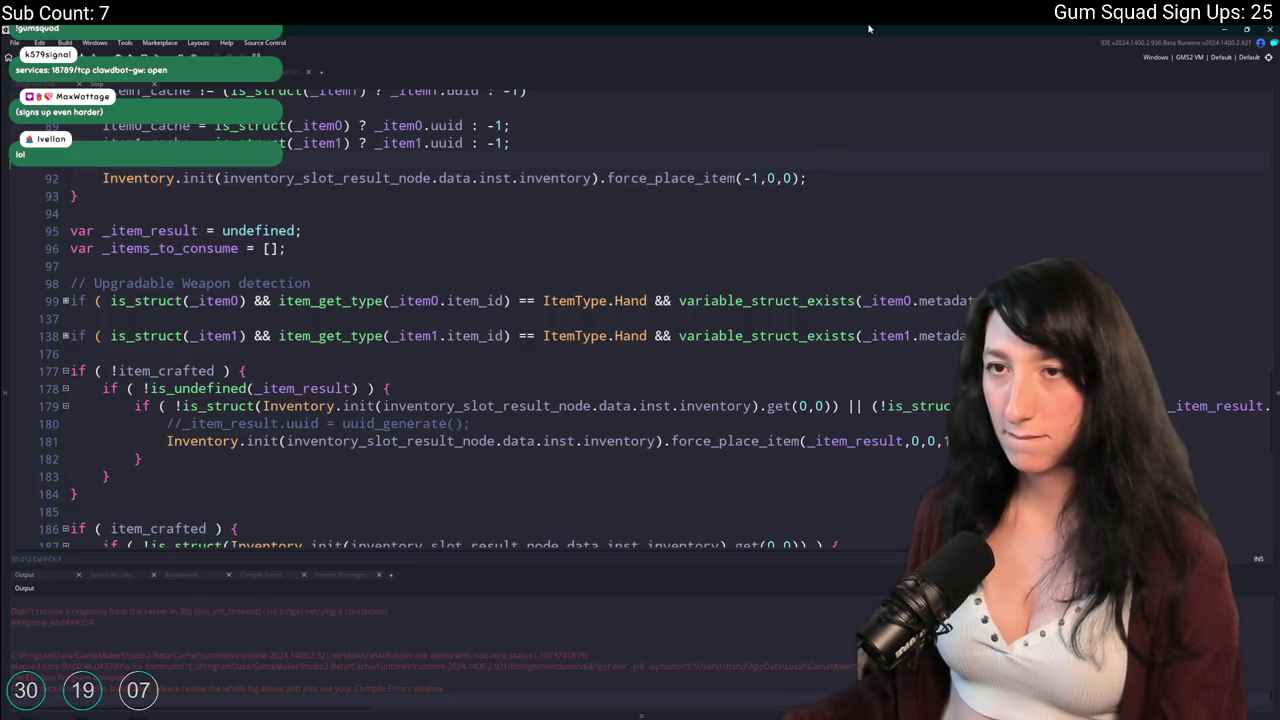
{"action": "key", "text": "Return"}
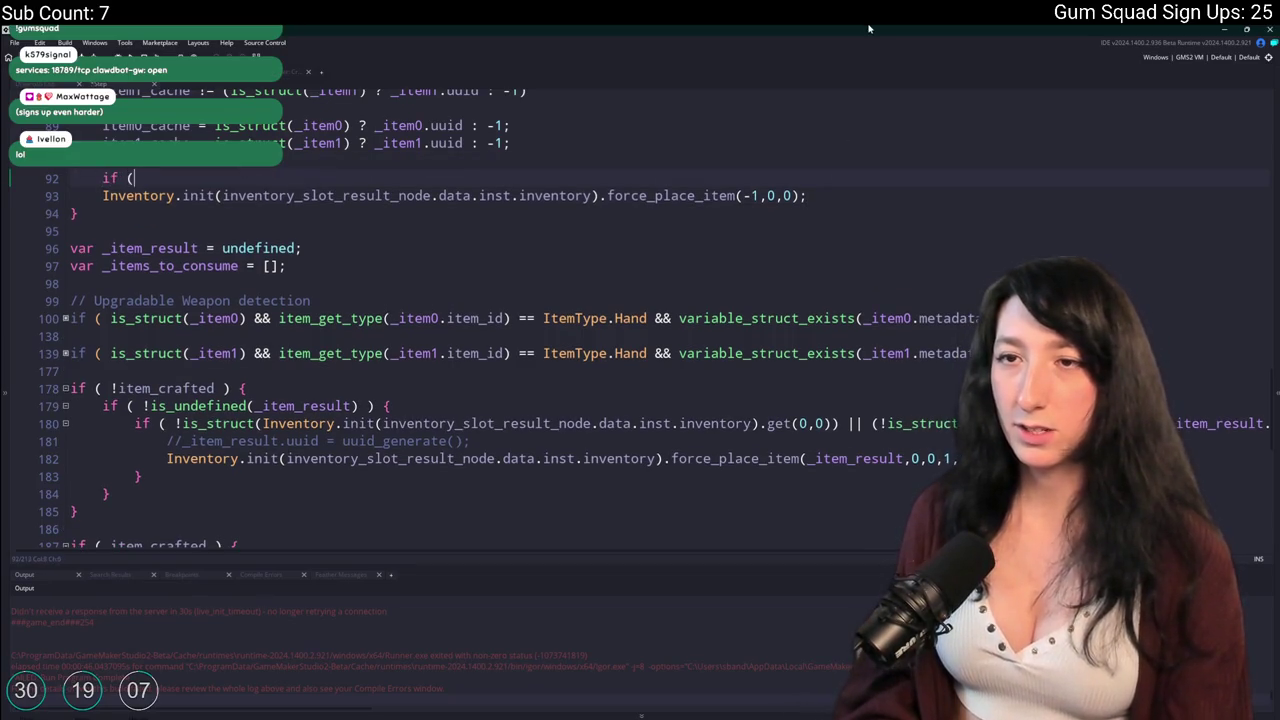
Close the !item_crafted block with a brace after the Inventory.init line.
{"action": "left_click", "coordinate": [834, 190]}
{"action": "key", "text": "Return"}
{"action": "type", "text": "}"}
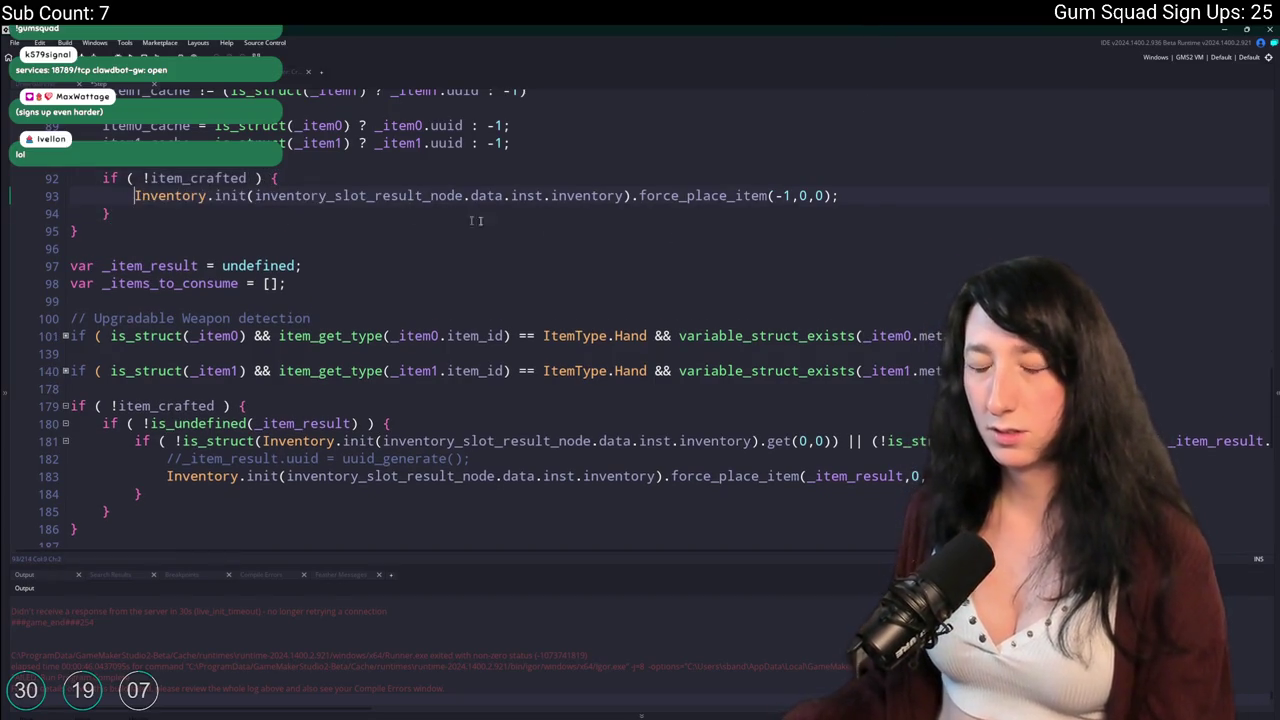
Replace line 93 with the copied force_place_item(-1,0,0,1,1) call.
{"action": "scroll", "coordinate": [683, 419], "scroll_direction": "down", "scroll_amount": 1}
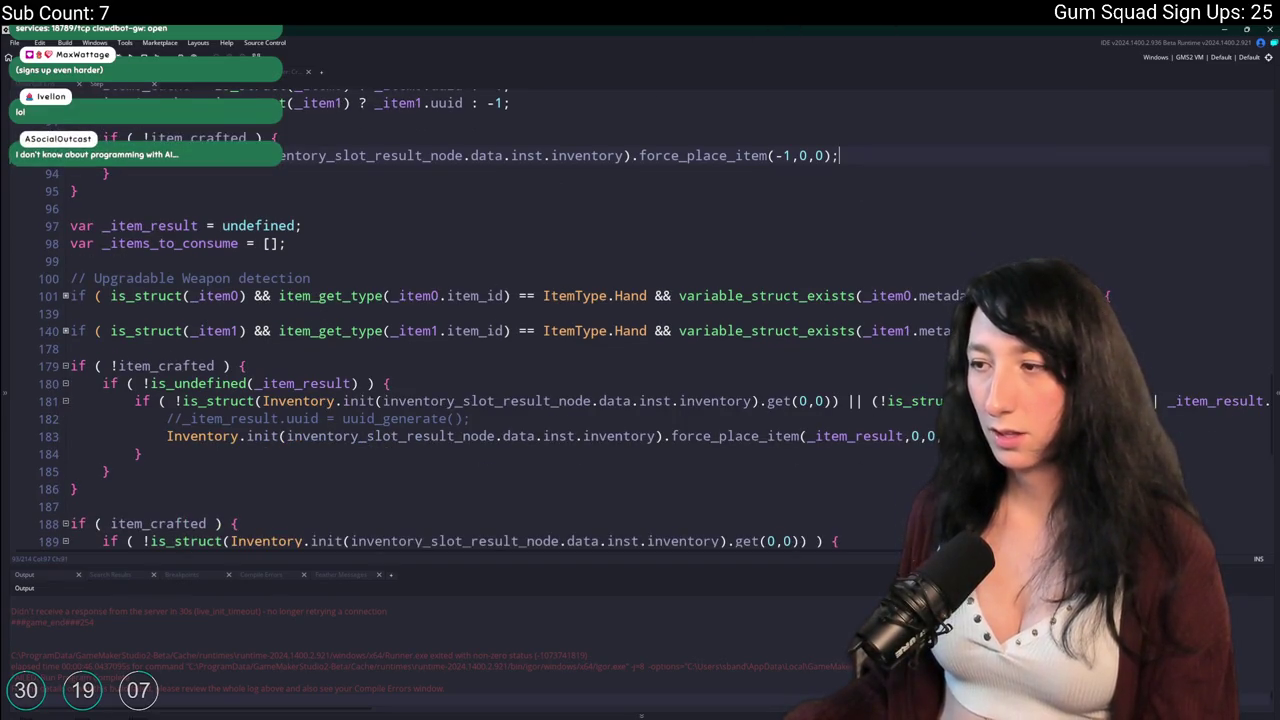
{"action": "scroll", "coordinate": [908, 441], "scroll_direction": "down", "scroll_amount": 4}
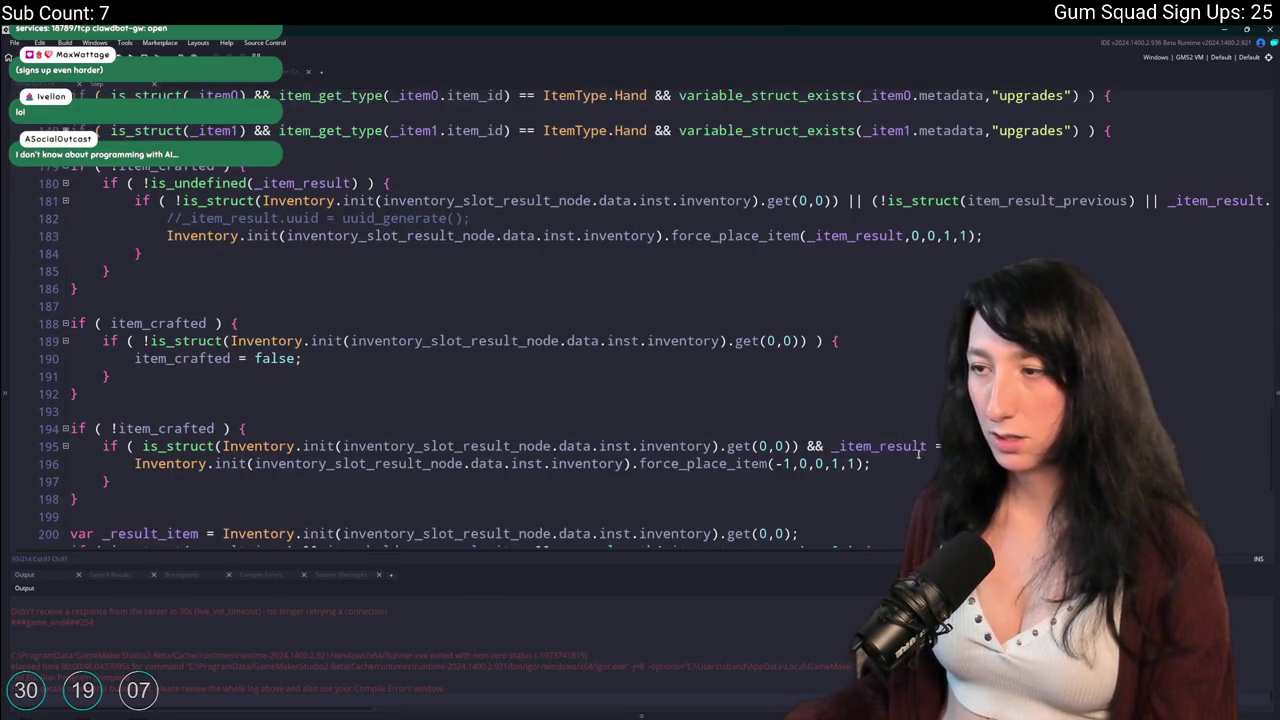
{"action": "left_click_drag", "start_coordinate": [890, 468], "coordinate": [97, 468]}
{"action": "key", "text": "ctrl+c"}
{"action": "scroll", "coordinate": [353, 322], "scroll_direction": "up", "scroll_amount": 5}
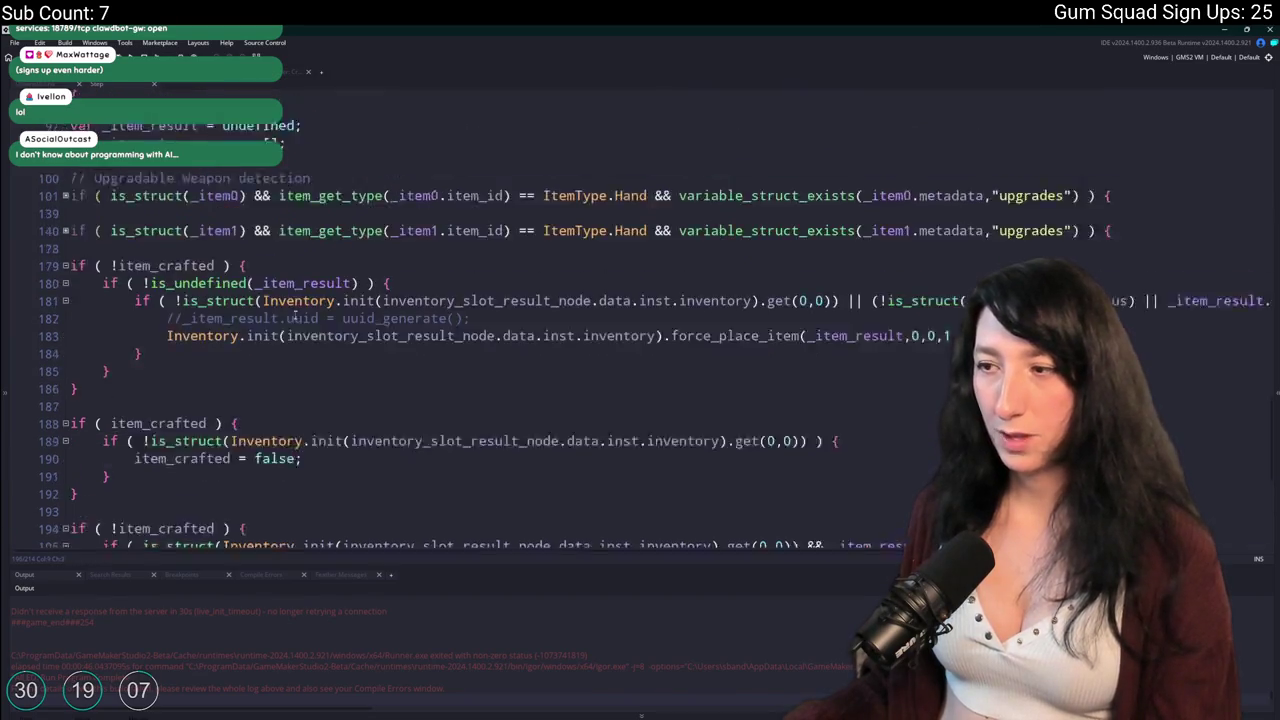
{"action": "left_click", "coordinate": [333, 256]}
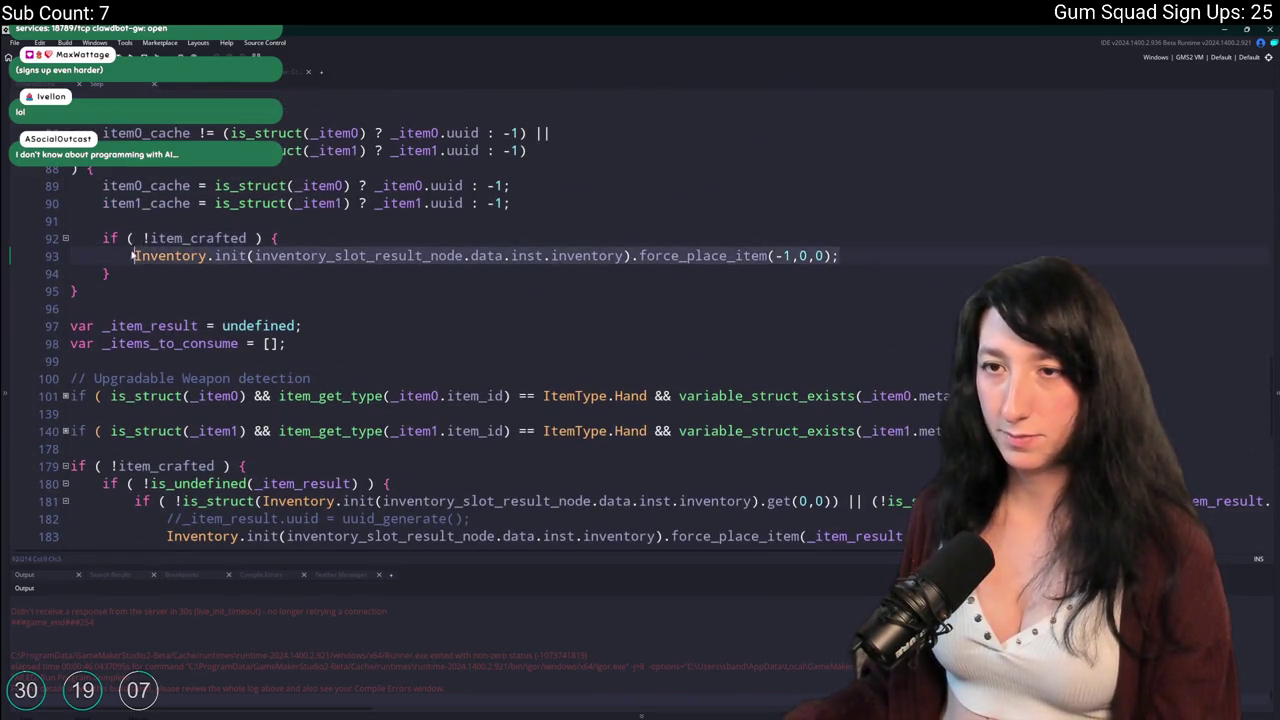
{"action": "key", "text": "ctrl+v"}
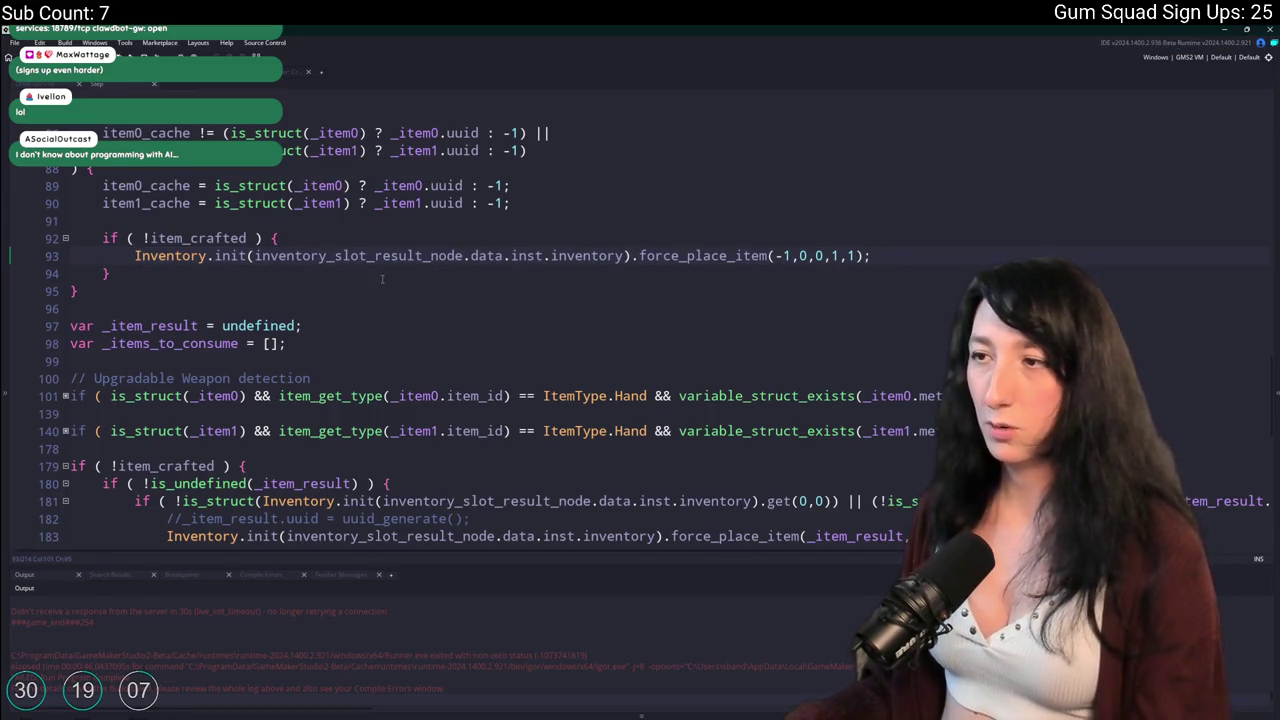
Build and run the game with F5 to reach the Gum Squad main menu.
{"action": "key", "text": "F5"}
{"action": "scroll", "coordinate": [680, 214], "scroll_direction": "down", "scroll_amount": 4}
{"action": "scroll", "coordinate": [676, 229], "scroll_direction": "down", "scroll_amount": 2}
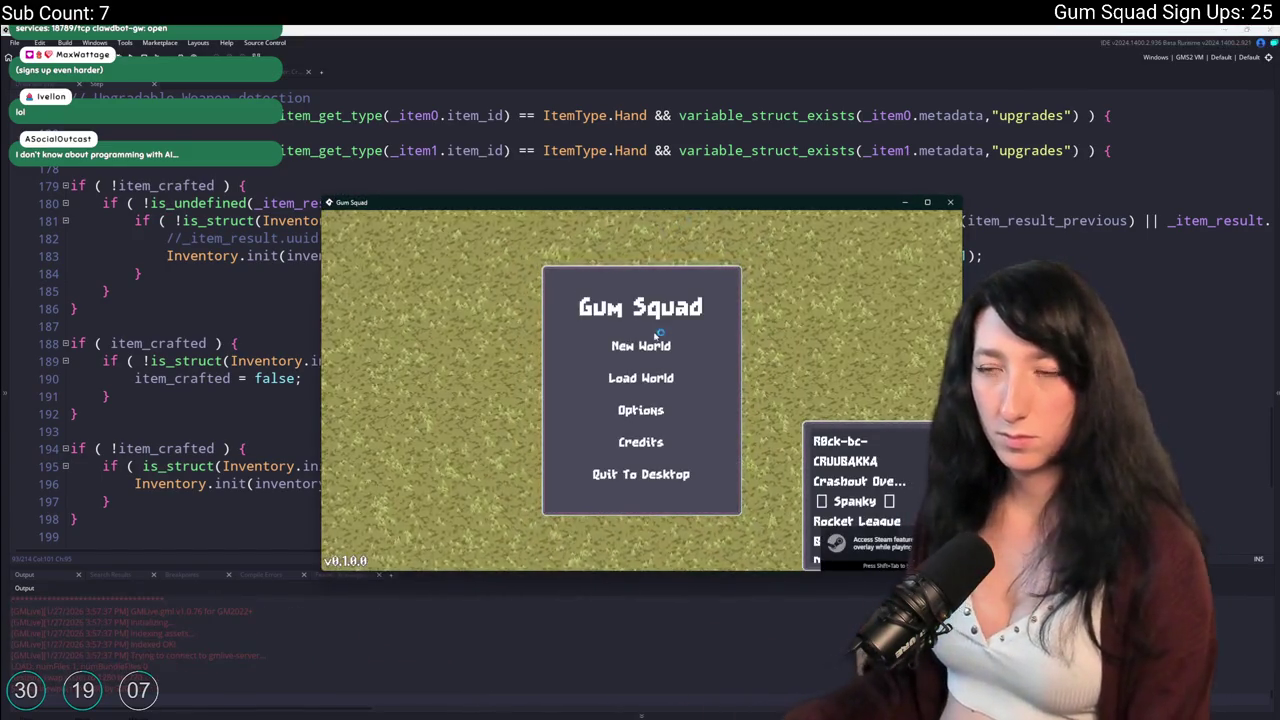
Start a new world, create a lobby, and maximize the game window.
{"action": "left_click", "coordinate": [641, 345]}
{"action": "left_click", "coordinate": [641, 466]}
{"action": "left_click_drag", "start_coordinate": [695, 208], "coordinate": [671, 26]}
At the crafting bench, place the shotgun and then the green gem into the crafting slots.
{"action": "key", "text": "w"}
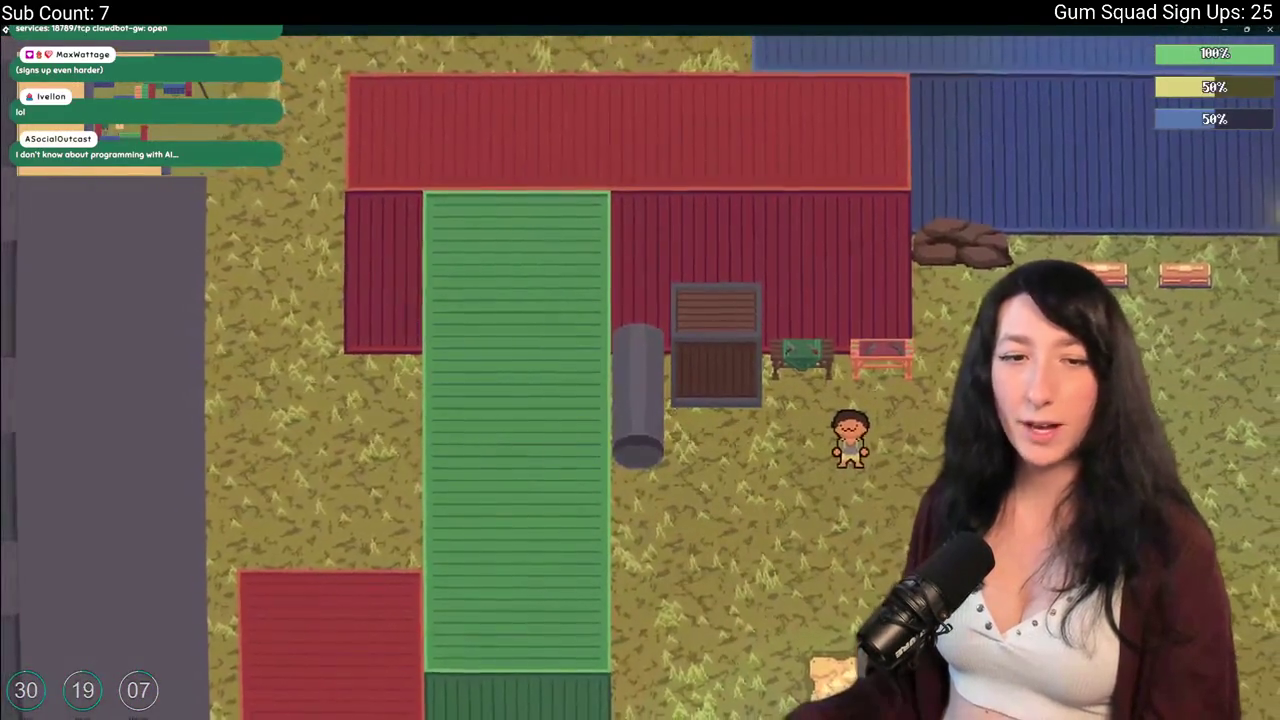
{"action": "key", "text": "d"}
{"action": "key", "text": "e"}
{"action": "left_click", "coordinate": [281, 432]}
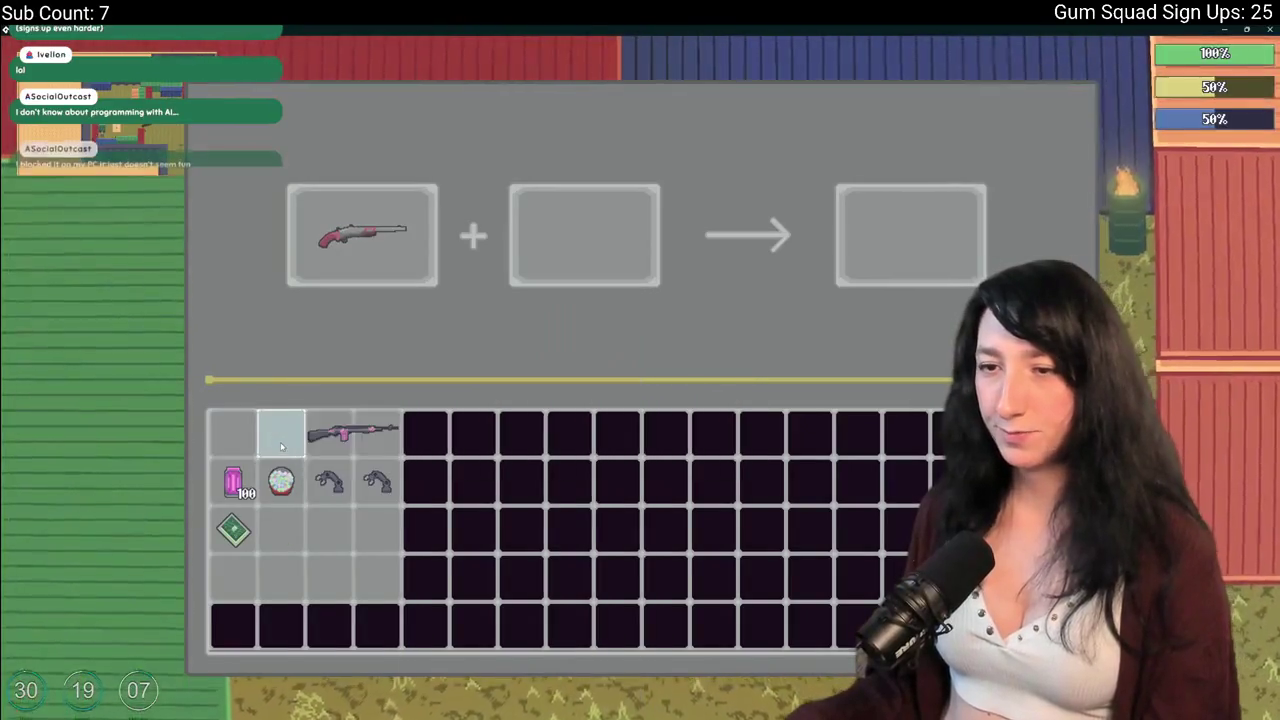
{"action": "left_click", "coordinate": [281, 481]}
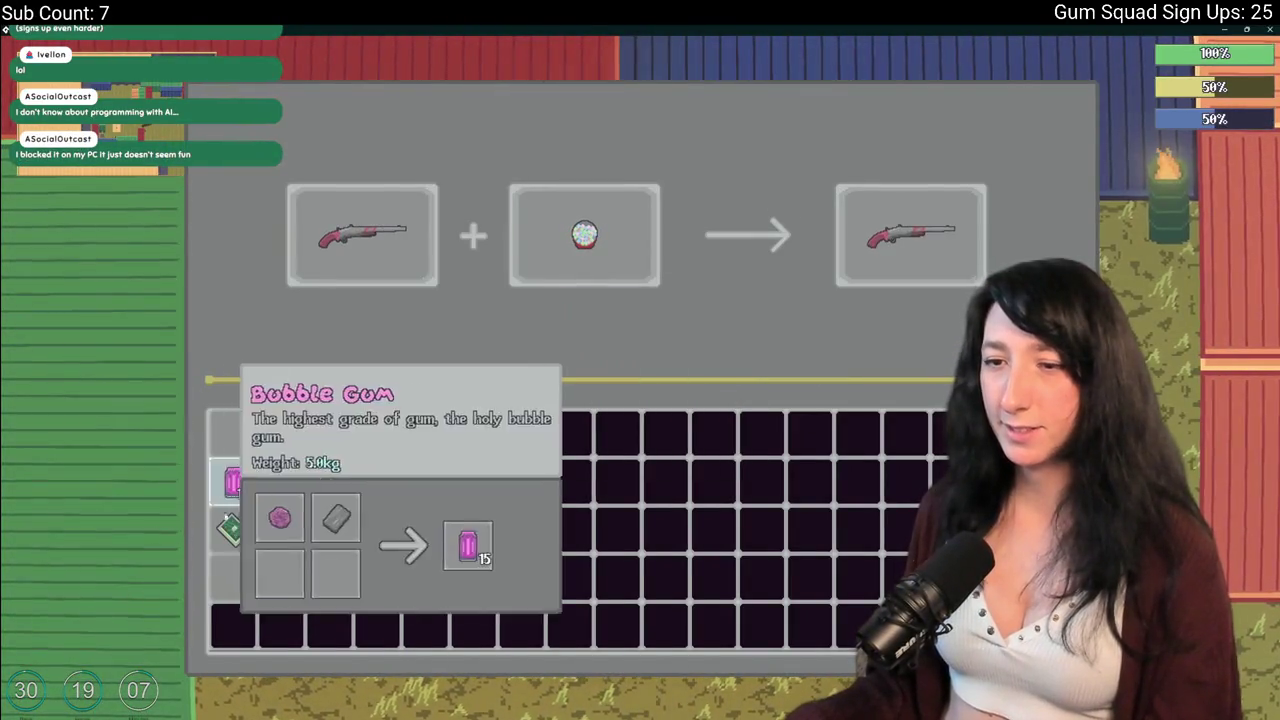
{"action": "left_click", "coordinate": [233, 530]}
Try the round grey item with the shotgun, return the items, and close the crafting panel.
{"action": "key", "text": "F11"}
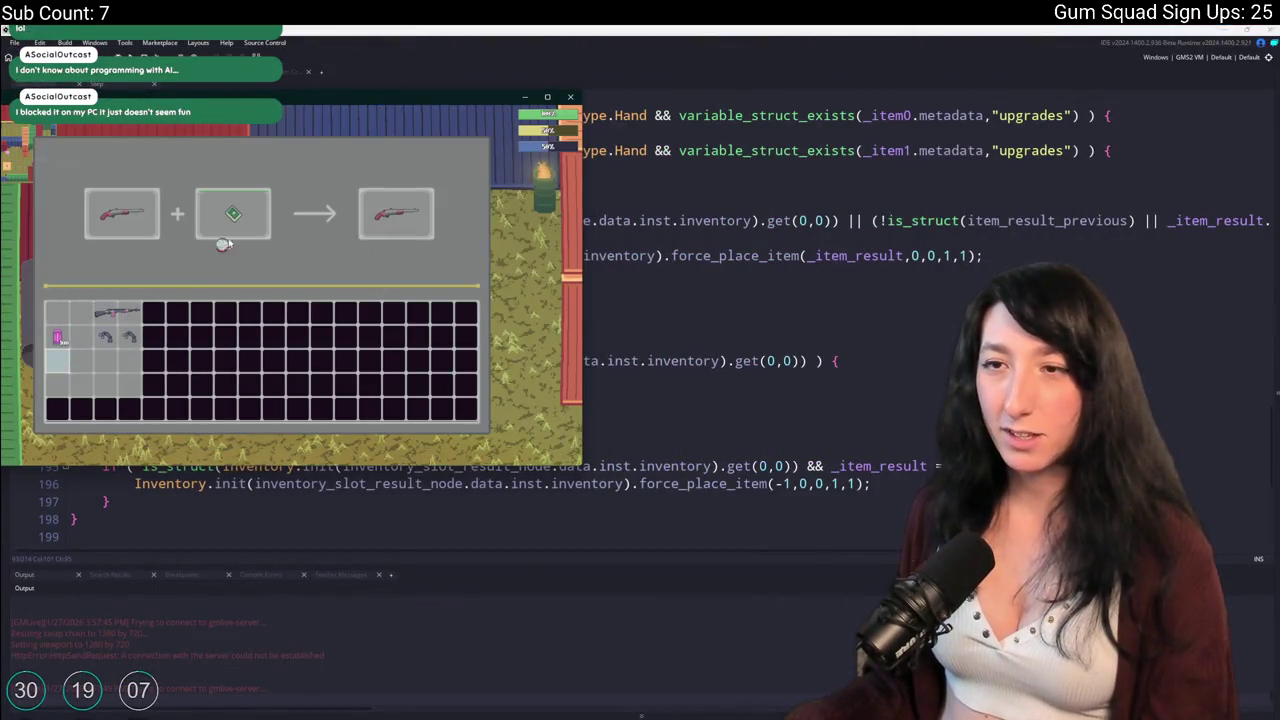
{"action": "left_click", "coordinate": [57, 360]}
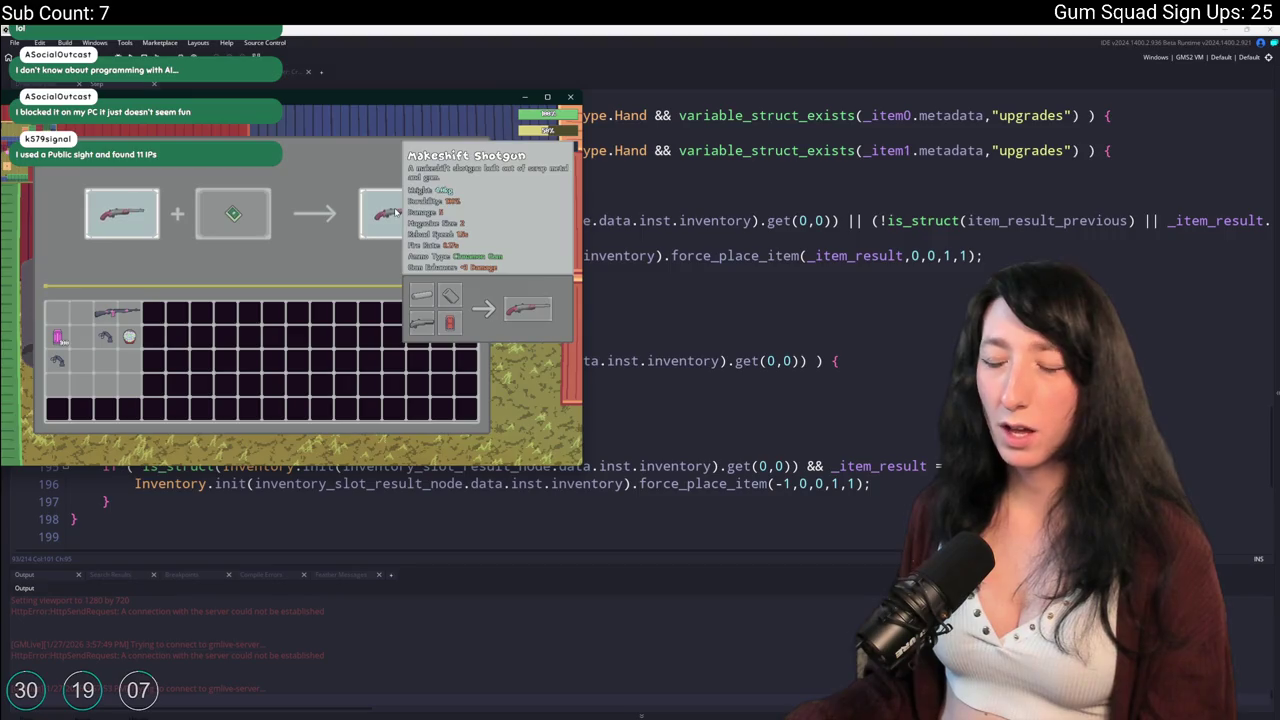
{"action": "left_click", "coordinate": [235, 210]}
{"action": "key", "text": "Escape"}
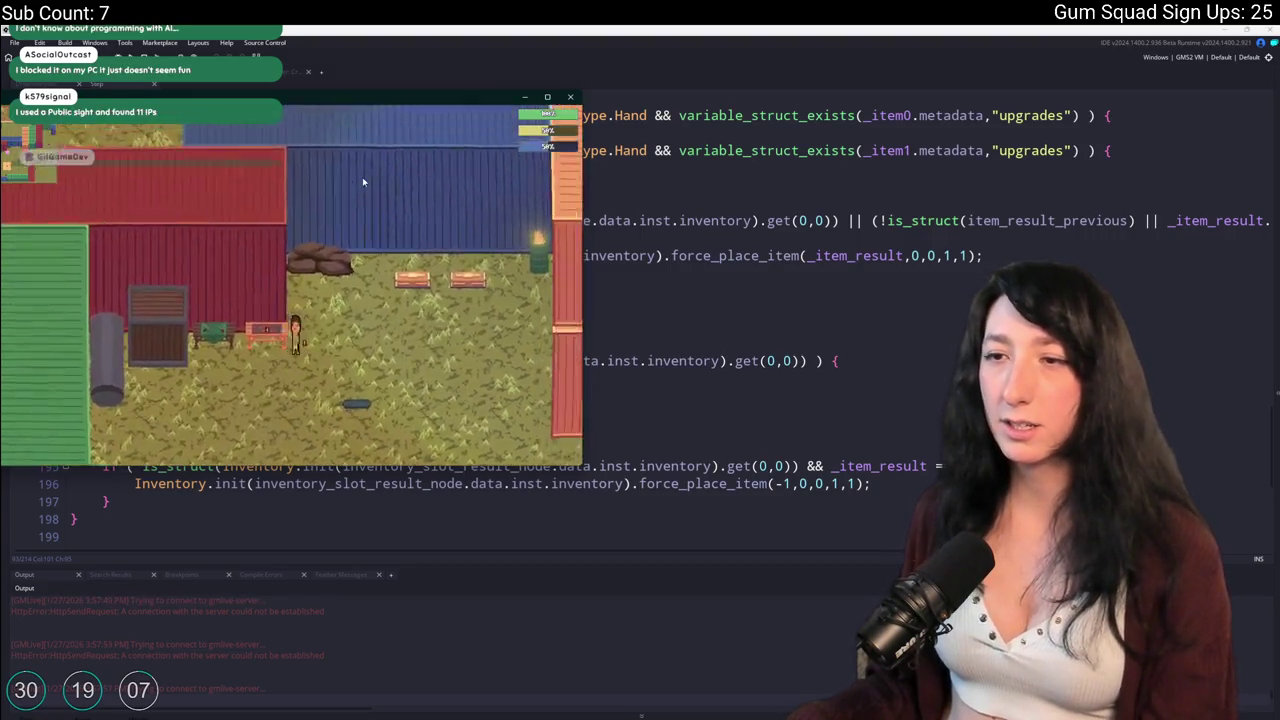
{"action": "key", "text": "F11"}
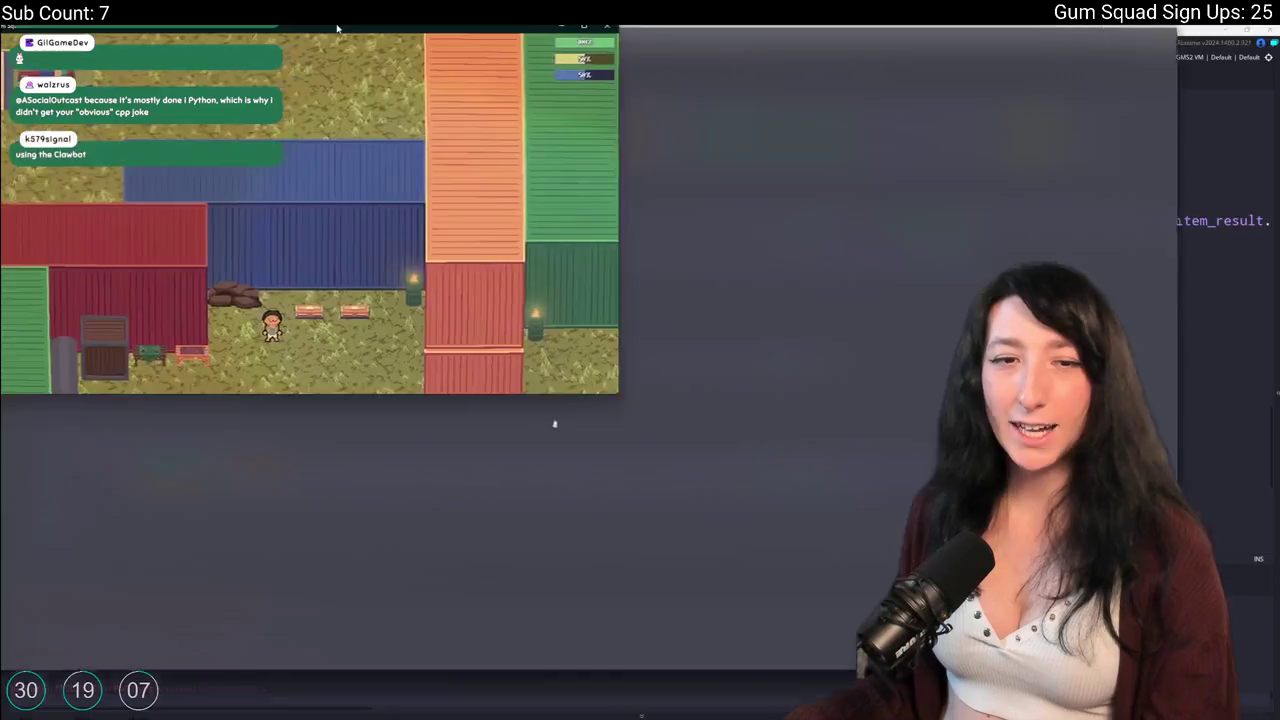
Move the steak and water bottle back into the inventory.
{"action": "key", "text": "Tab"}
{"action": "left_click", "coordinate": [328, 133]}
{"action": "left_click", "coordinate": [377, 133]}
{"action": "key", "text": "Tab"}
{"action": "key", "text": "Tab"}
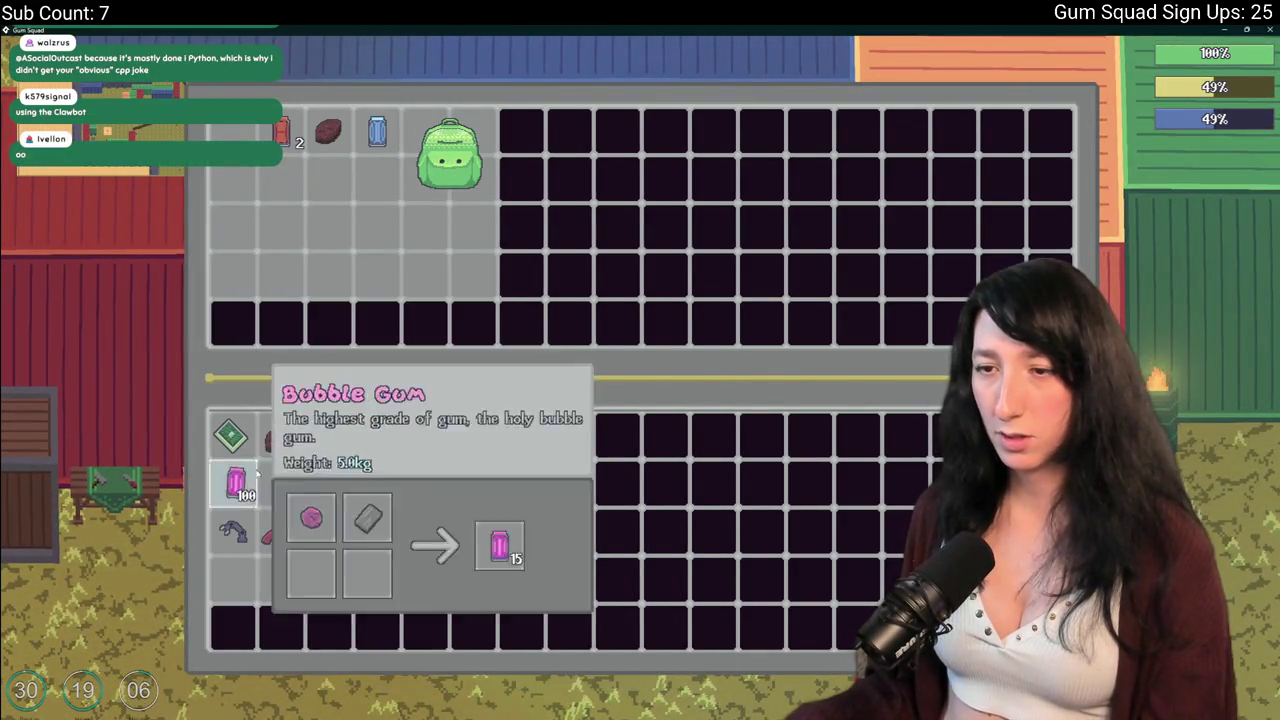
Drink the water bottle and store both speed reloaders and the shotgun in the upper container.
{"action": "right_click", "coordinate": [281, 483]}
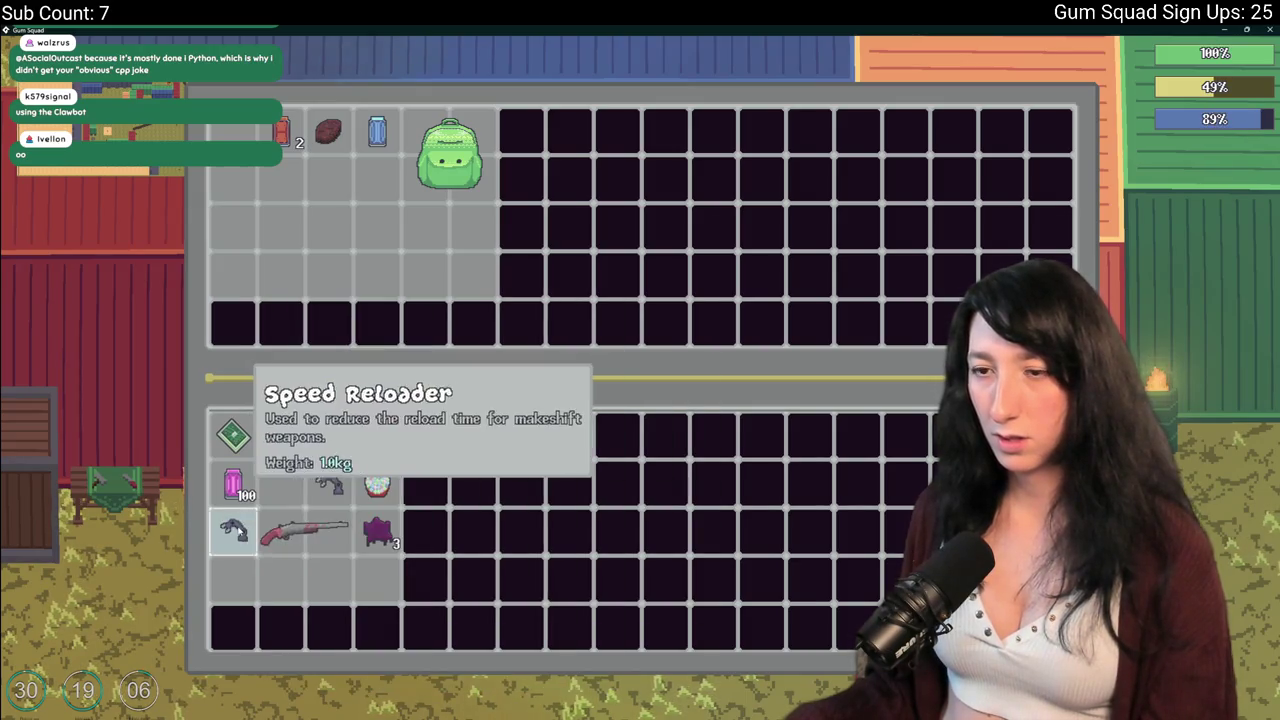
{"action": "left_click", "coordinate": [233, 532], "text": "shift"}
{"action": "left_click", "coordinate": [329, 483], "text": "shift"}
{"action": "left_click_drag", "start_coordinate": [303, 532], "coordinate": [285, 530]}
{"action": "left_click_drag", "start_coordinate": [257, 172], "coordinate": [257, 175]}
{"action": "key", "text": "Tab"}
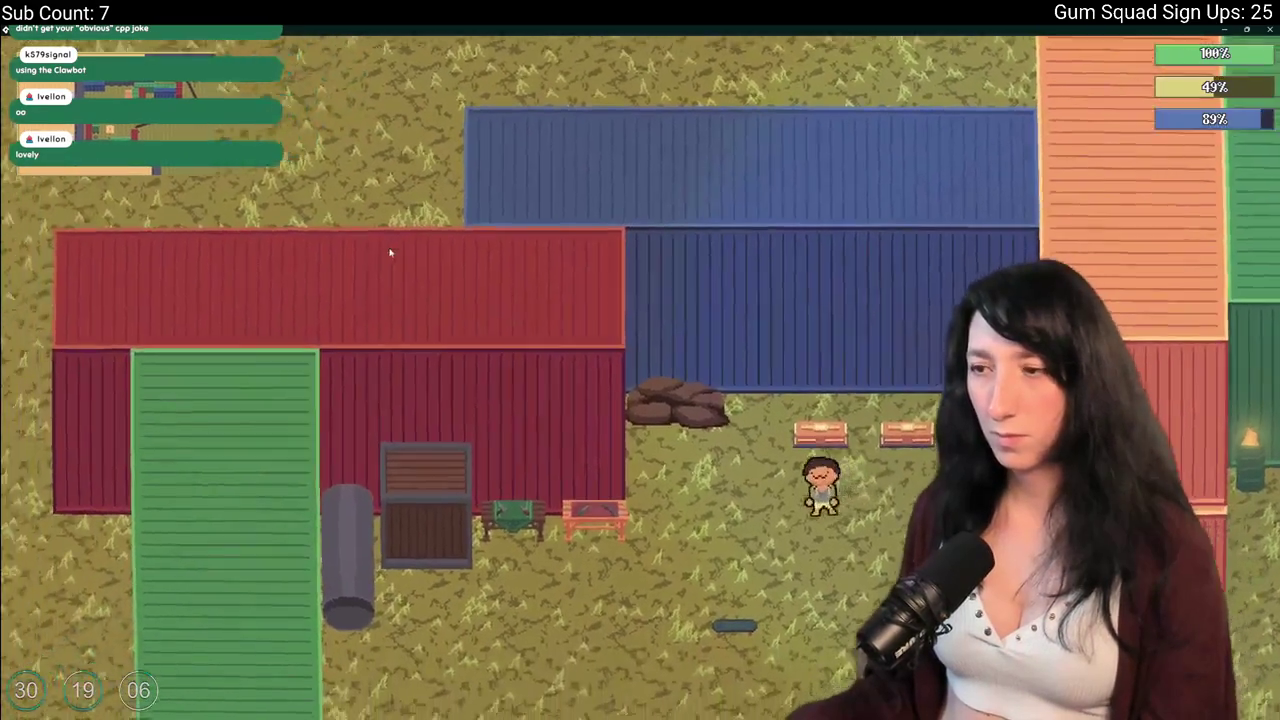
At the orange bench, try steak, pink gum and purple raw gum in the crafting slots.
{"action": "key", "text": "a"}
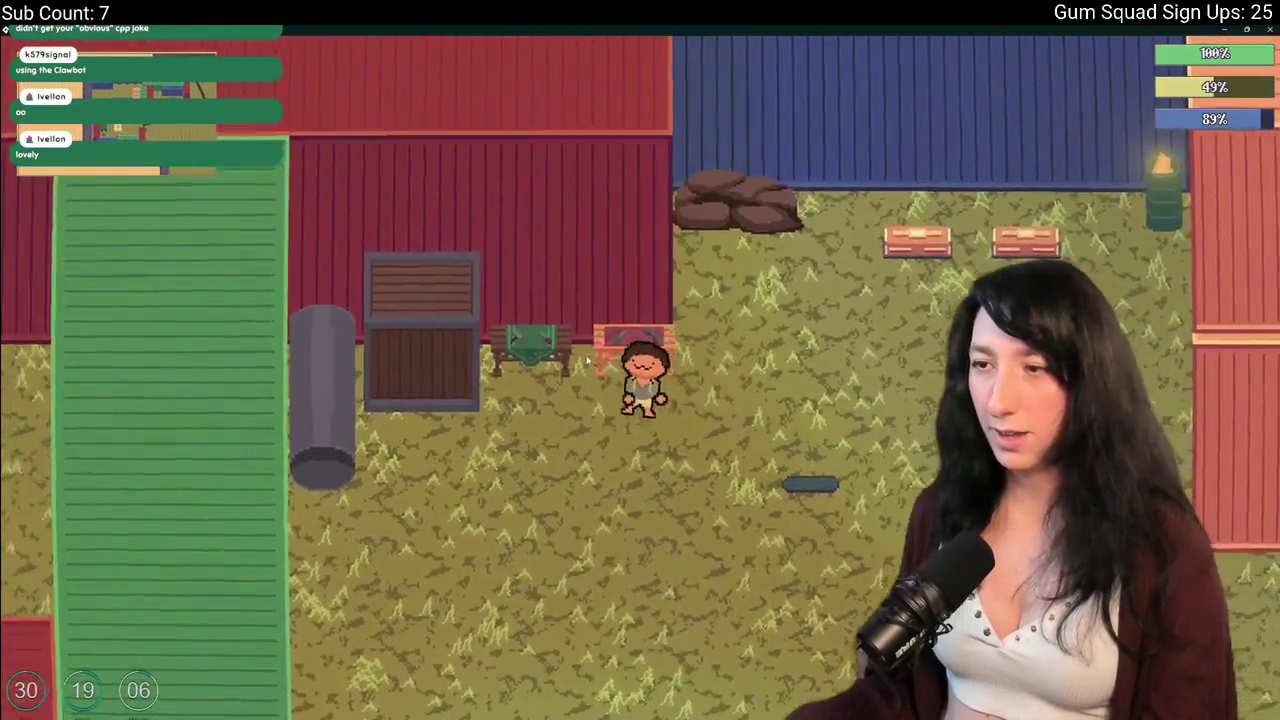
{"action": "key", "text": "e"}
{"action": "mouse_move", "coordinate": [283, 432]}
{"action": "left_mouse_down"}
{"action": "mouse_move", "coordinate": [398, 195]}
{"action": "mouse_move", "coordinate": [237, 478]}
{"action": "left_mouse_up"}
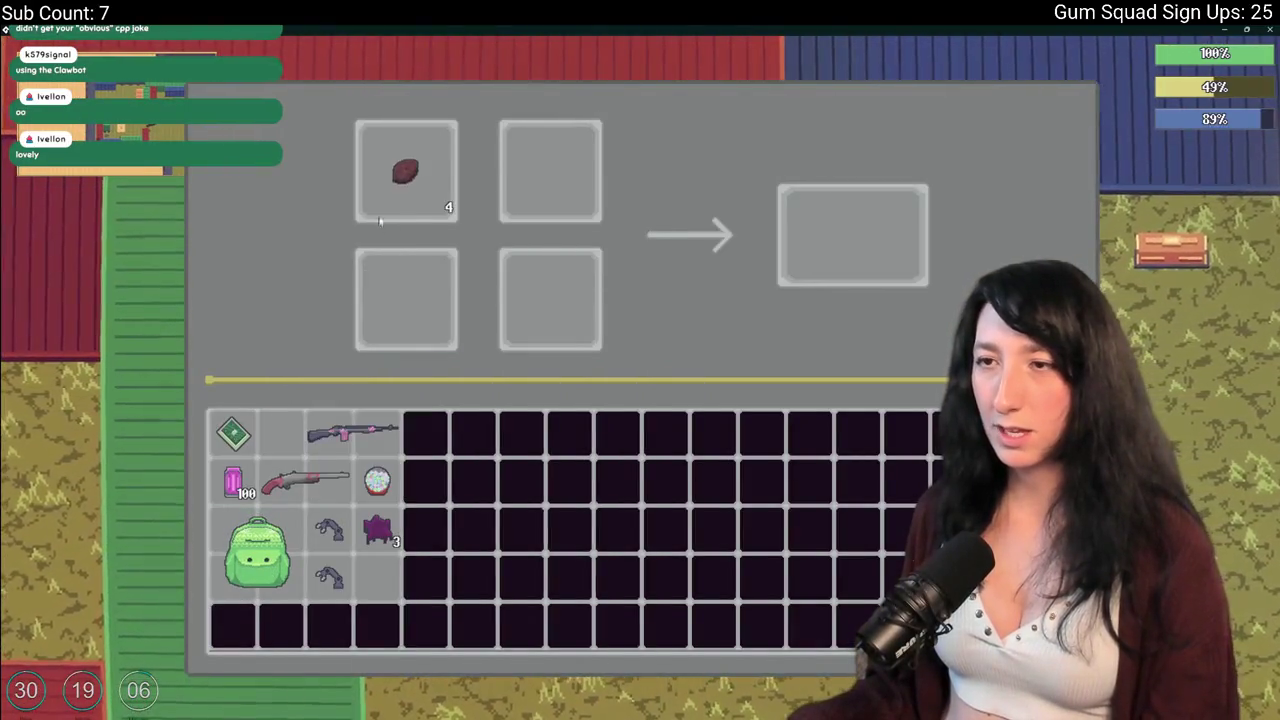
{"action": "mouse_move", "coordinate": [405, 172]}
{"action": "left_mouse_down"}
{"action": "mouse_move", "coordinate": [232, 450]}
{"action": "mouse_move", "coordinate": [232, 480]}
{"action": "left_mouse_up"}
{"action": "left_click_drag", "start_coordinate": [377, 530], "coordinate": [406, 172]}
{"action": "left_click", "coordinate": [365, 135]}
{"action": "key", "text": "Escape"}
Walk the character down-right across the farm to the sandy patch.
{"action": "key", "text": "s"}
{"action": "key", "text": "d"}
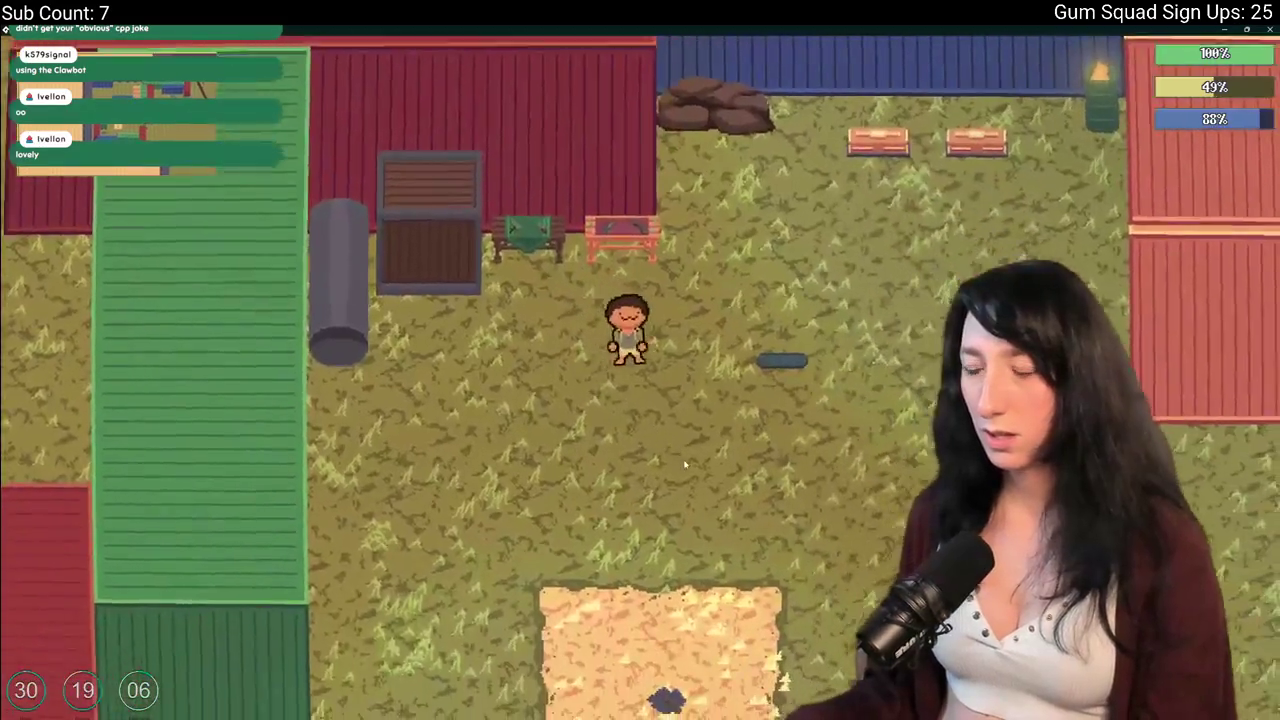
{"action": "key", "text": "s"}
{"action": "key", "text": "d"}
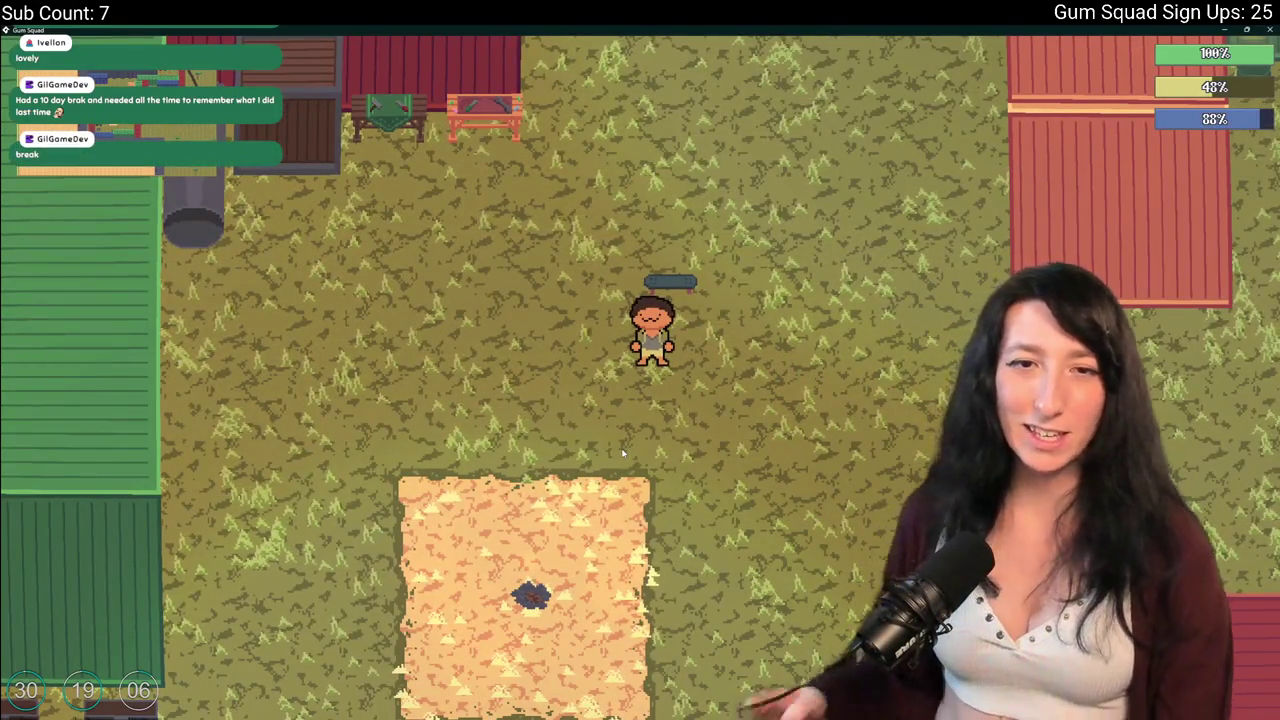
Walk the character up across the field toward the crates.
{"action": "scroll", "coordinate": [622, 453], "scroll_direction": "down", "scroll_amount": 2}
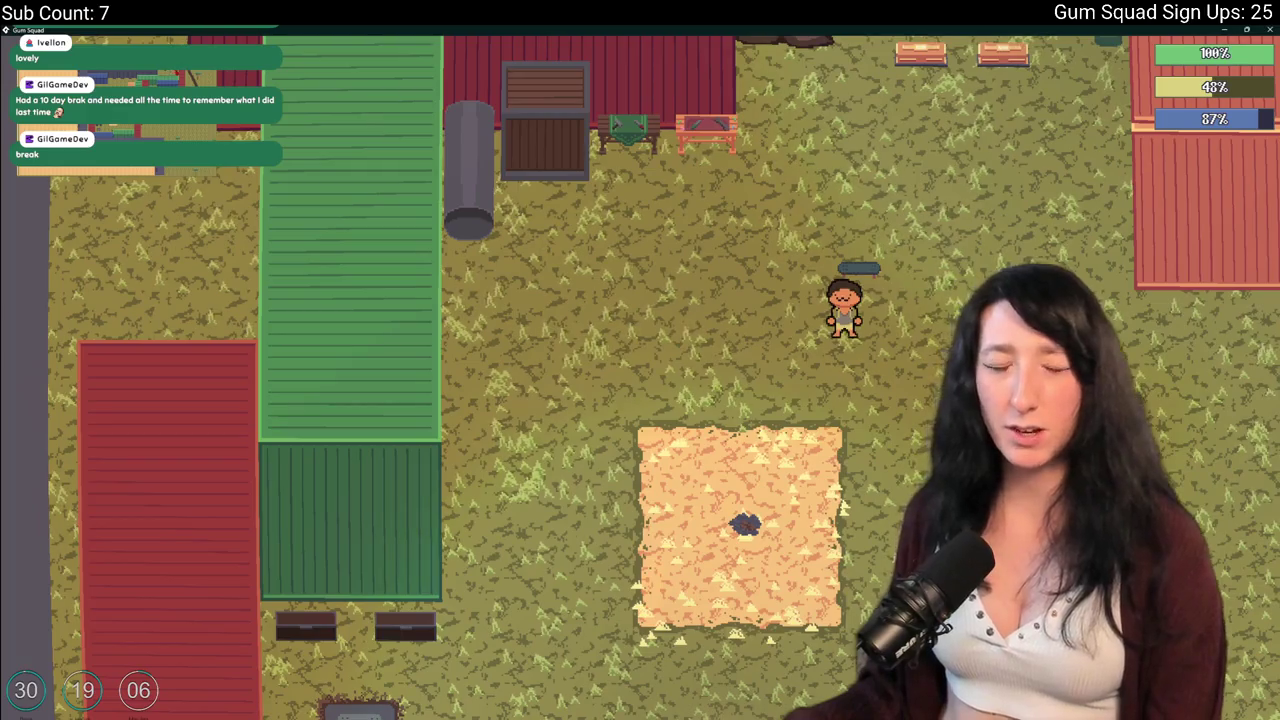
{"action": "key", "text": "w"}
{"action": "key", "text": "d"}
{"action": "key", "text": "Tab"}
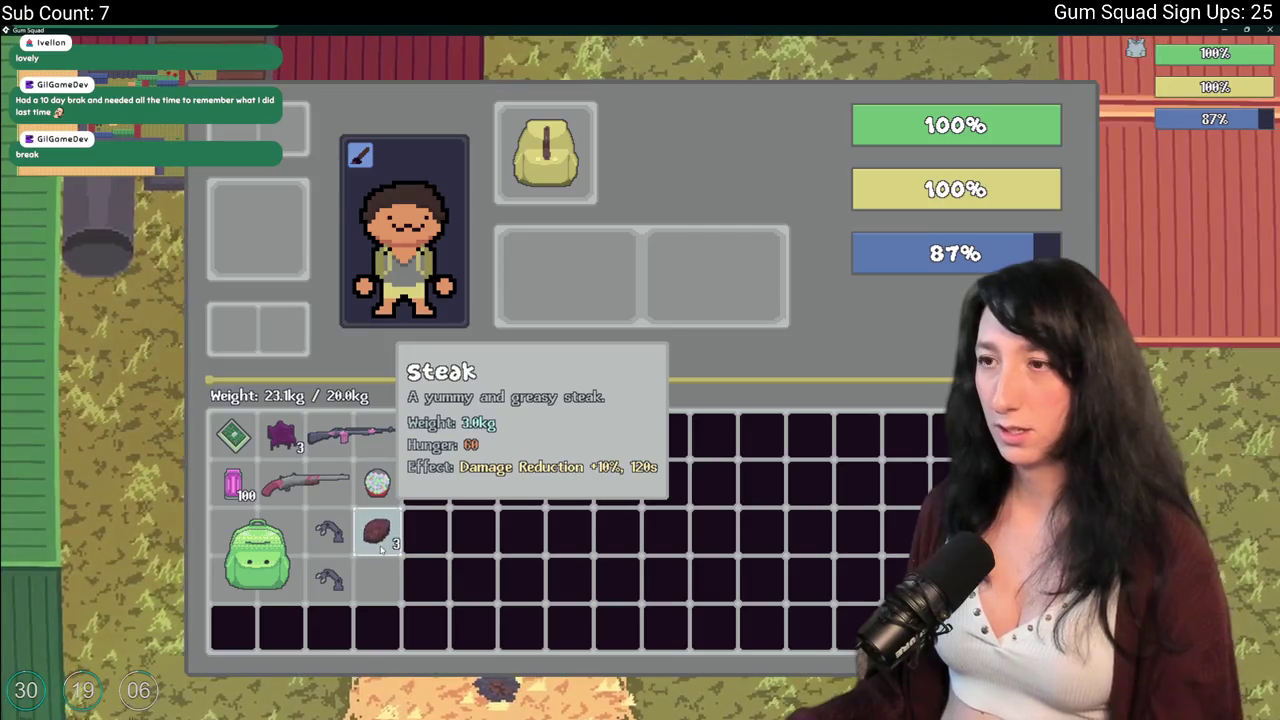
{"action": "key", "text": "Tab"}
{"action": "key", "text": "w"}
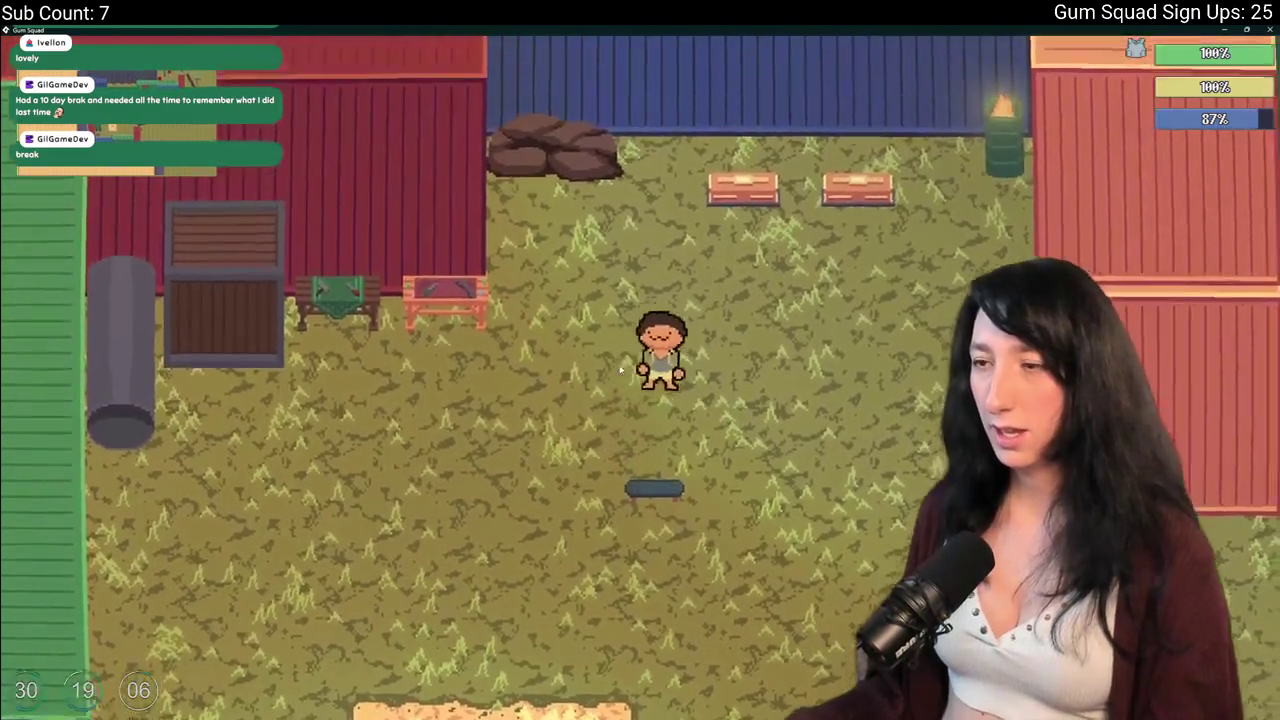
Eat steak from the inventory to restore hunger.
{"action": "key", "text": "Tab"}
{"action": "key", "text": "Tab"}
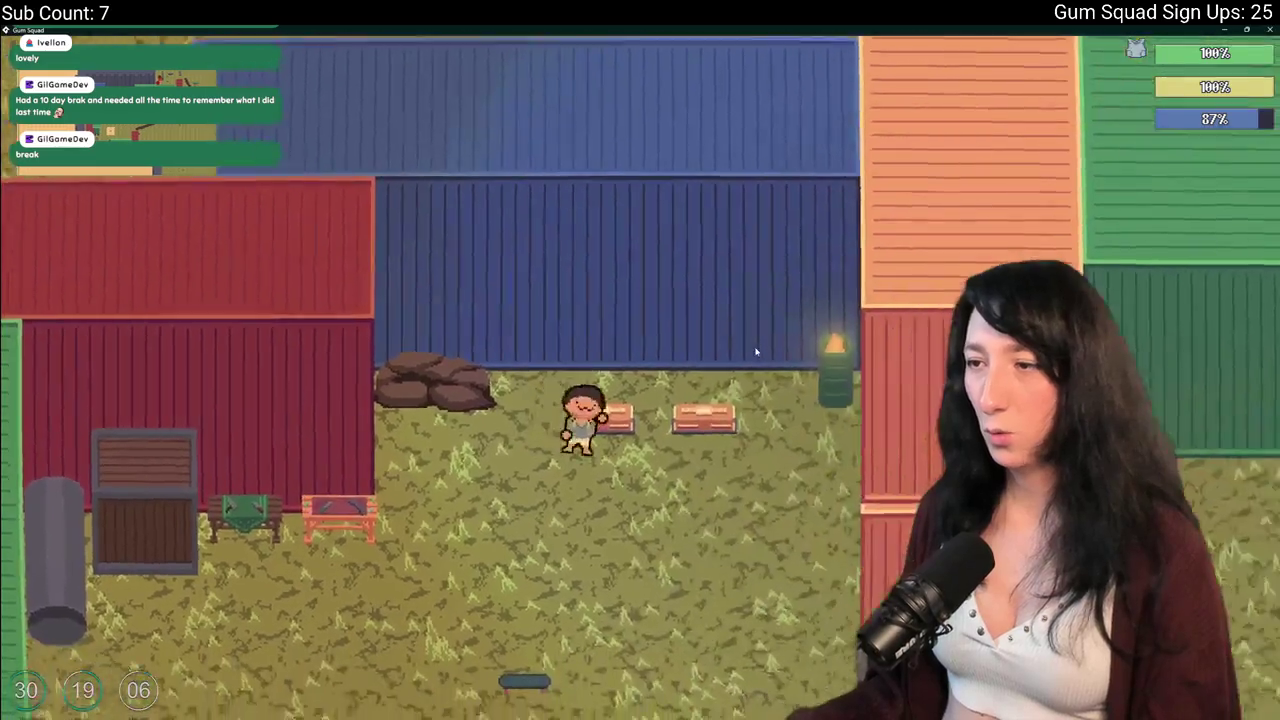
{"action": "key", "text": "d"}
{"action": "key", "text": "Tab"}
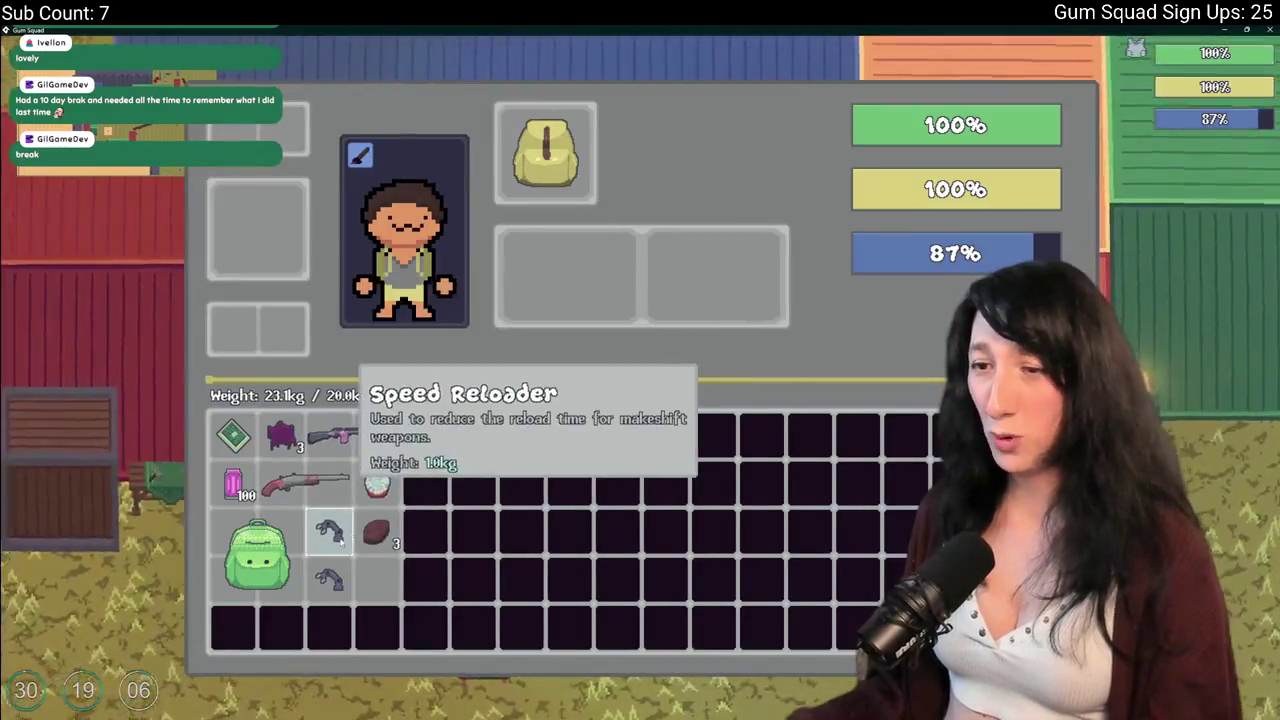
{"action": "right_click", "coordinate": [380, 550]}
{"action": "right_click", "coordinate": [380, 553]}
{"action": "key", "text": "Tab"}
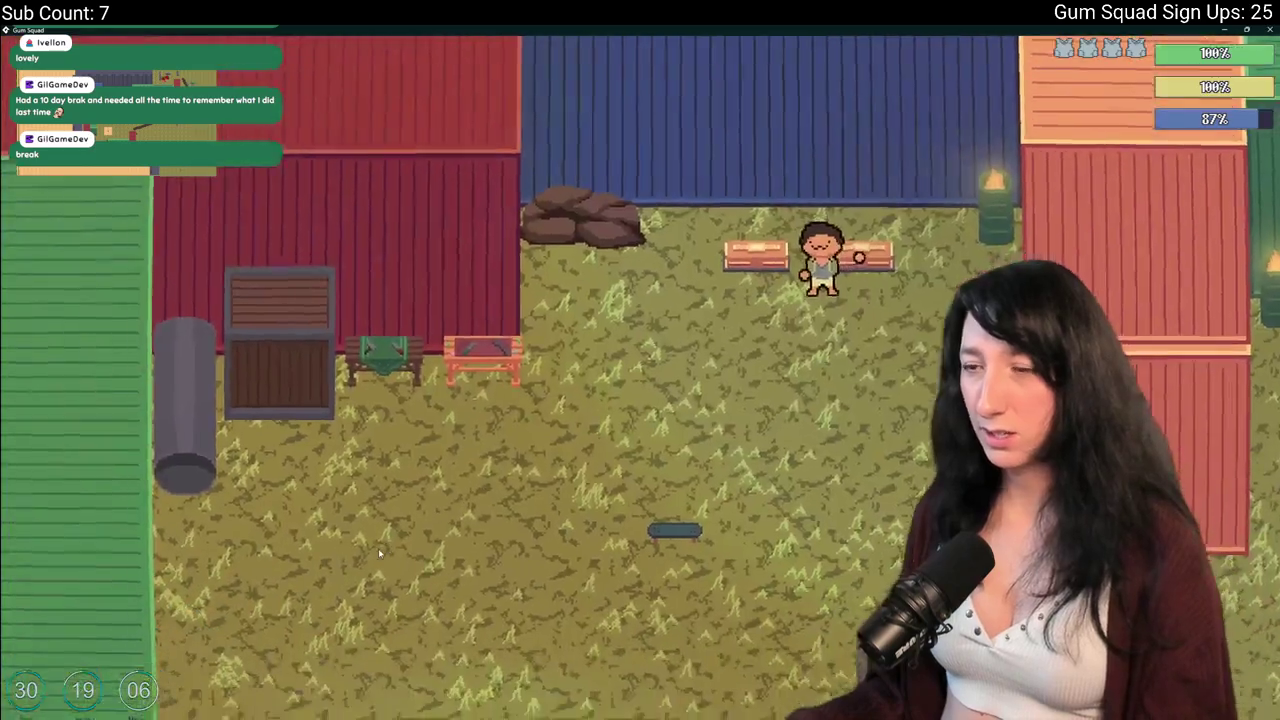
Walk the character around the field toward the dirt path.
{"action": "key", "text": "s"}
{"action": "key", "text": "d"}
{"action": "key", "text": "w"}
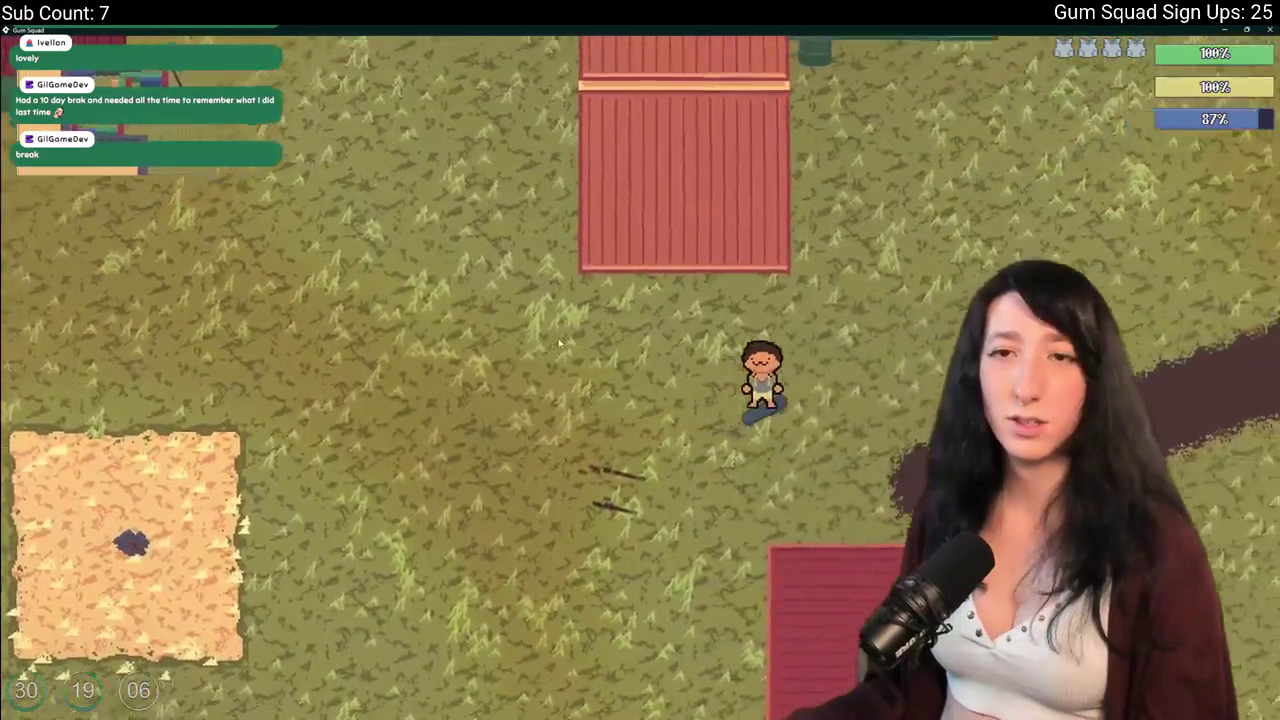
{"action": "key", "text": "a"}
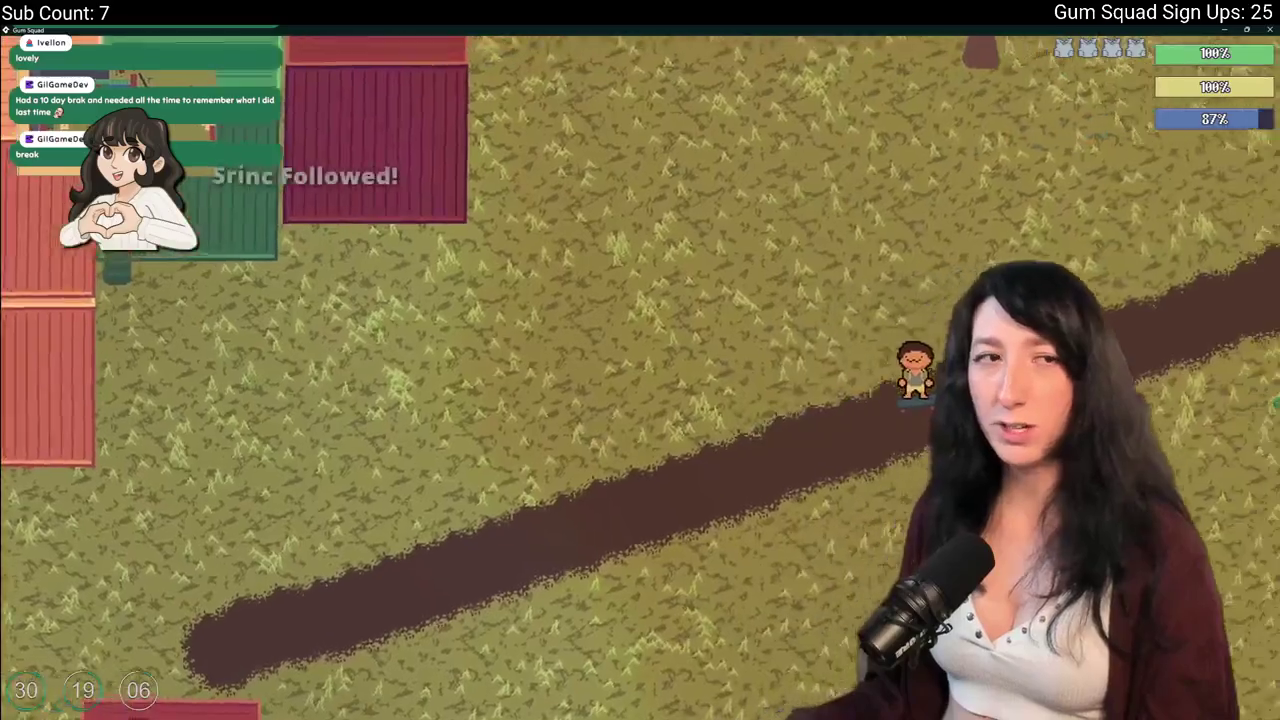
{"action": "key", "text": "d"}
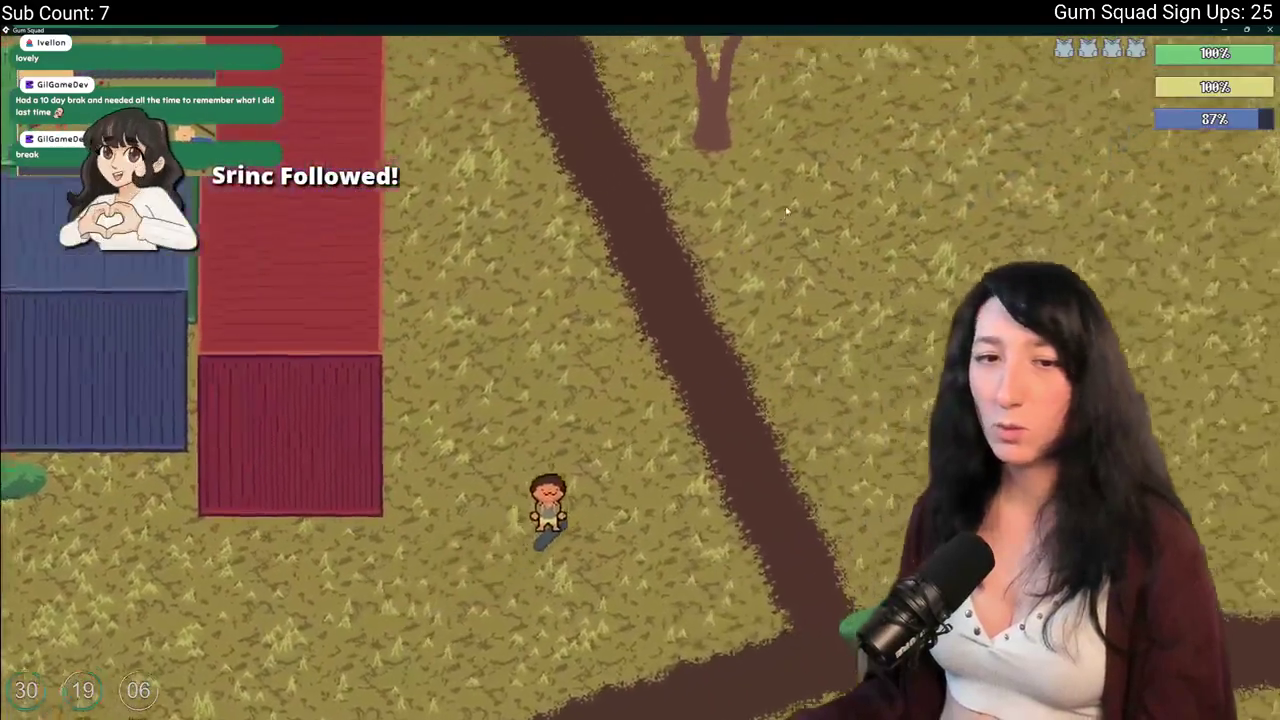
{"action": "key", "text": "s"}
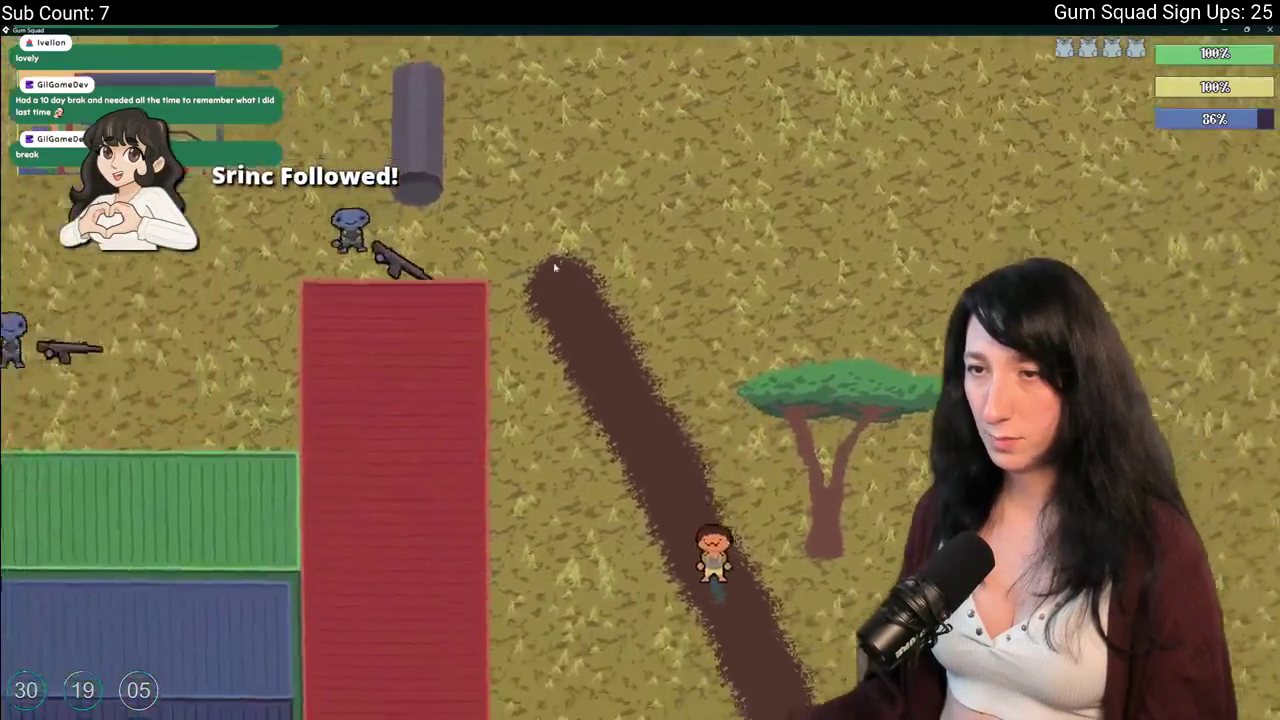
{"action": "key", "text": "a"}
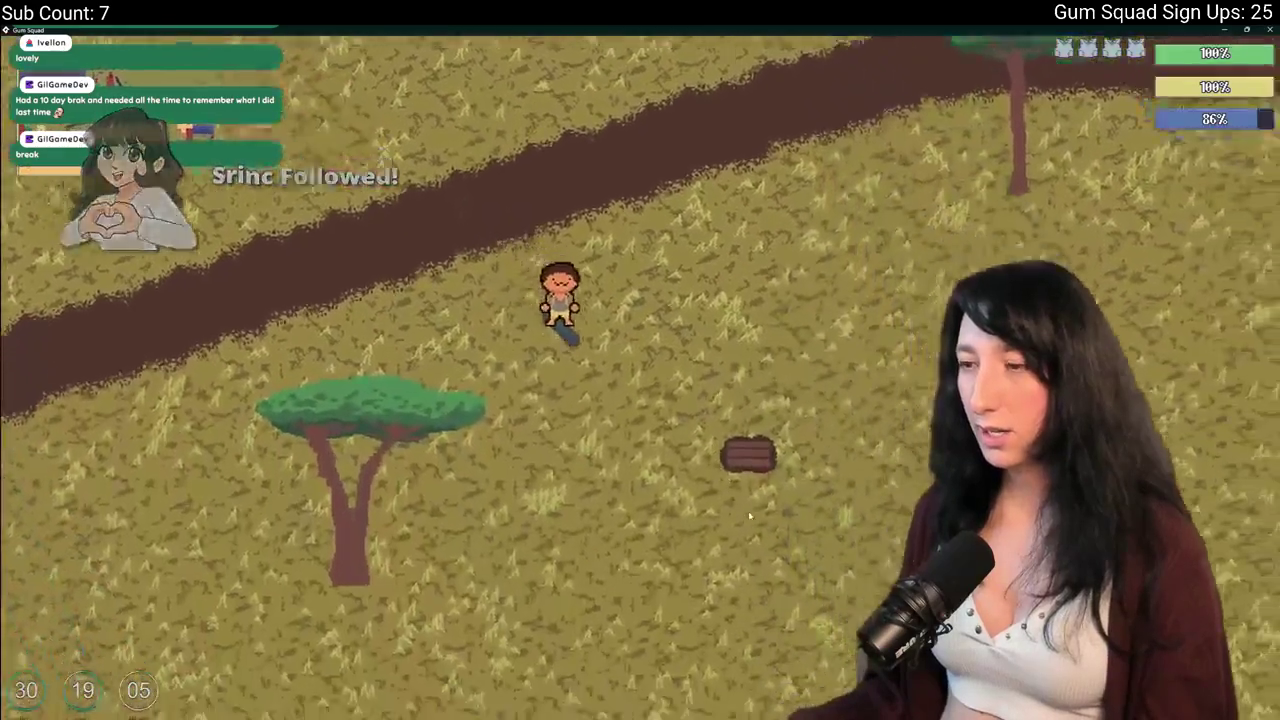
Drink the water bottle to refill the thirst bar to 100%.
{"action": "key", "text": "Tab"}
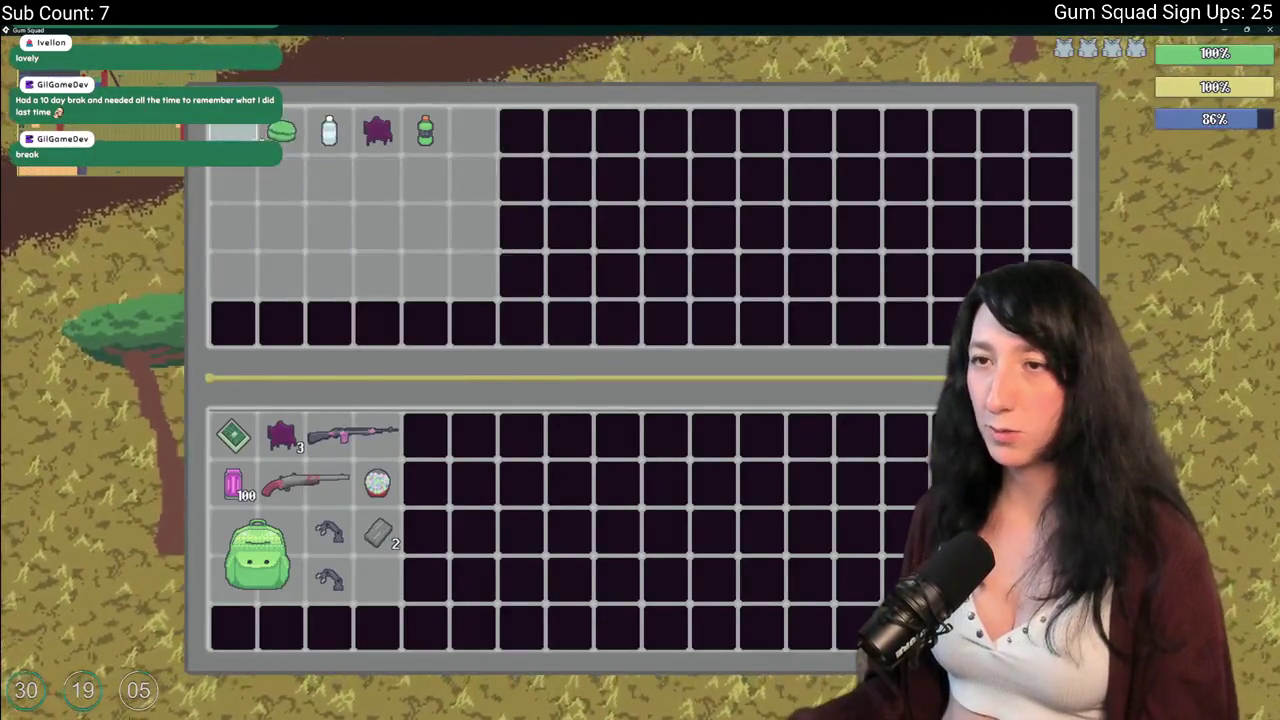
{"action": "right_click", "coordinate": [329, 130]}
{"action": "key", "text": "Tab"}
{"action": "key", "text": "w"}
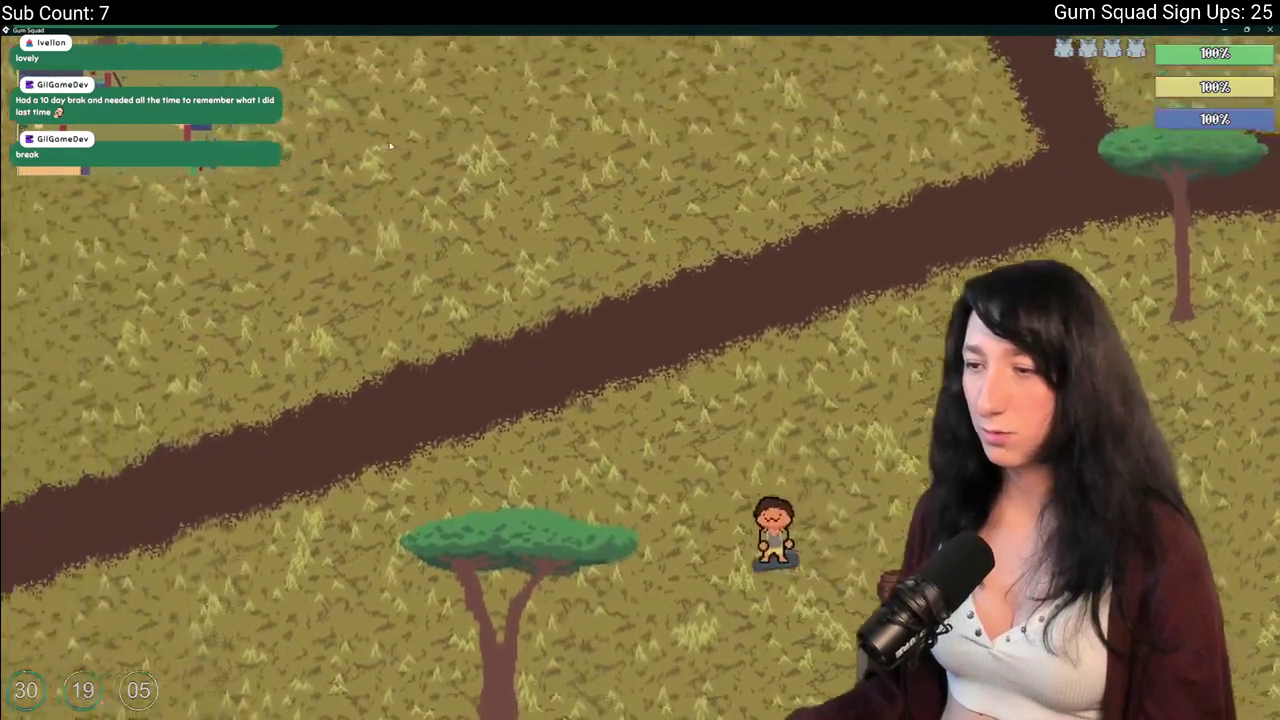
Equip the shotgun and walk toward the sand patch.
{"action": "key", "text": "Tab"}
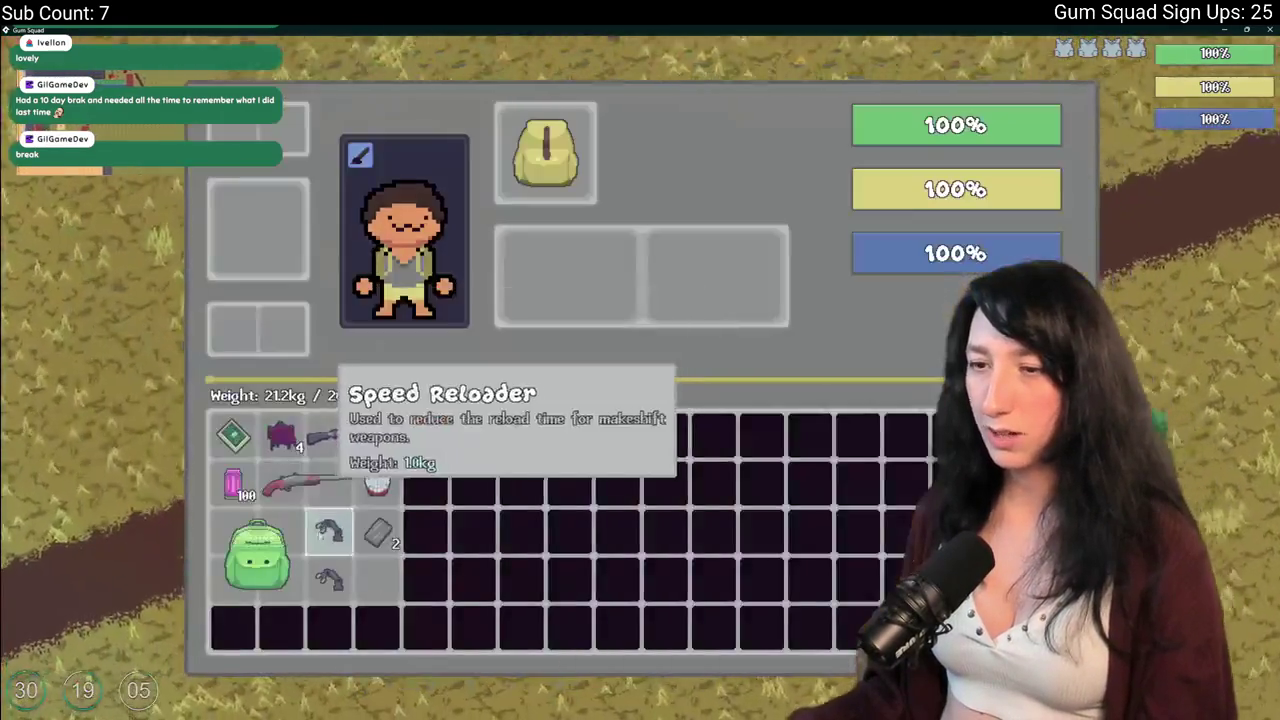
{"action": "left_click", "coordinate": [328, 482]}
{"action": "key", "text": "Tab"}
{"action": "key", "text": "w"}
{"action": "key", "text": "a"}
{"action": "key", "text": "s"}
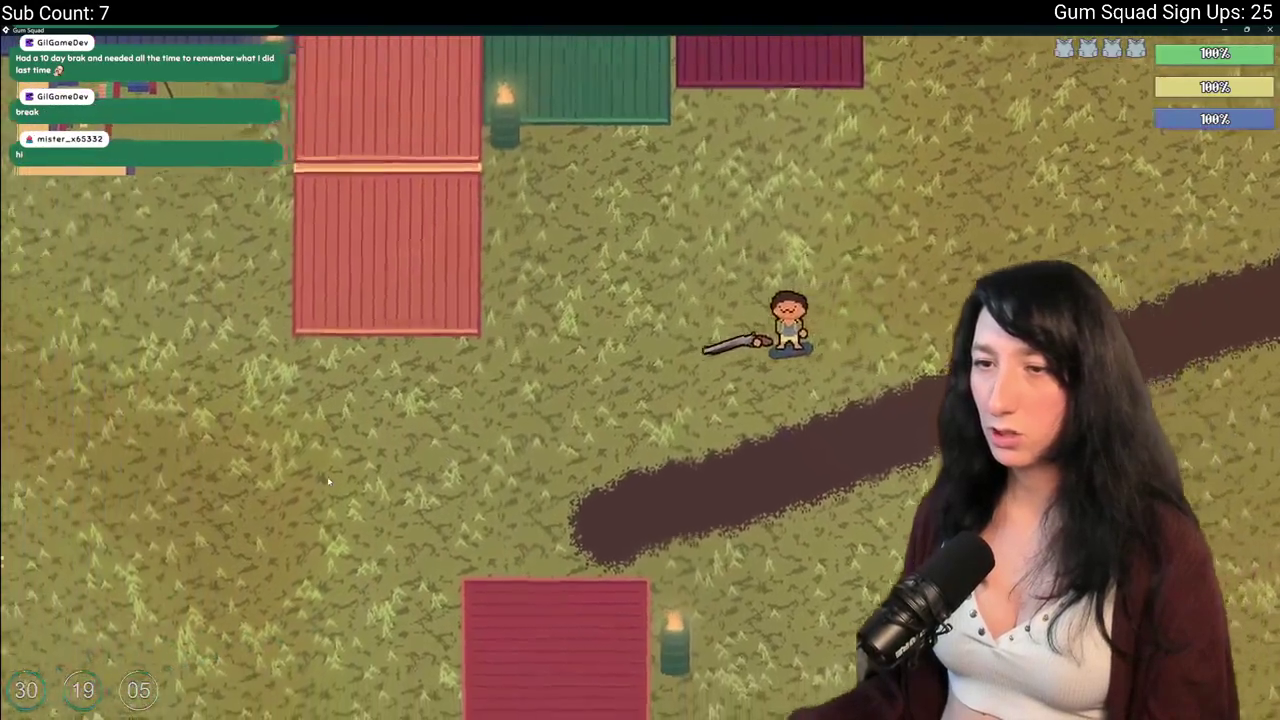
{"action": "key", "text": "a"}
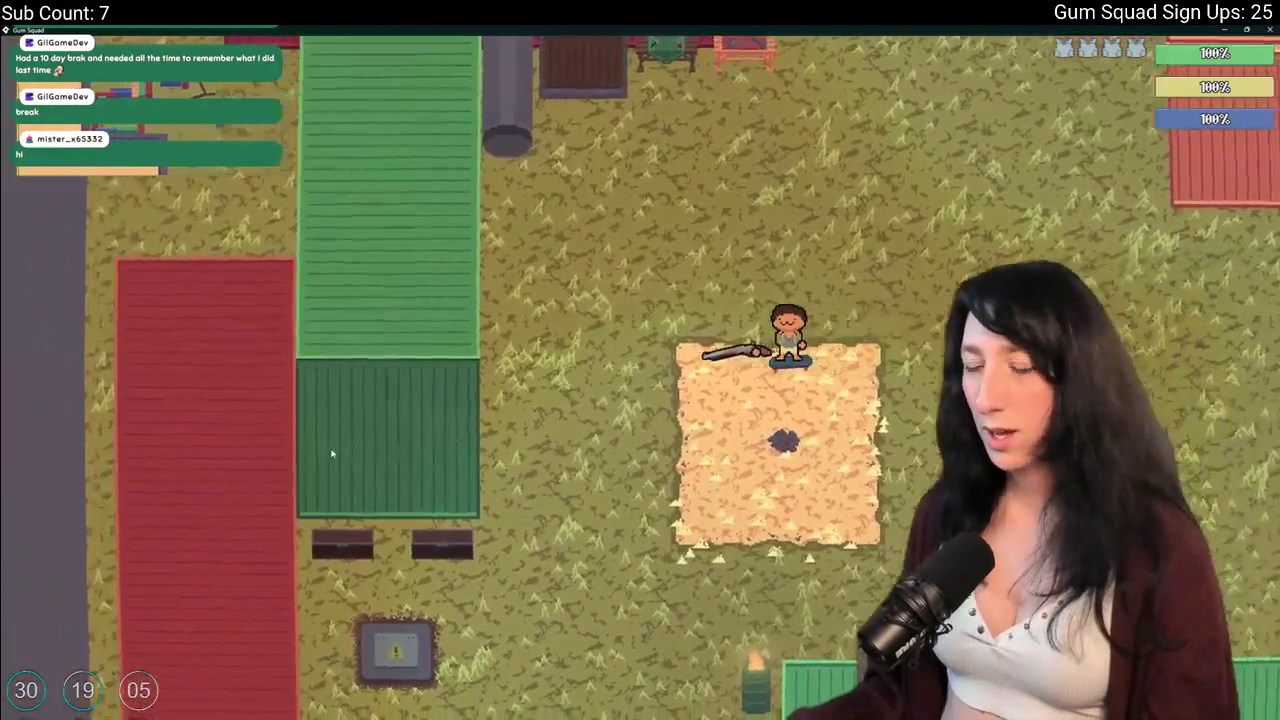
Unequip the shotgun back into the inventory and close the panel.
{"action": "key", "text": "Tab"}
{"action": "key", "text": "Tab"}
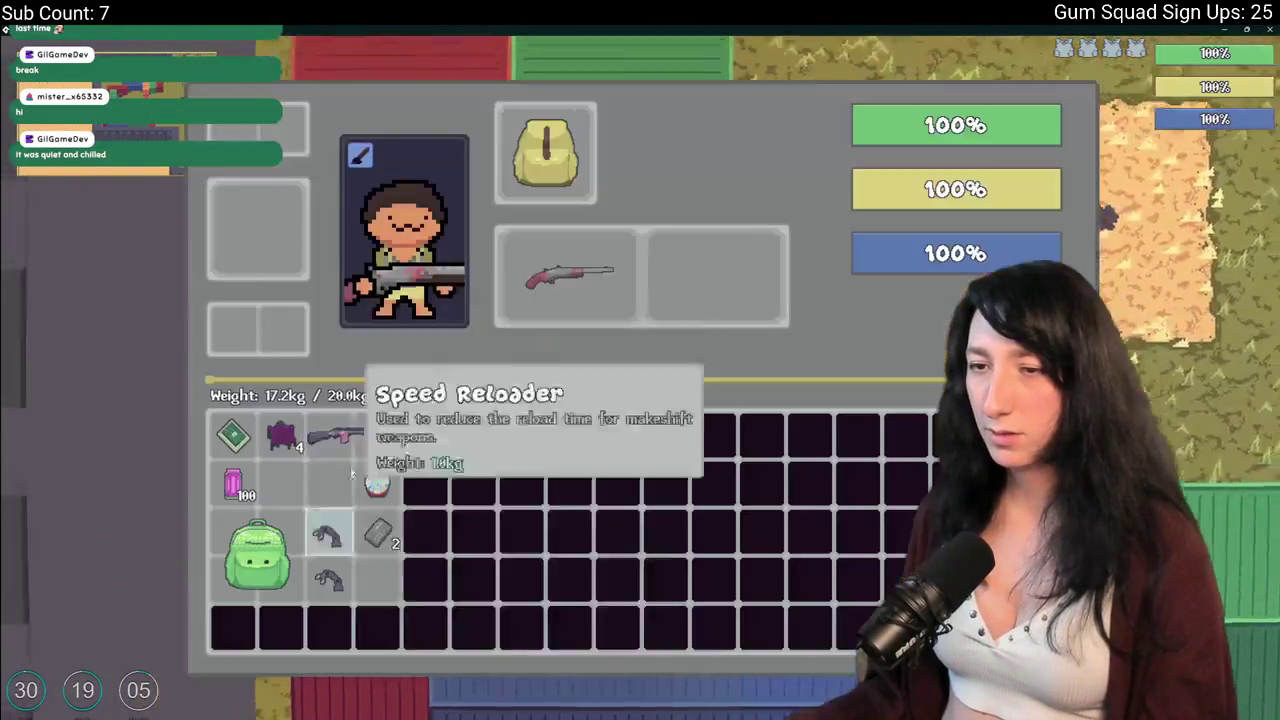
{"action": "left_click", "coordinate": [560, 270]}
{"action": "key", "text": "Tab"}
{"action": "key", "text": "Tab"}
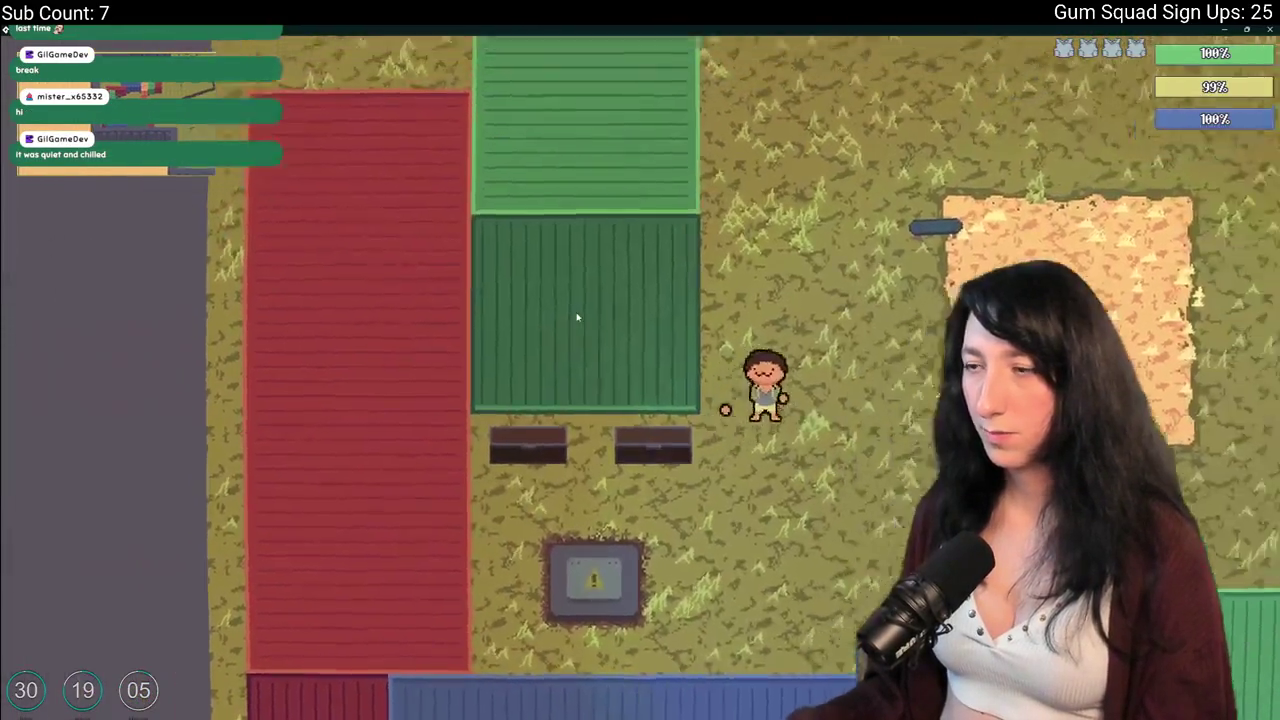
{"action": "key", "text": "w"}
{"action": "key", "text": "Tab"}
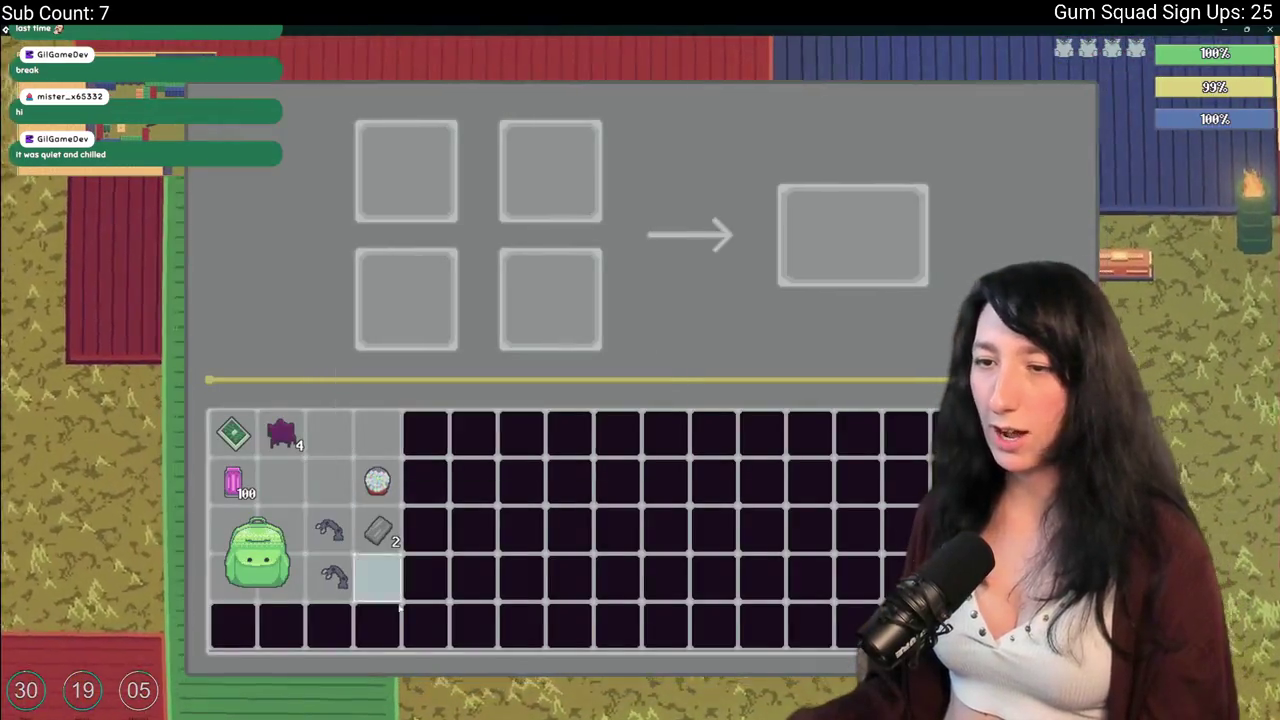
Try crafting recipes with the grey item and two purple stacks in the slots.
{"action": "left_click", "coordinate": [378, 530]}
{"action": "left_click", "coordinate": [282, 432]}
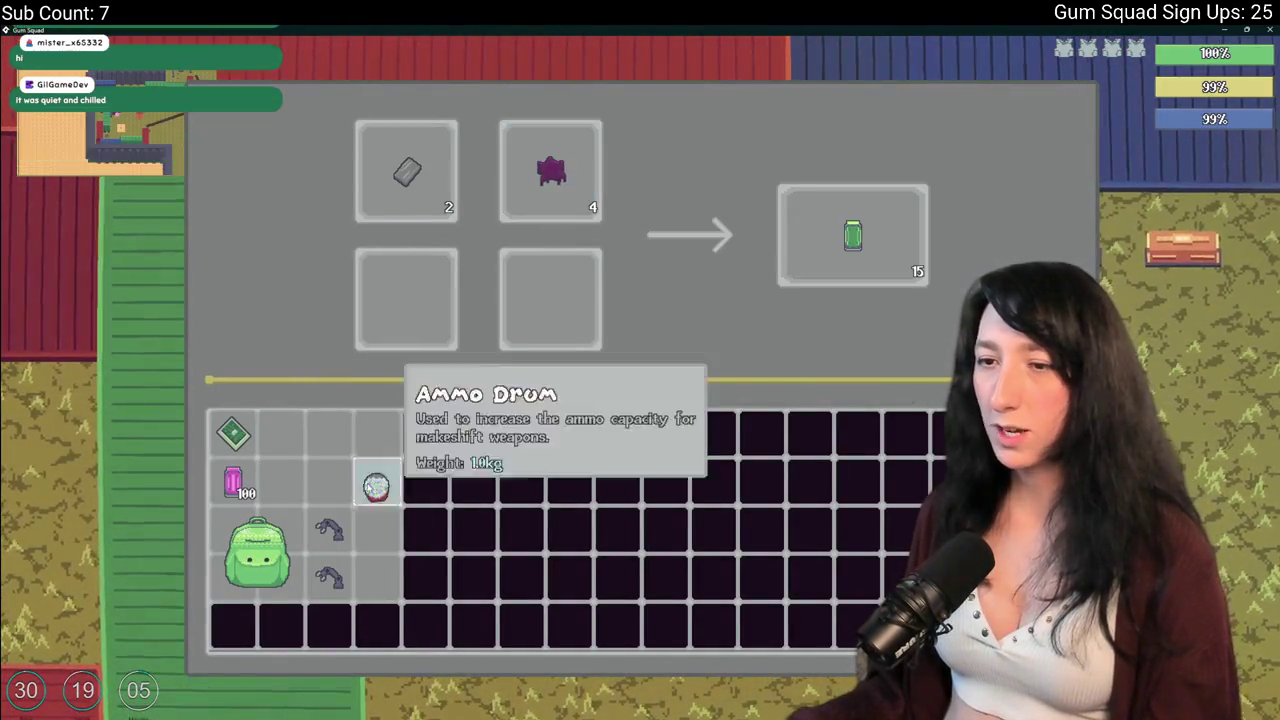
{"action": "left_click", "coordinate": [233, 482]}
{"action": "left_click", "coordinate": [233, 482]}
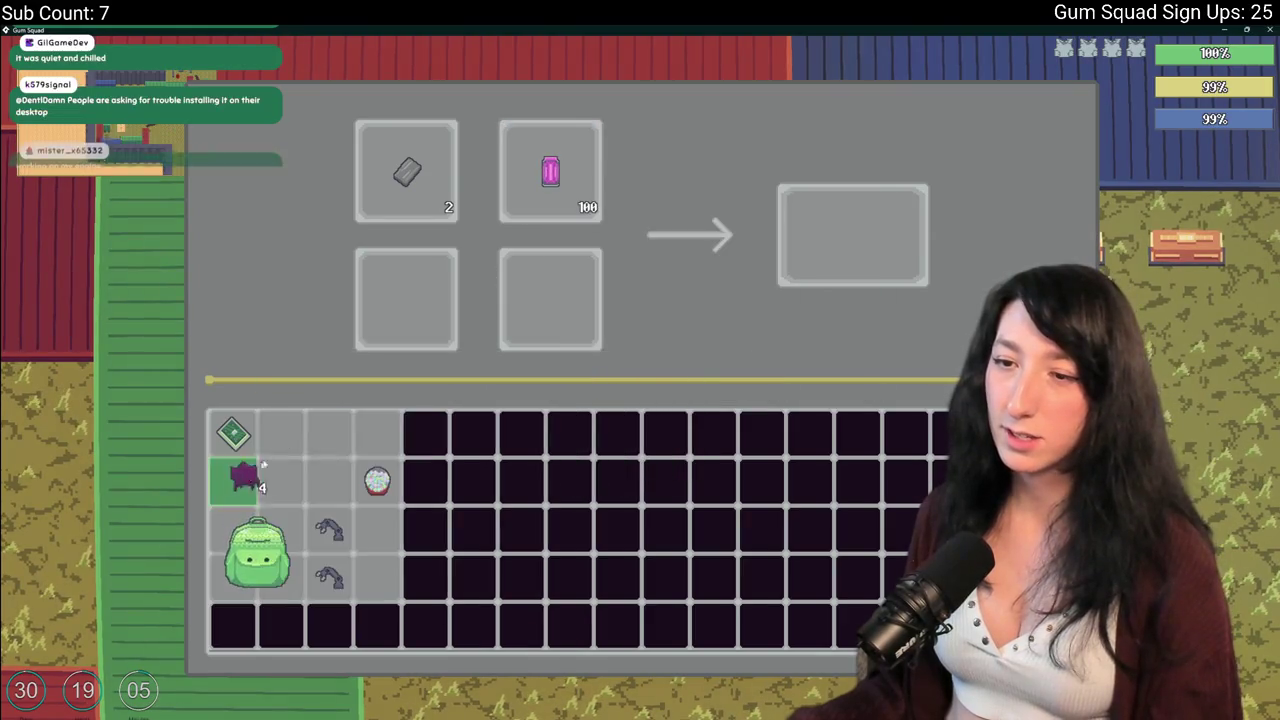
{"action": "left_click", "coordinate": [550, 170]}
{"action": "left_click", "coordinate": [406, 298]}
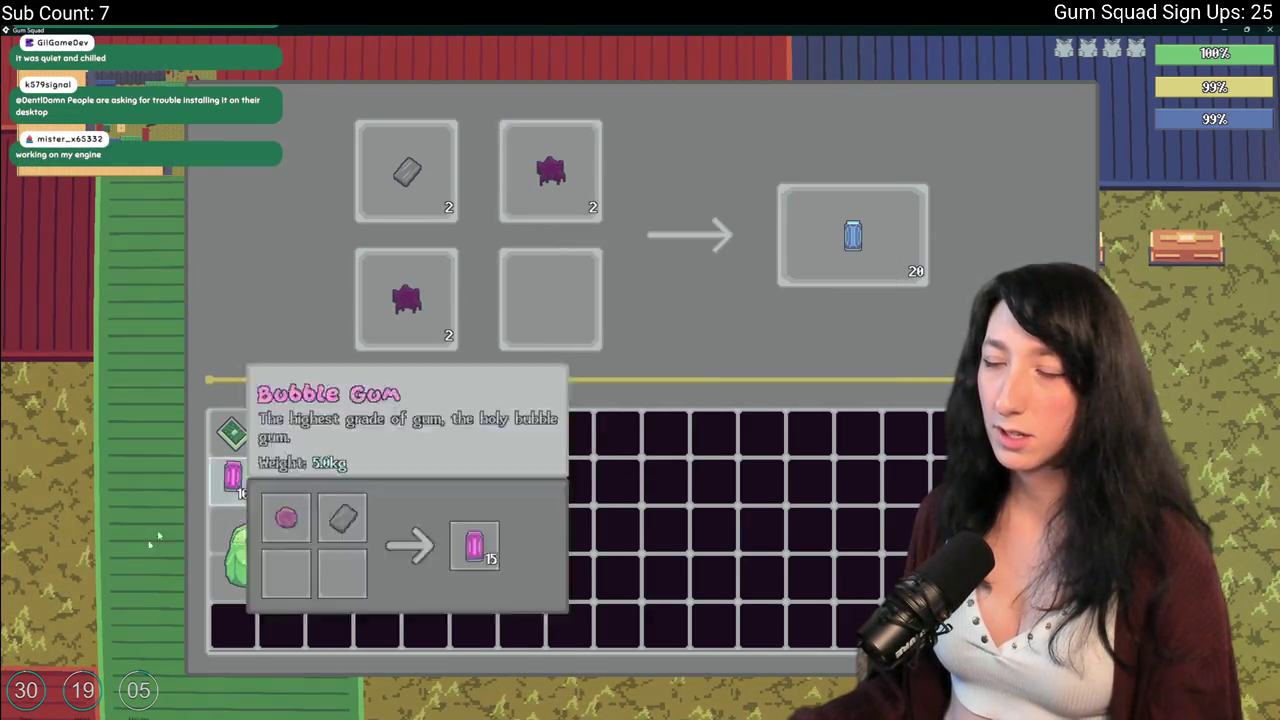
Move the crafted blue x20 and green x15 results into the inventory and close the panel.
{"action": "left_click", "coordinate": [826, 230]}
{"action": "mouse_move", "coordinate": [833, 228]}
{"action": "left_mouse_down"}
{"action": "mouse_move", "coordinate": [634, 271]}
{"action": "mouse_move", "coordinate": [848, 250]}
{"action": "mouse_move", "coordinate": [375, 480]}
{"action": "left_mouse_up"}
{"action": "mouse_move", "coordinate": [852, 235]}
{"action": "left_mouse_down"}
{"action": "mouse_move", "coordinate": [281, 432]}
{"action": "mouse_move", "coordinate": [543, 206]}
{"action": "mouse_move", "coordinate": [550, 175]}
{"action": "left_mouse_up"}
{"action": "mouse_move", "coordinate": [281, 432]}
{"action": "left_mouse_down"}
{"action": "mouse_move", "coordinate": [552, 215]}
{"action": "mouse_move", "coordinate": [319, 420]}
{"action": "left_mouse_up"}
{"action": "left_click_drag", "start_coordinate": [786, 256], "coordinate": [577, 368]}
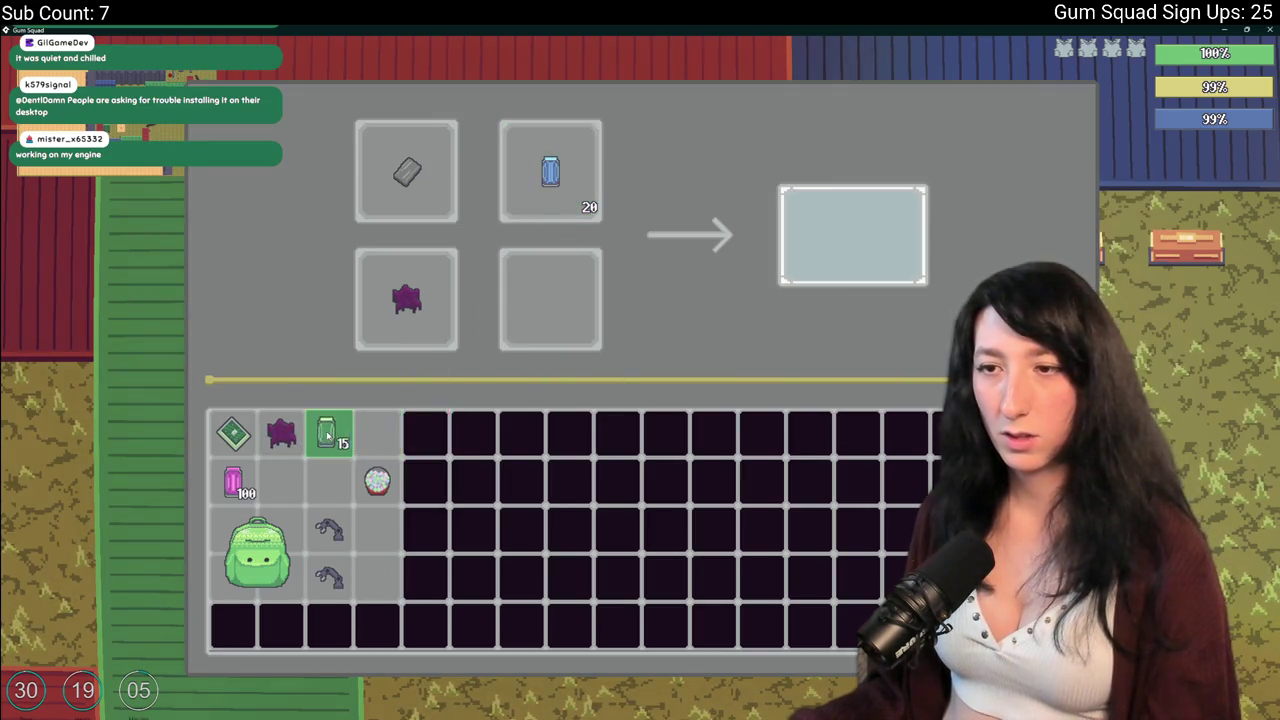
{"action": "left_click", "coordinate": [551, 172], "text": "shift"}
{"action": "key", "text": "Escape"}
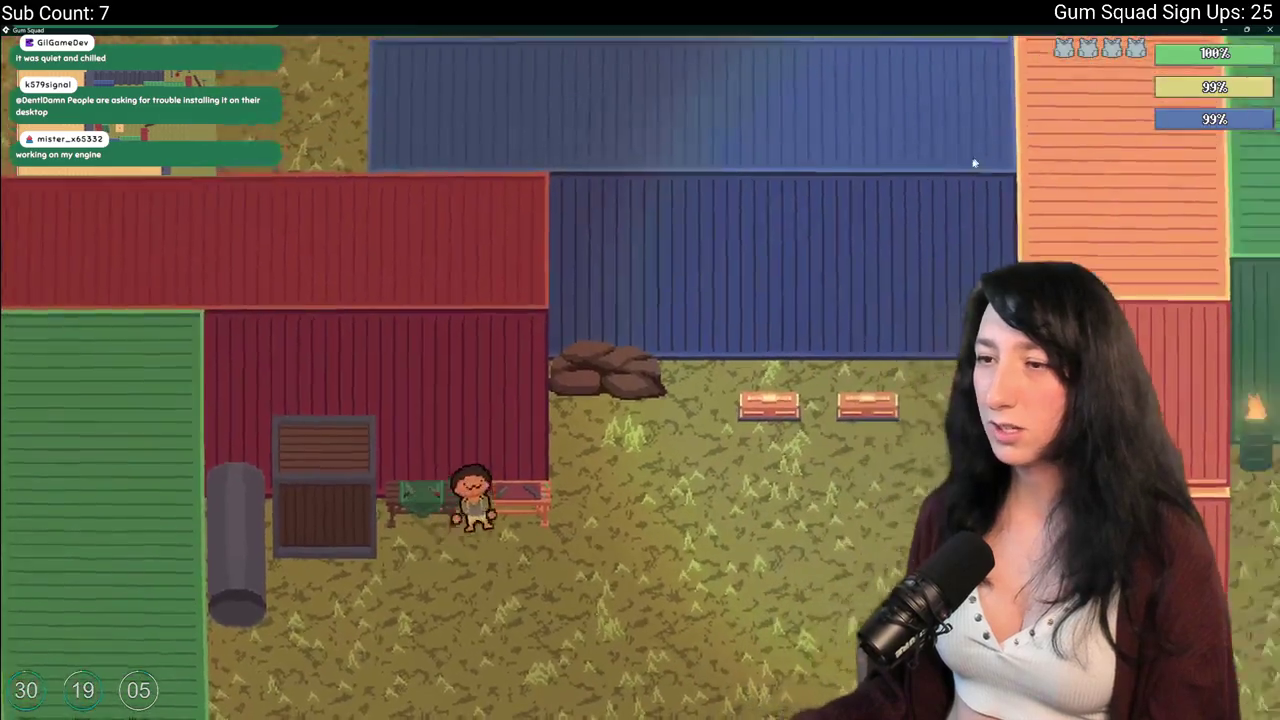
Walk the character past the crates and left toward the barns, then return to GameMaker's code.
{"action": "key", "text": "s"}
{"action": "key", "text": "w"}
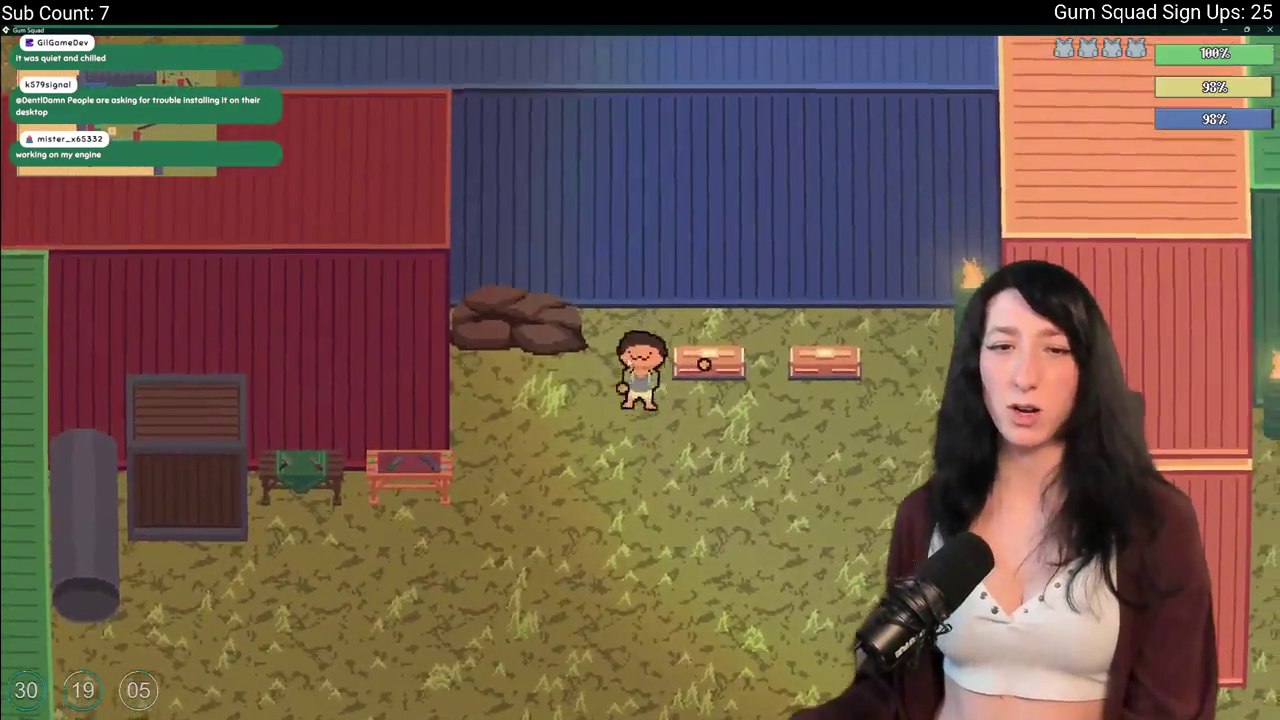
{"action": "key", "text": "s"}
{"action": "key", "text": "a"}
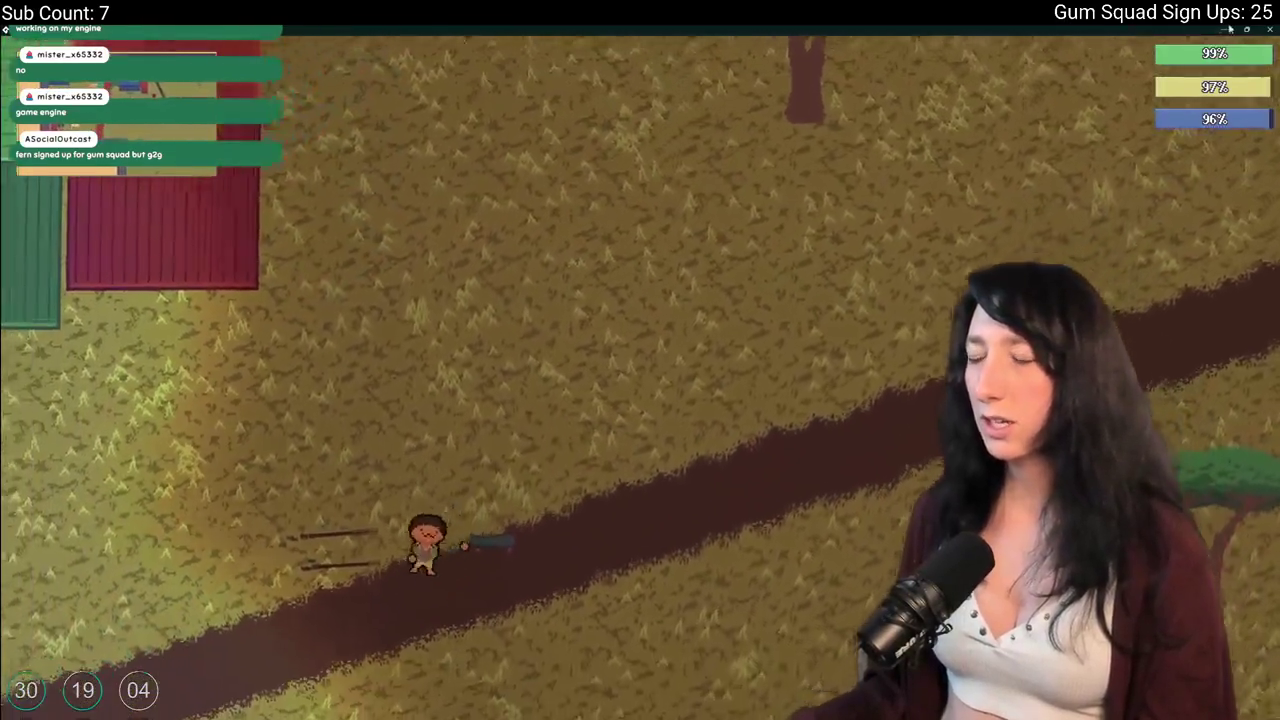
{"action": "key", "text": "a"}
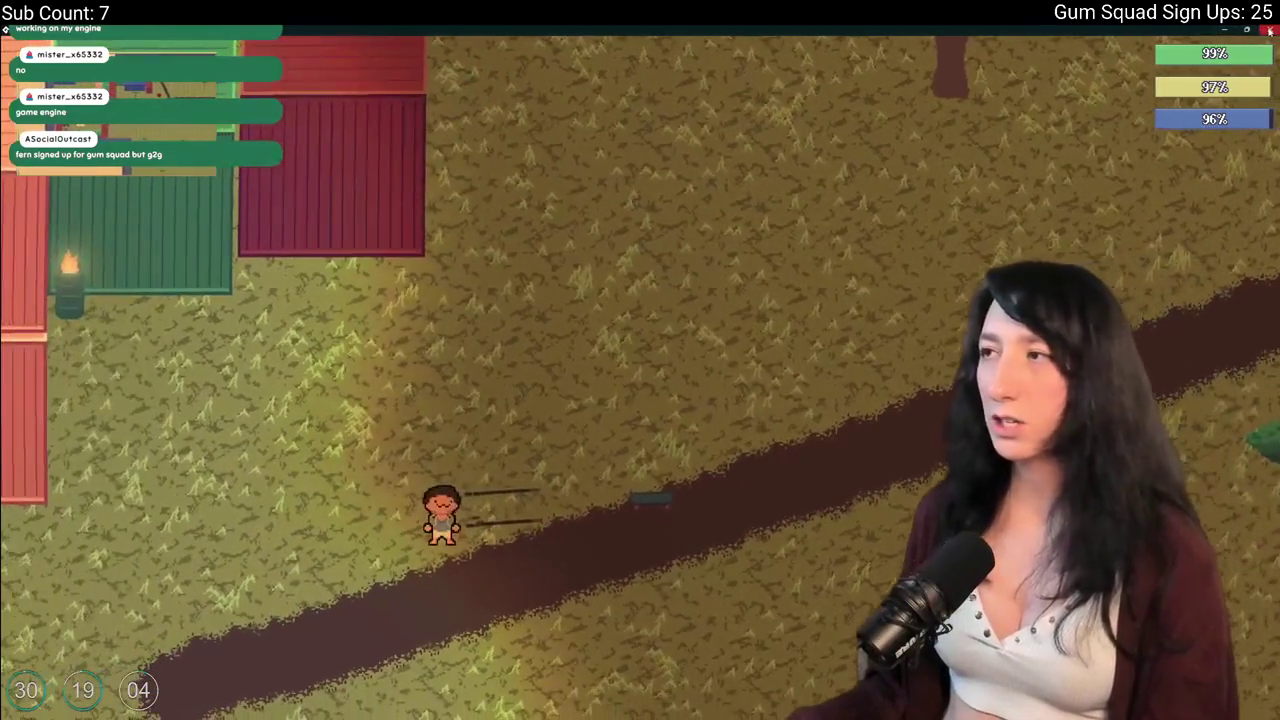
{"action": "key", "text": "alt+Tab"}
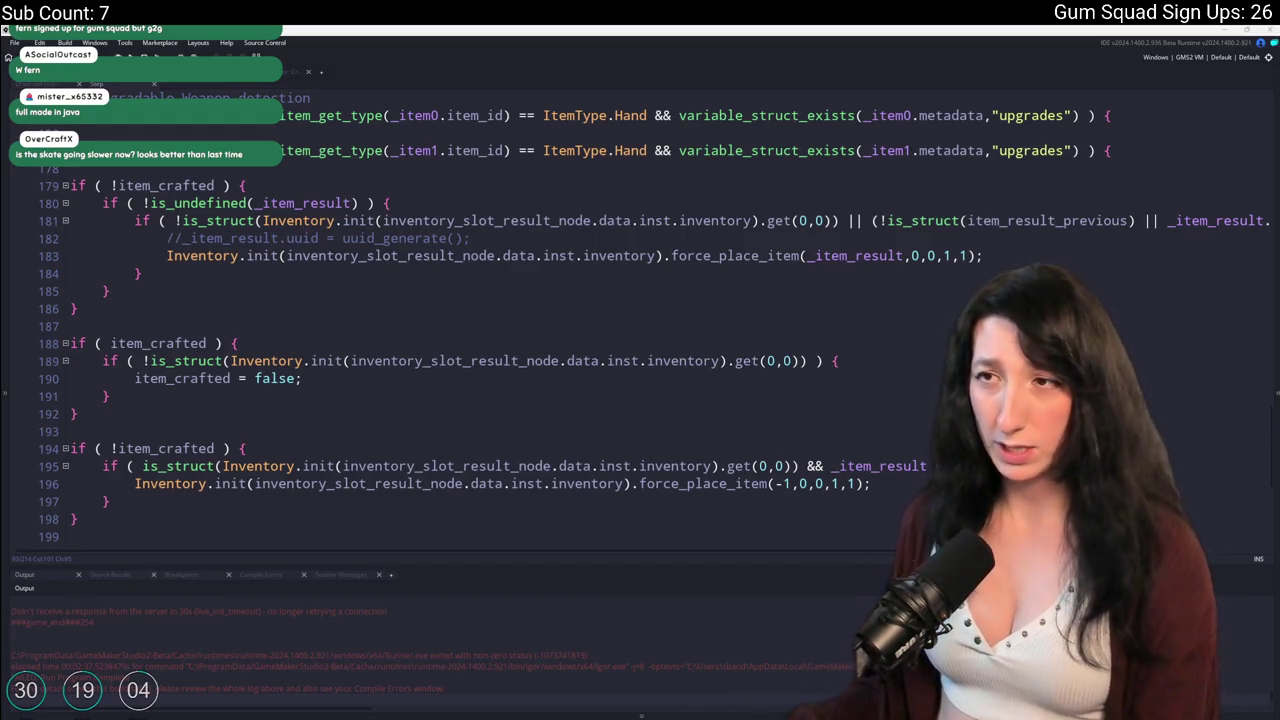
Review the ToDo.txt diff among GitHub Desktop's five changed files, then search GameMaker's assets.
{"action": "key", "text": "ctrl+Tab"}
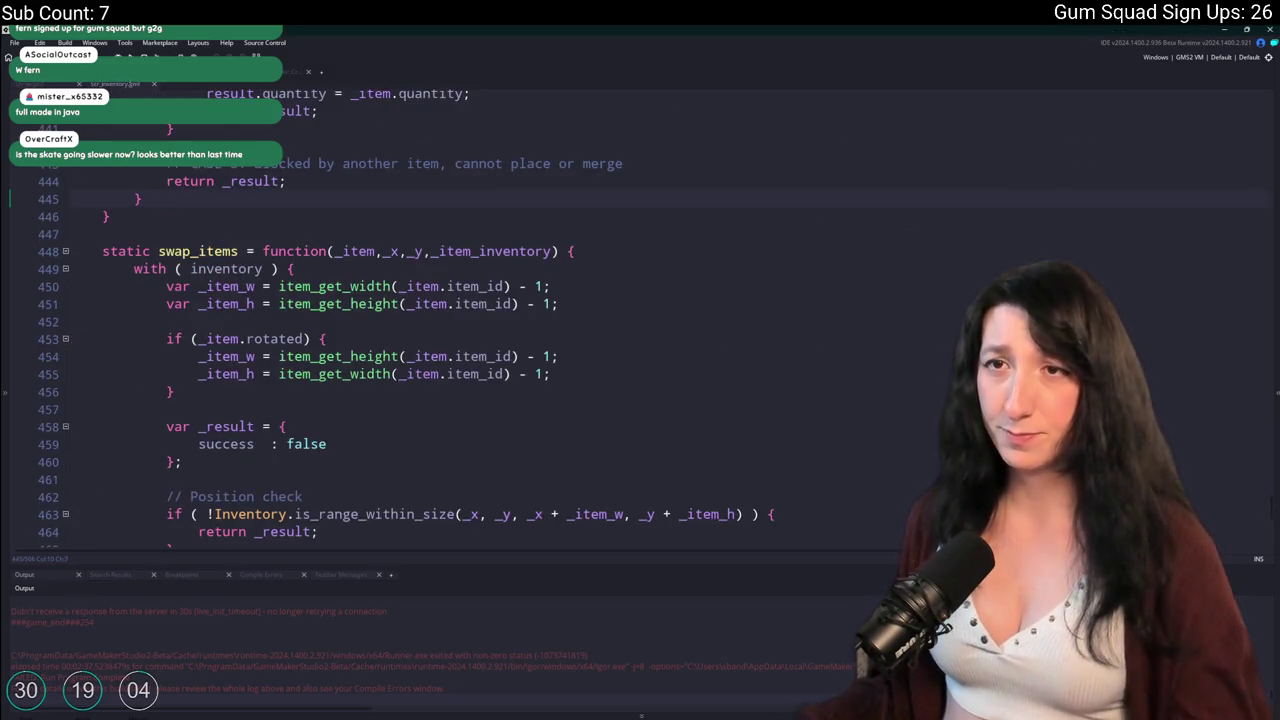
{"action": "key", "text": "ctrl+Tab"}
{"action": "key", "text": "ctrl+Tab"}
{"action": "key", "text": "ctrl+Tab"}
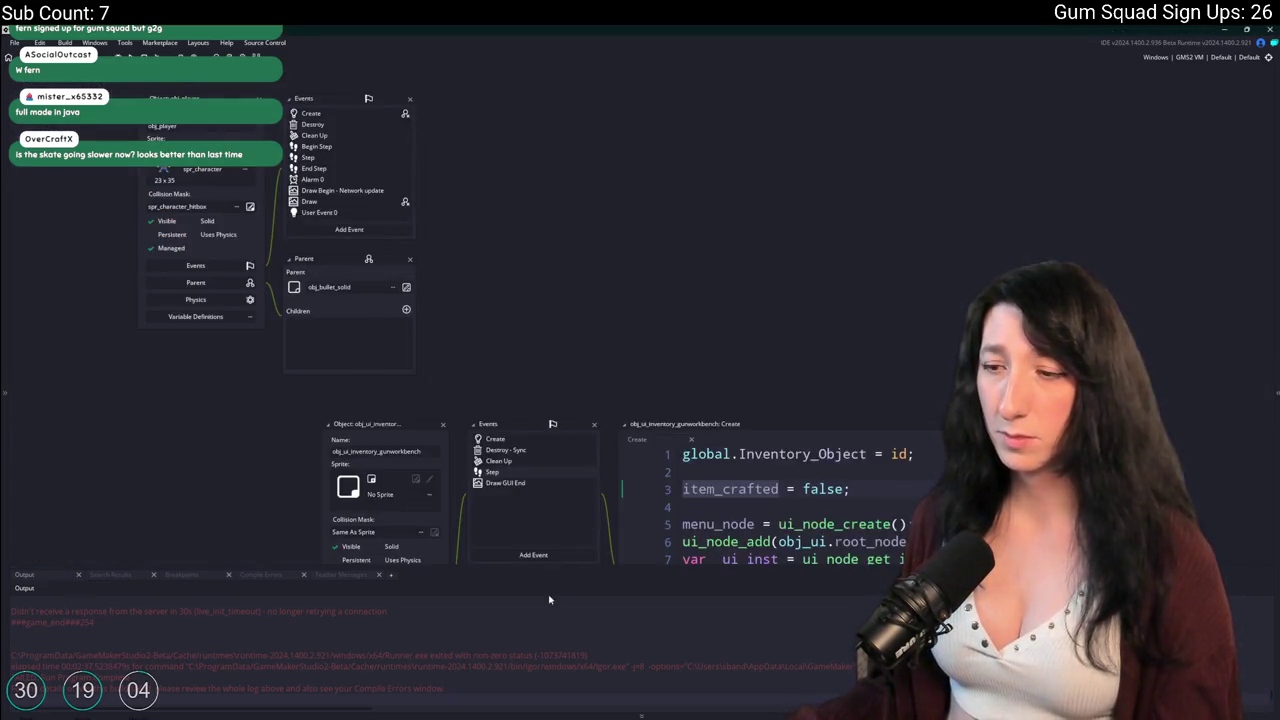
{"action": "key", "text": "alt+Tab"}
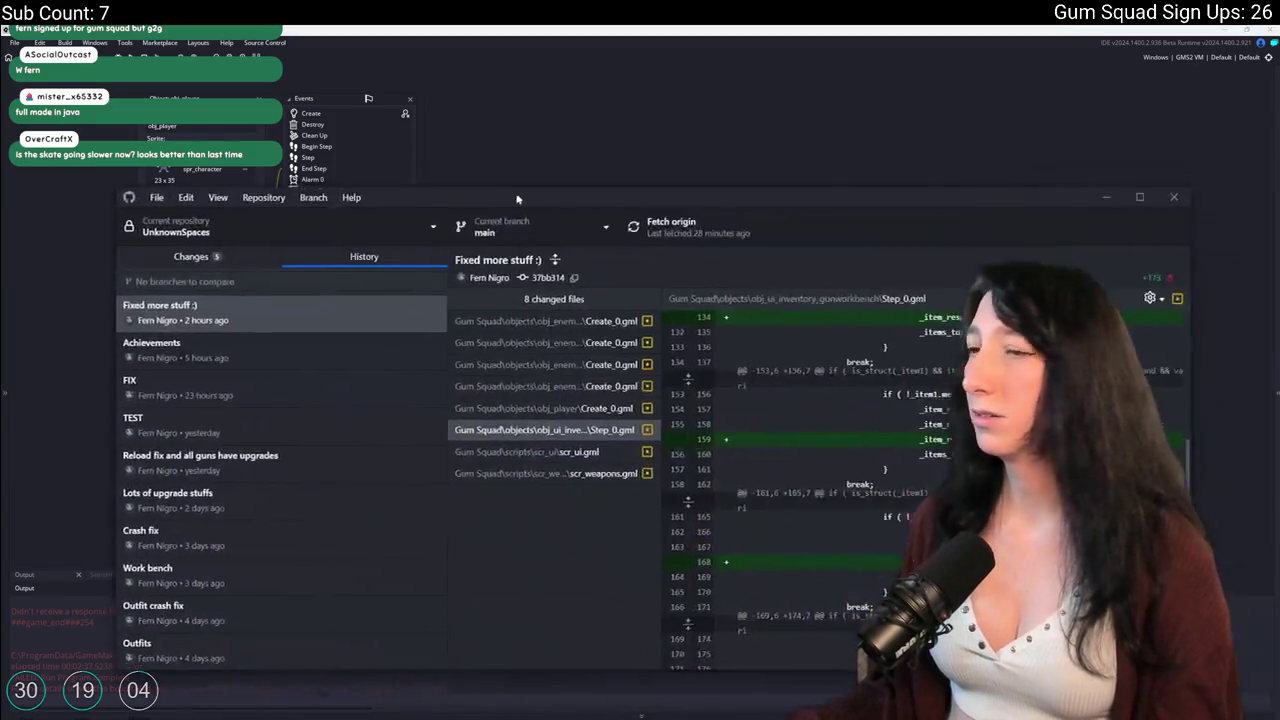
{"action": "left_click", "coordinate": [300, 145]}
{"action": "left_click", "coordinate": [310, 209]}
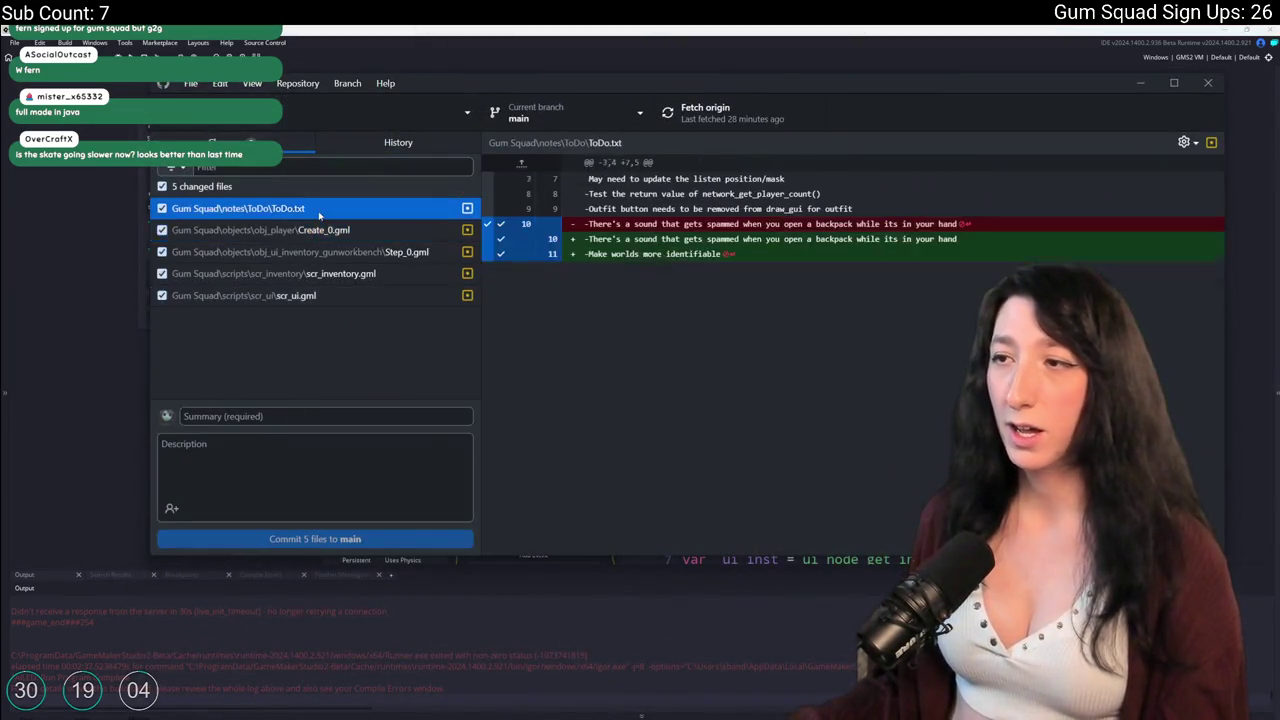
{"action": "key", "text": "alt+Tab"}
{"action": "key", "text": "ctrl+t"}
Open the ToDo note via 'todo' search and delete its 'Drag to replace items' line.
{"action": "type", "text": "todo"}
{"action": "key", "text": "Return"}
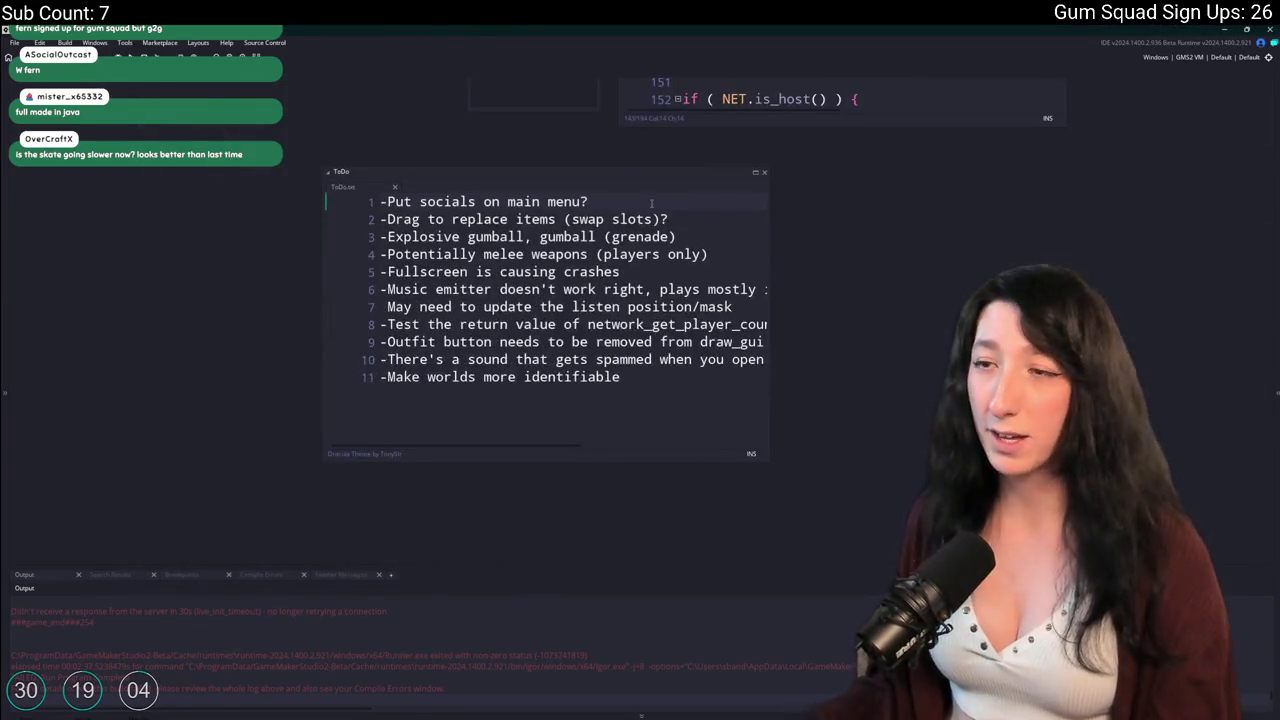
{"action": "key", "text": "Down"}
{"action": "key", "text": "Home"}
{"action": "key", "text": "shift+End"}
{"action": "key", "text": "BackSpace"}
{"action": "key", "text": "BackSpace"}
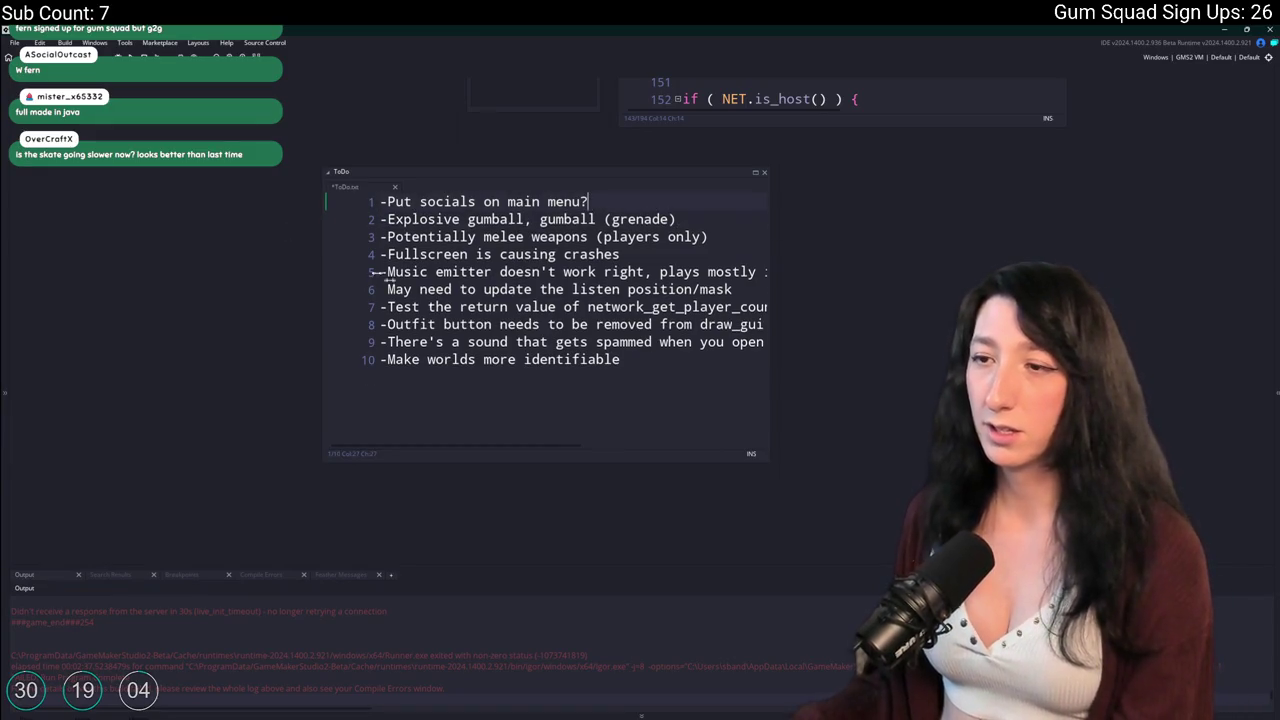
Widen the ToDo note, then go to GitHub Desktop's commit summary field.
{"action": "left_click_drag", "start_coordinate": [769, 314], "coordinate": [1020, 314]}
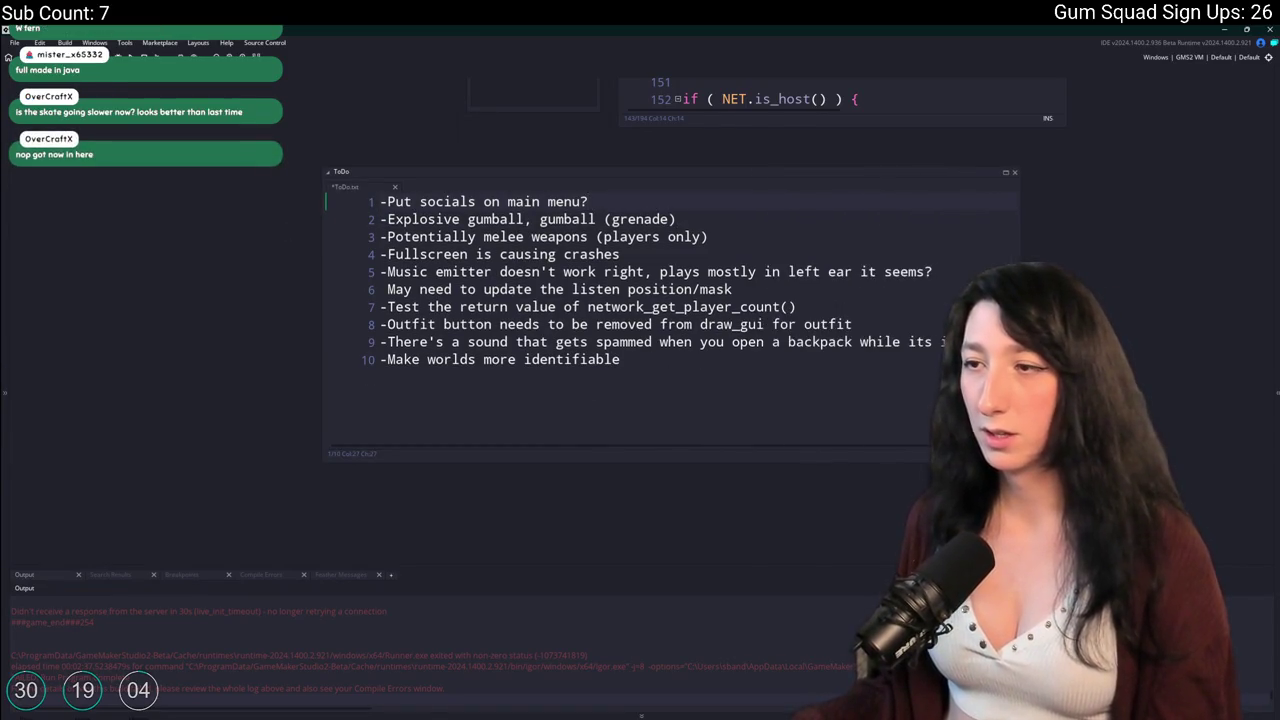
{"action": "key", "text": "alt+Tab"}
{"action": "left_click", "coordinate": [321, 415]}
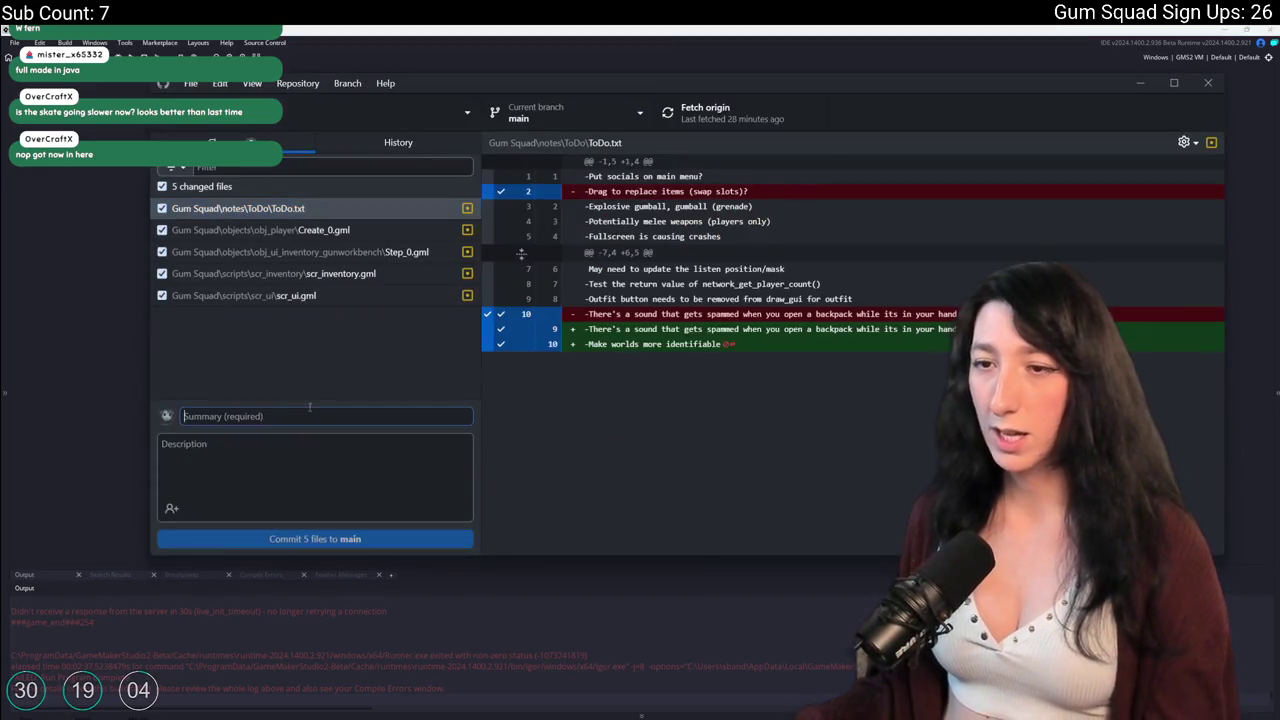
Commit the five files to main as 'Fixed some more inventory issues, adding swapping'.
{"action": "type", "text": "Fix"}
{"action": "type", "text": "ed some more inventor"}
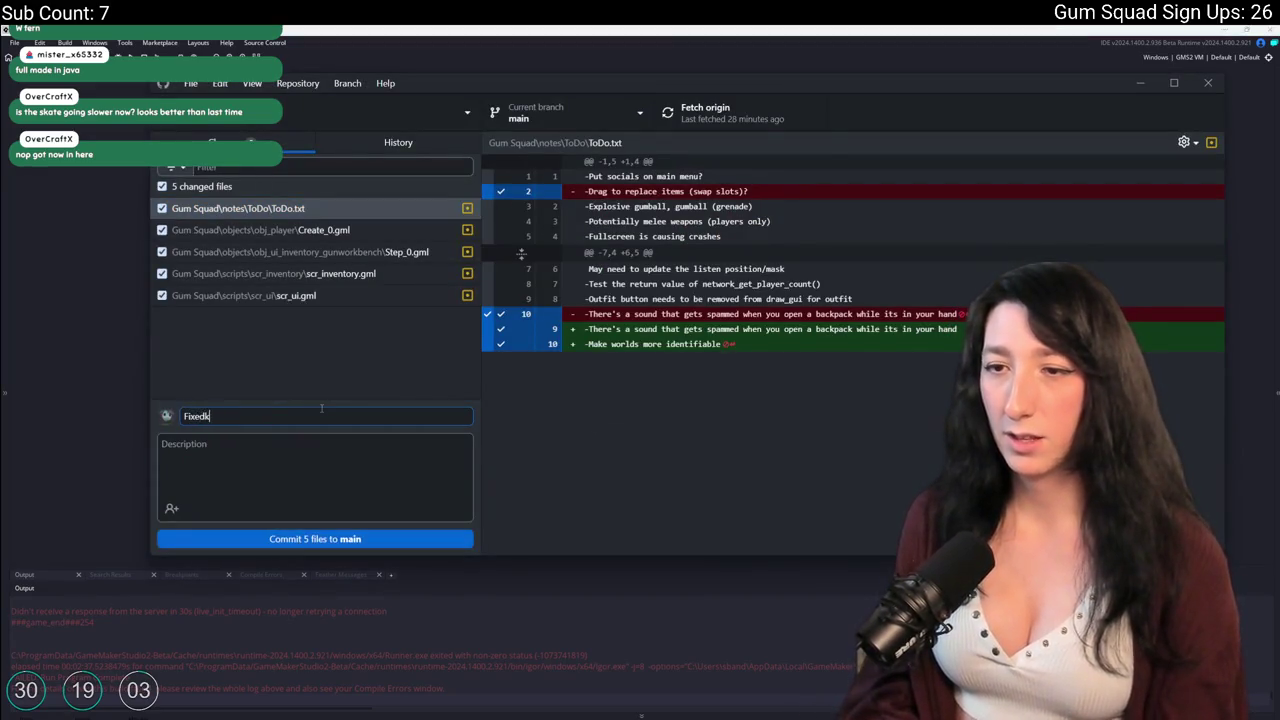
{"action": "type", "text": "y "}
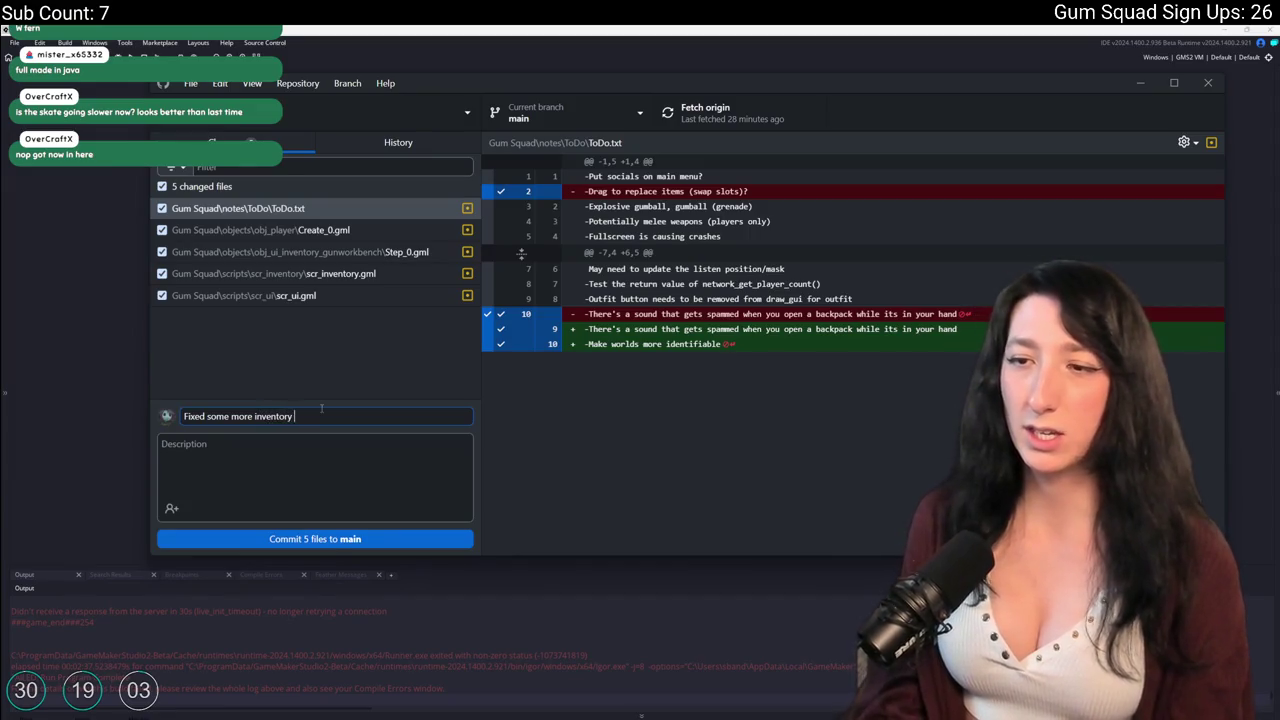
{"action": "type", "text": "issues, adding swap"}
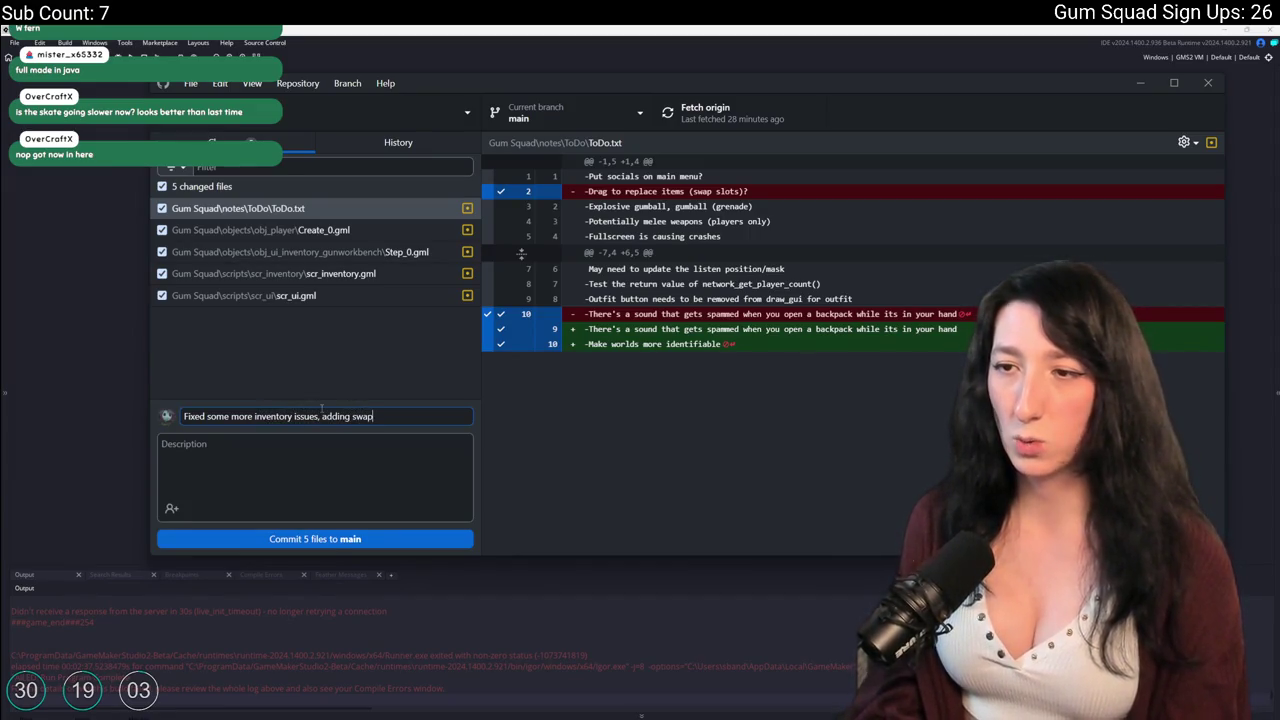
{"action": "key", "text": "BackSpace"}
{"action": "key", "text": "BackSpace"}
{"action": "type", "text": "ping"}
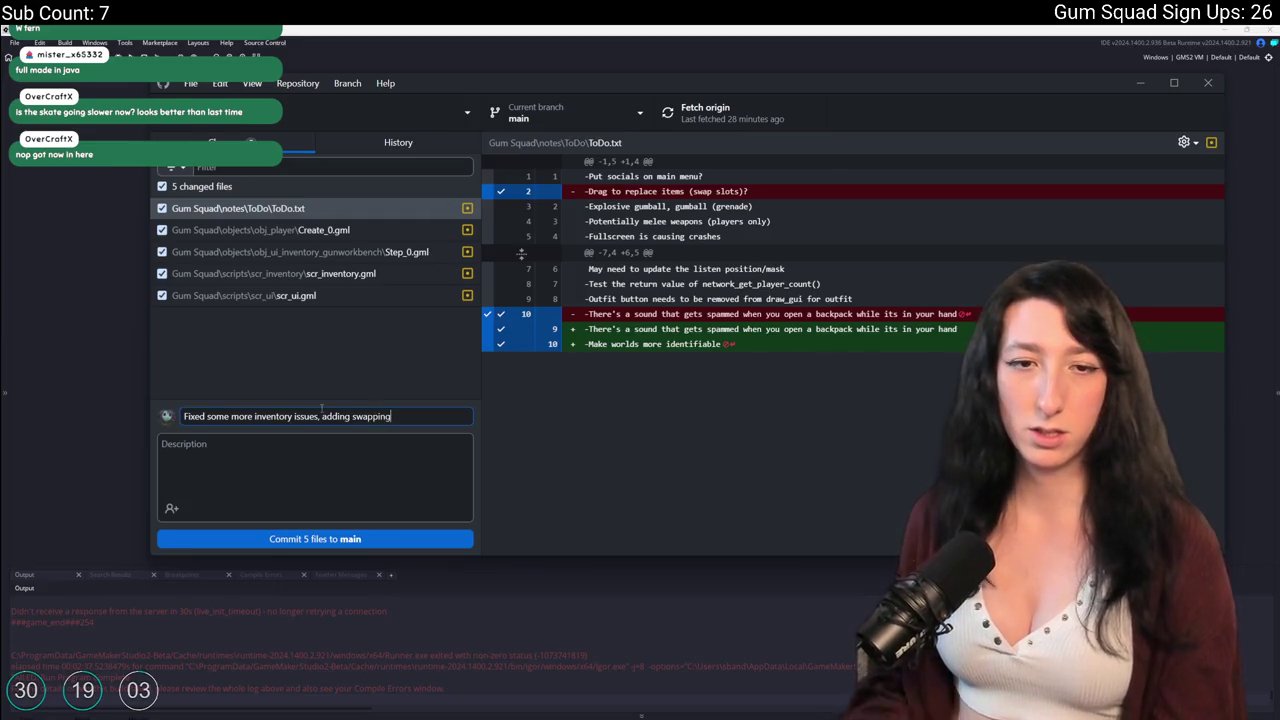
{"action": "left_click", "coordinate": [307, 540]}
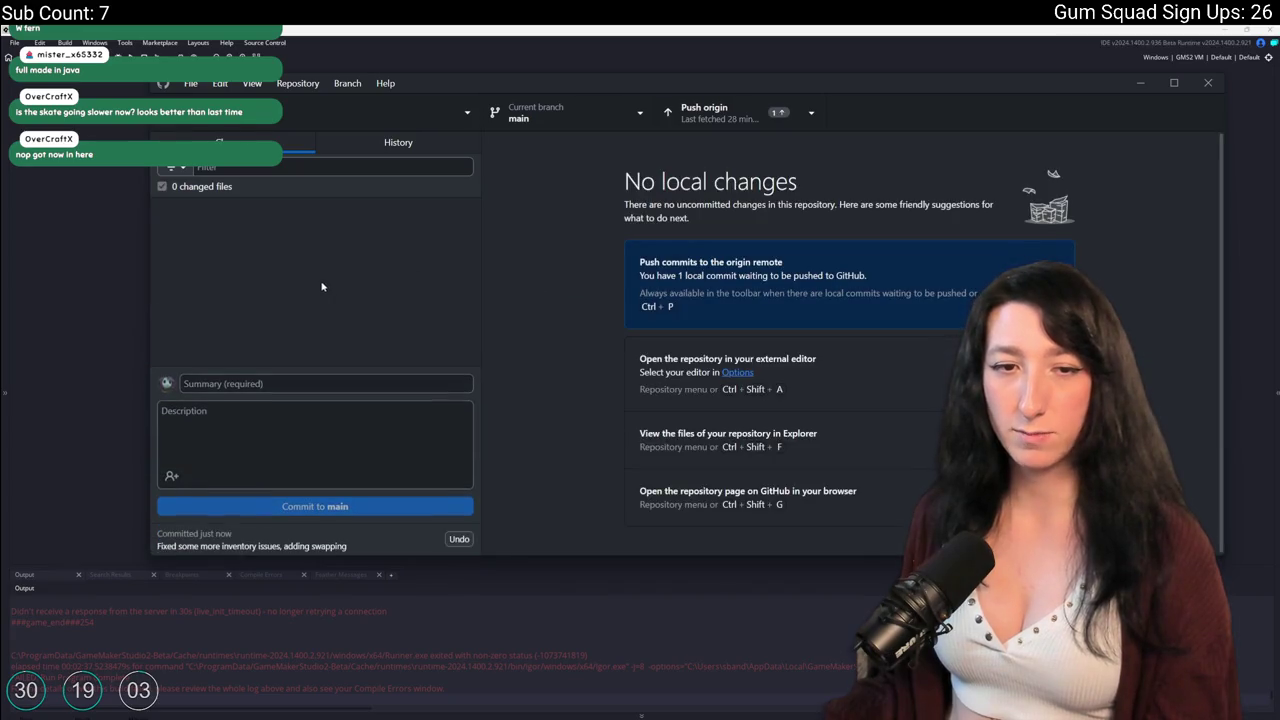
Push to origin and review the new commit in the History tab.
{"action": "left_click", "coordinate": [705, 122]}
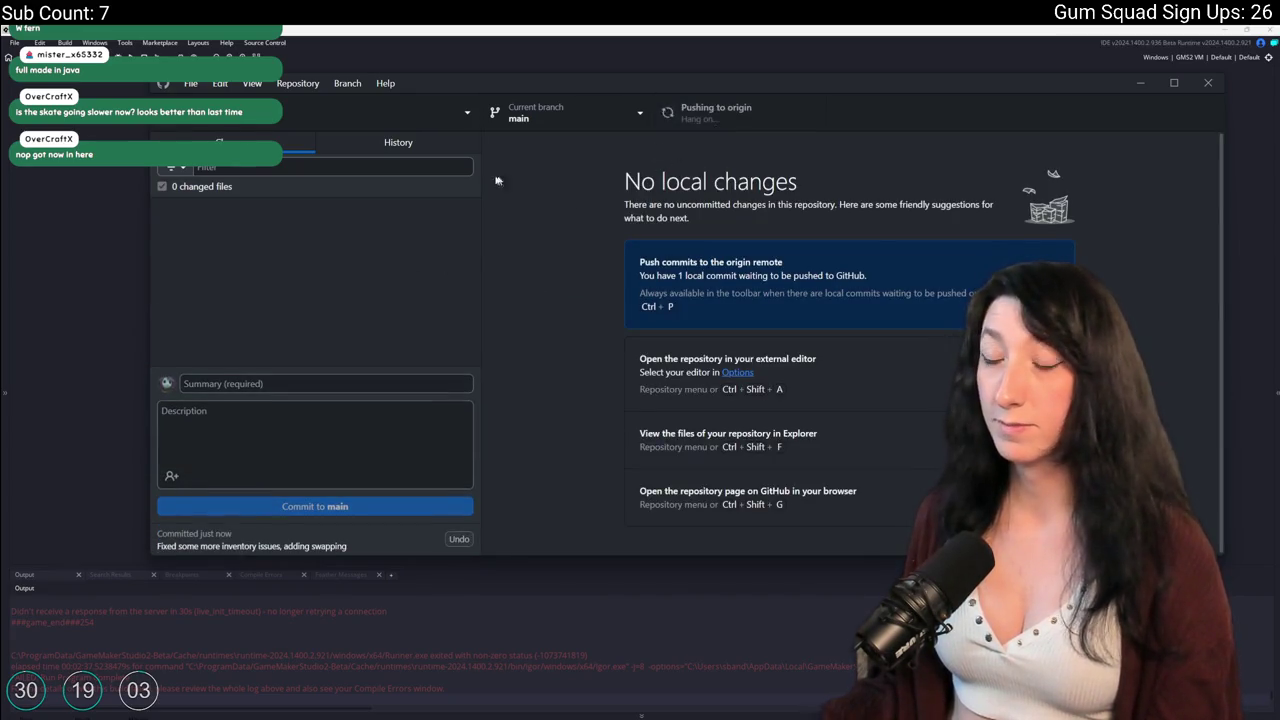
{"action": "left_click", "coordinate": [397, 149]}
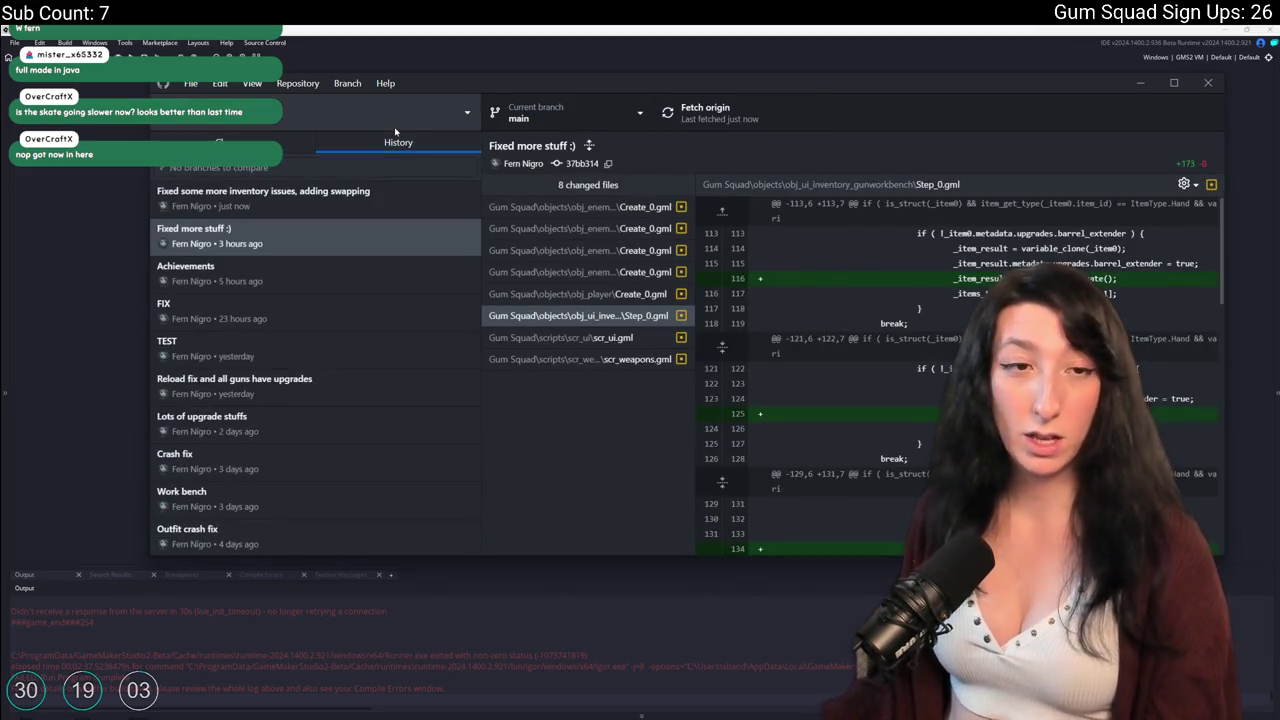
{"action": "left_click", "coordinate": [320, 198]}
{"action": "key", "text": "alt+Tab"}
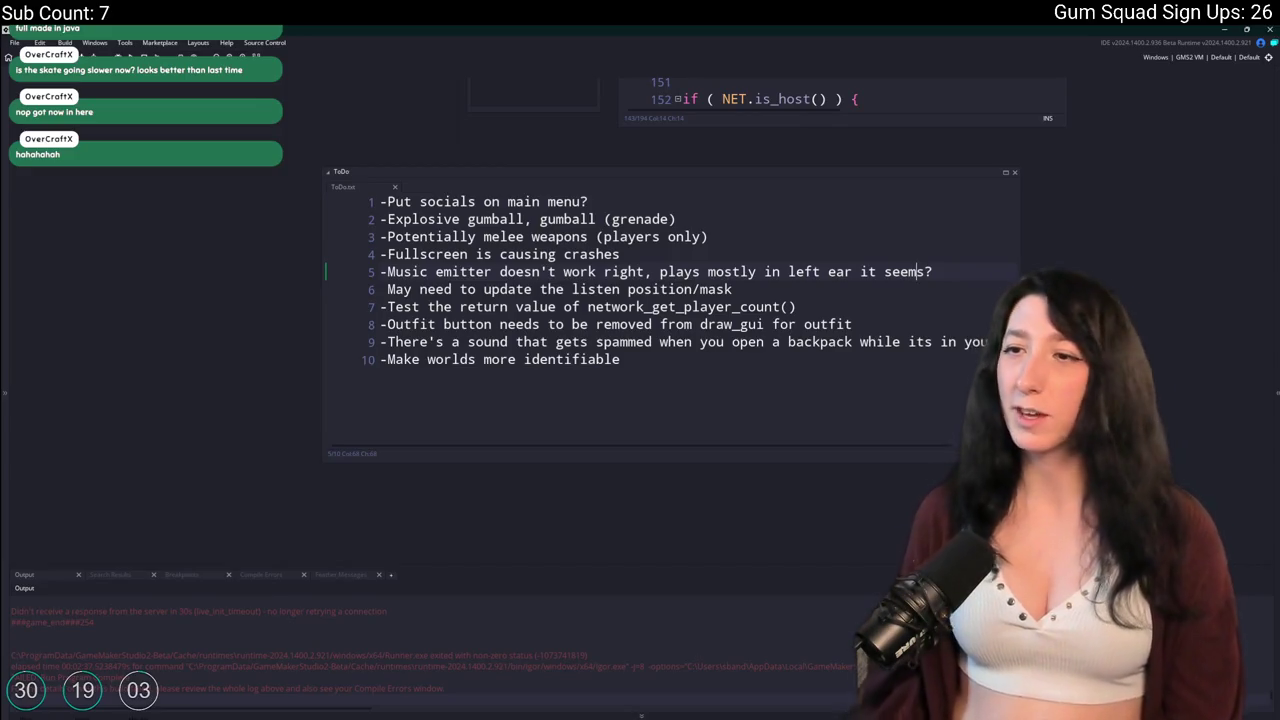
Append '-Fix borderless fullscreen' as line 11 of the ToDo note, then save and close it.
{"action": "left_click", "coordinate": [745, 457]}
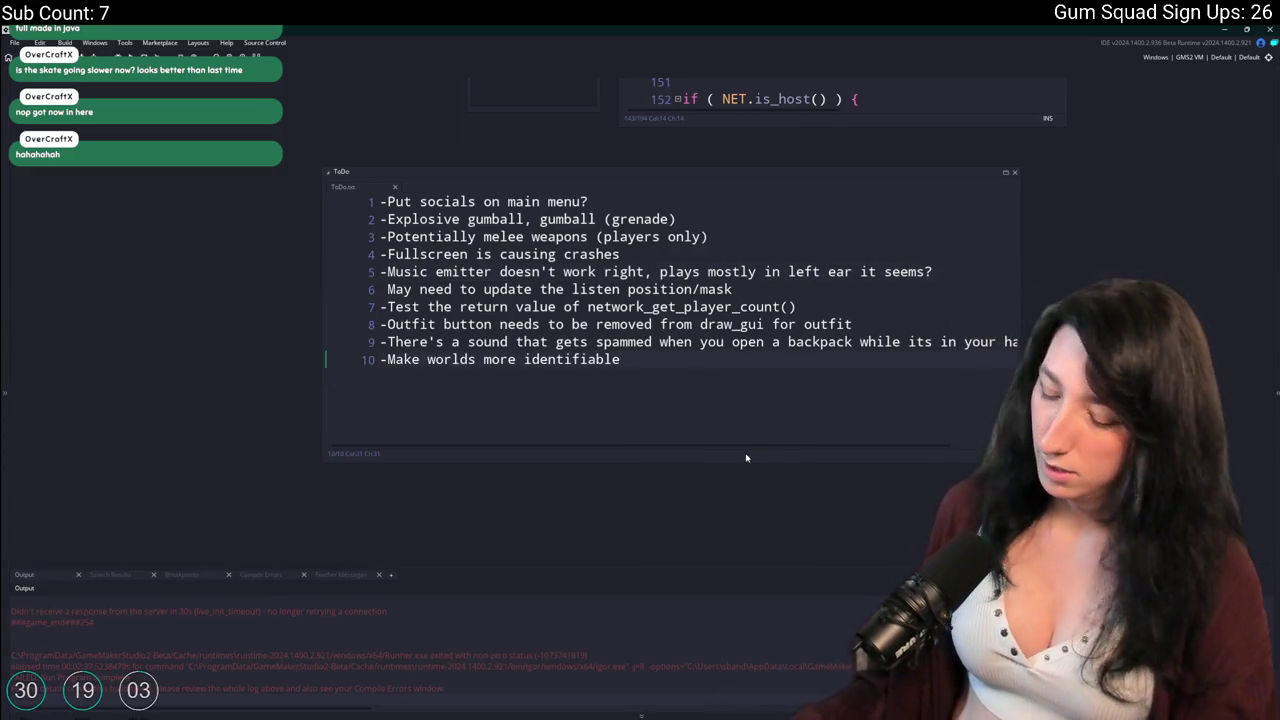
{"action": "key", "text": "Return"}
{"action": "type", "text": "-Fulli"}
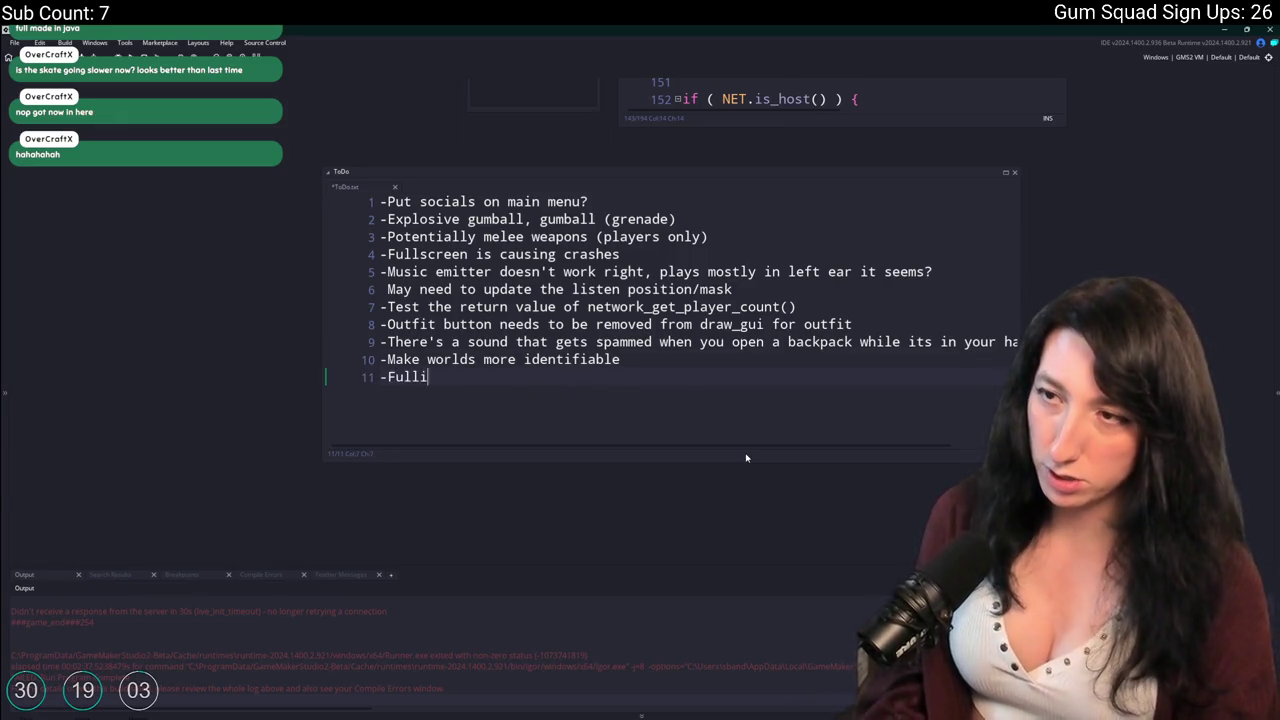
{"action": "key", "text": "BackSpace"}
{"action": "key", "text": "BackSpace"}
{"action": "key", "text": "BackSpace"}
{"action": "type", "text": "-F"}
{"action": "key", "text": "BackSpace"}
{"action": "type", "text": "Fix bo"}
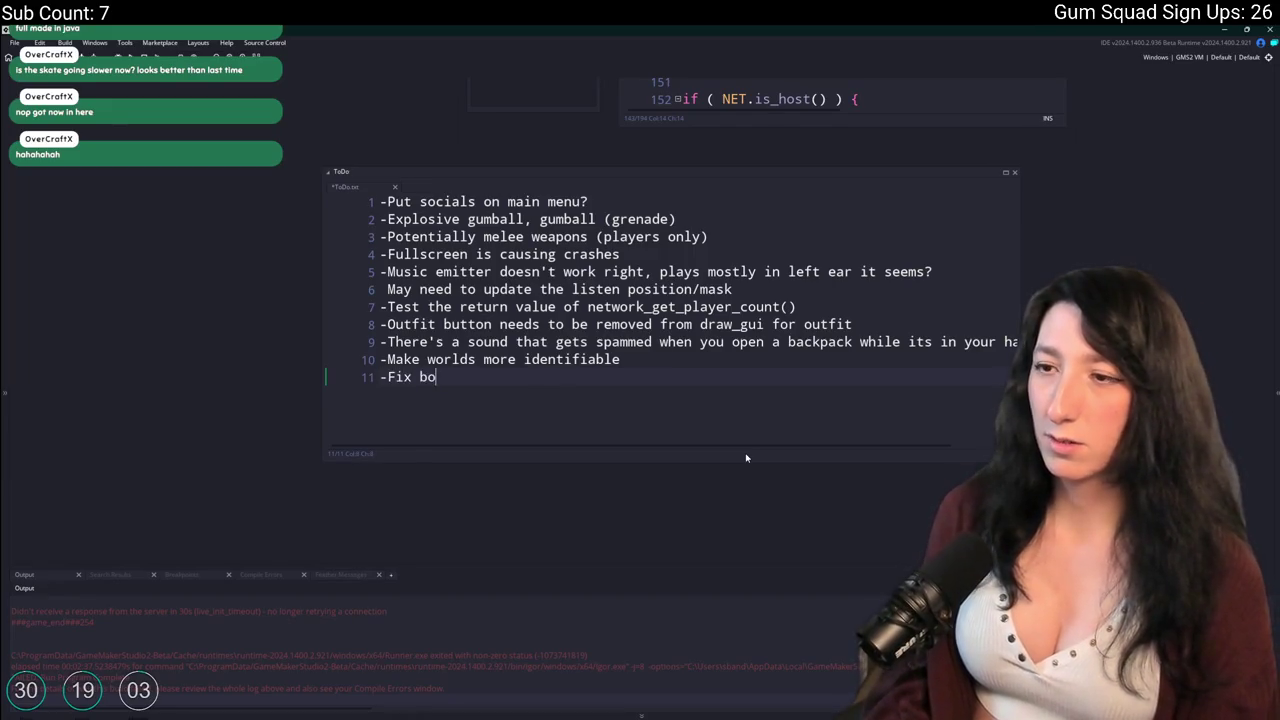
{"action": "type", "text": "rderless fullscreeni"}
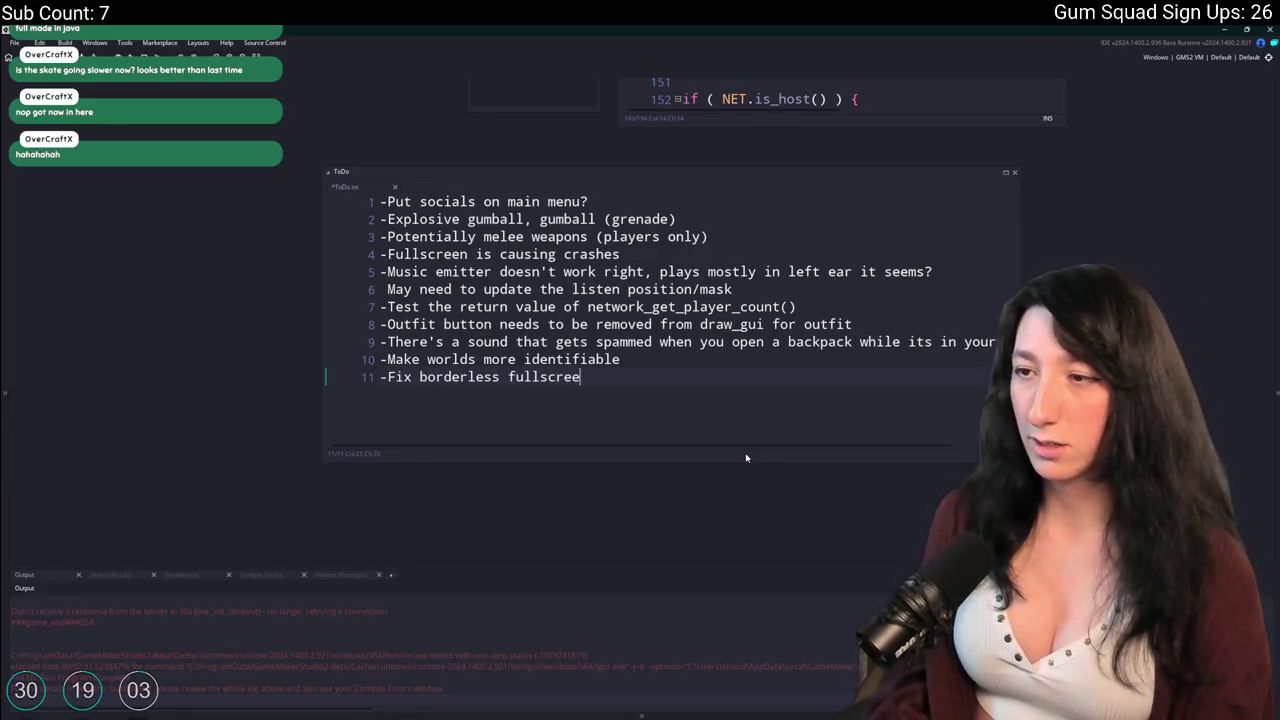
{"action": "key", "text": "BackSpace"}
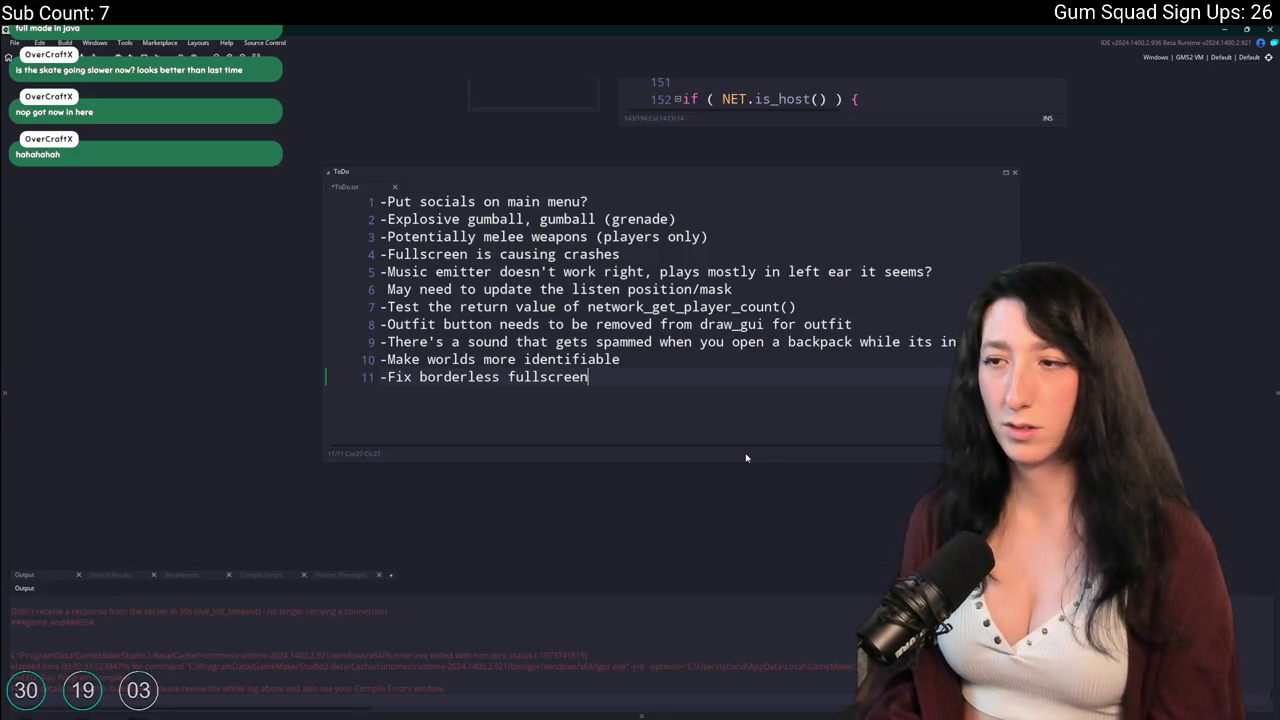
{"action": "key", "text": "ctrl+s"}
{"action": "key", "text": "ctrl+w"}
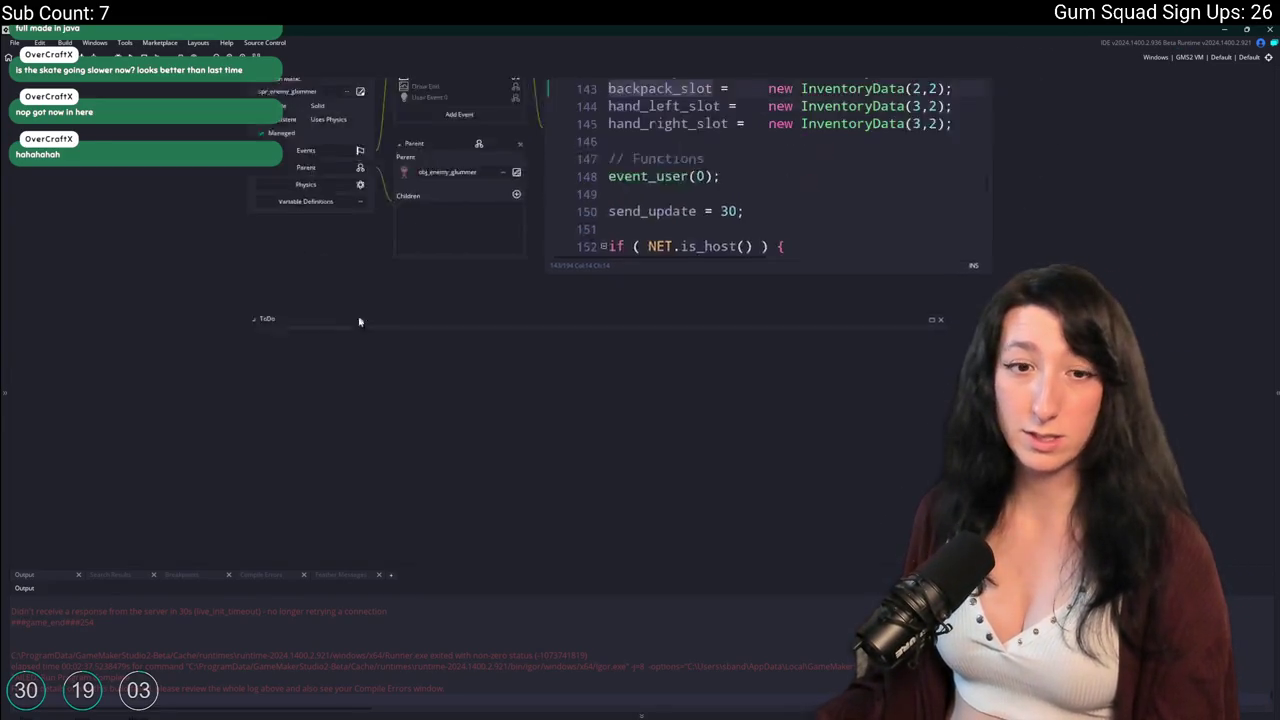
Find obj_draw through the asset search and open its enlarged Step event code.
{"action": "scroll", "coordinate": [385, 262], "scroll_direction": "up", "scroll_amount": 5}
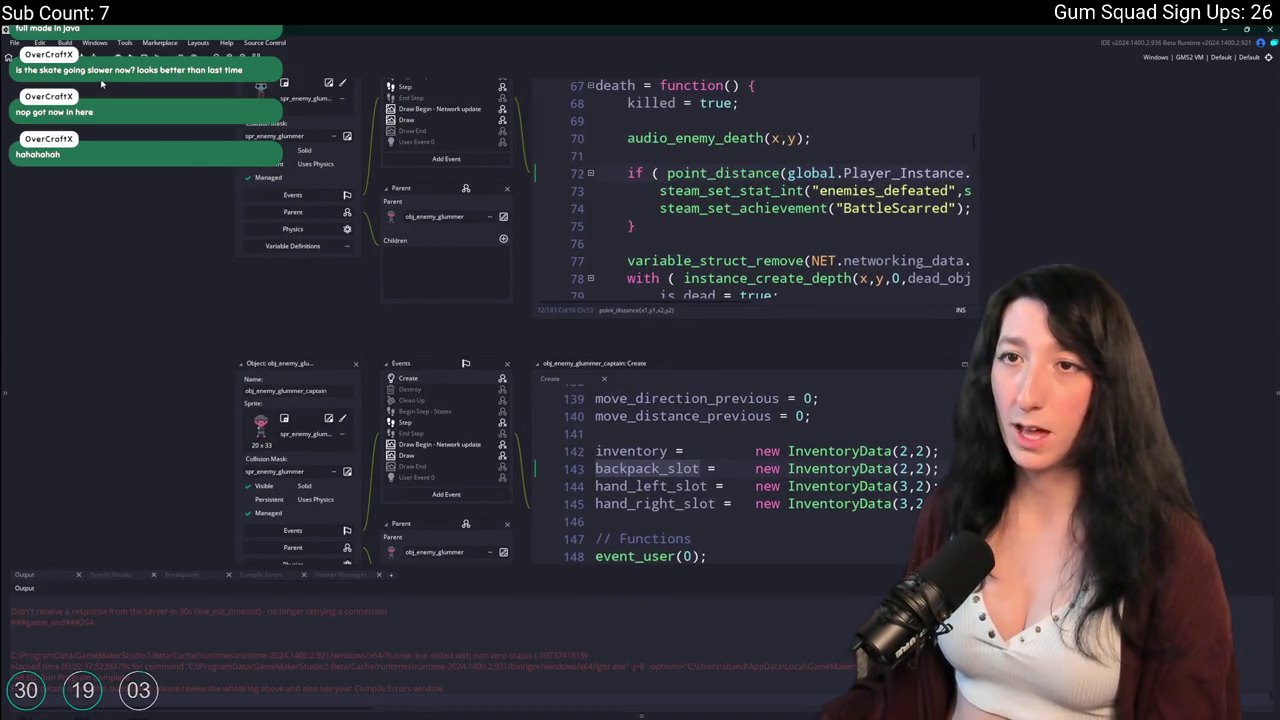
{"action": "scroll", "coordinate": [219, 262], "scroll_direction": "up", "scroll_amount": 3}
{"action": "key", "text": "ctrl+t"}
{"action": "type", "text": "obj_d"}
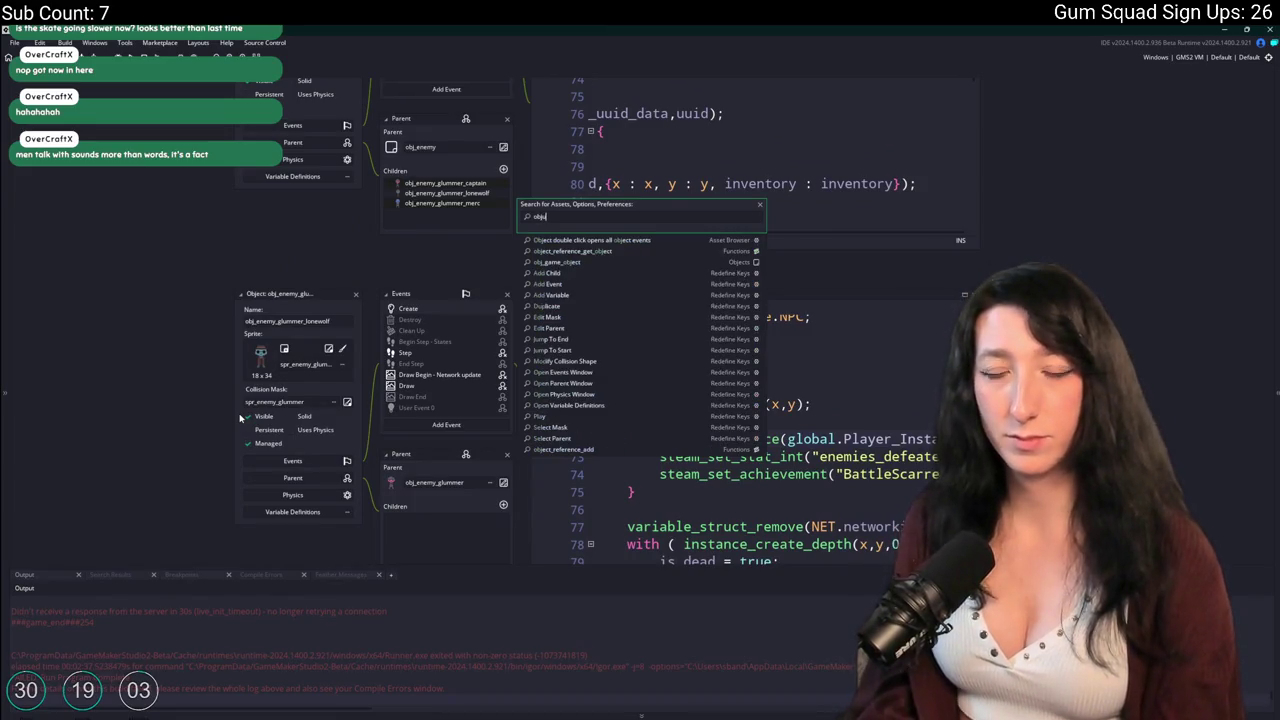
{"action": "type", "text": "raw"}
{"action": "key", "text": "Return"}
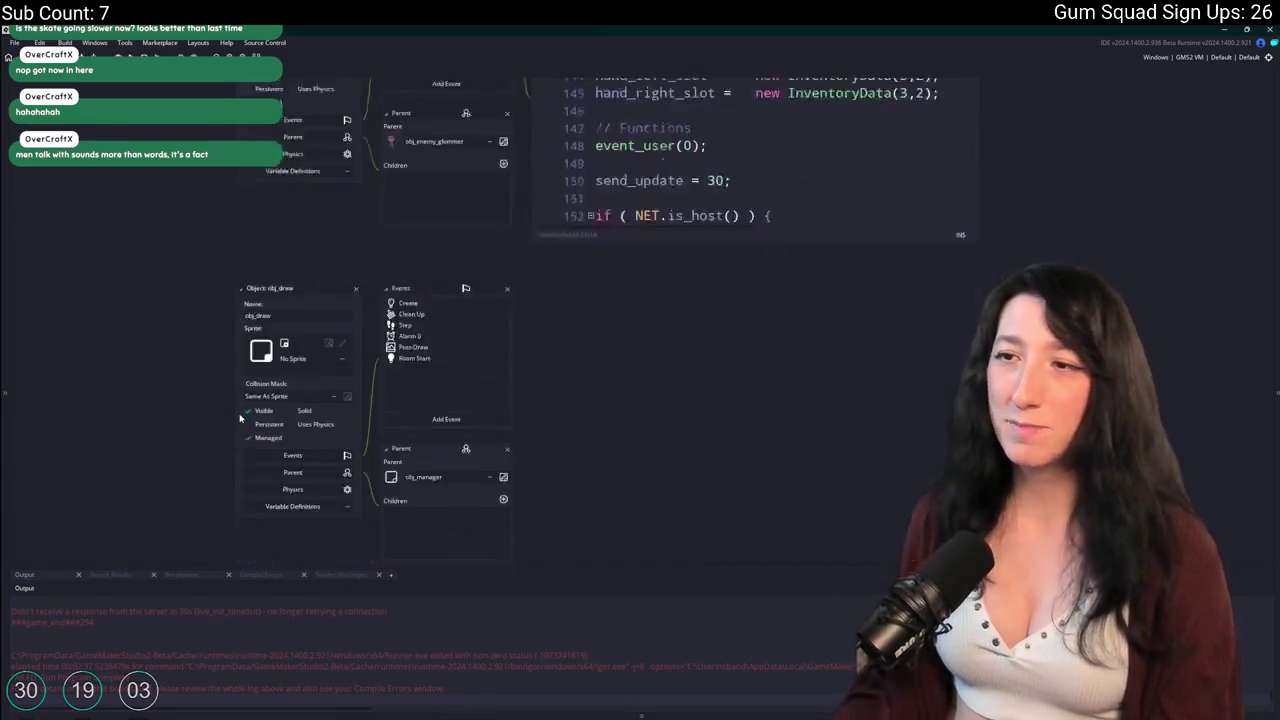
{"action": "left_click", "coordinate": [416, 217]}
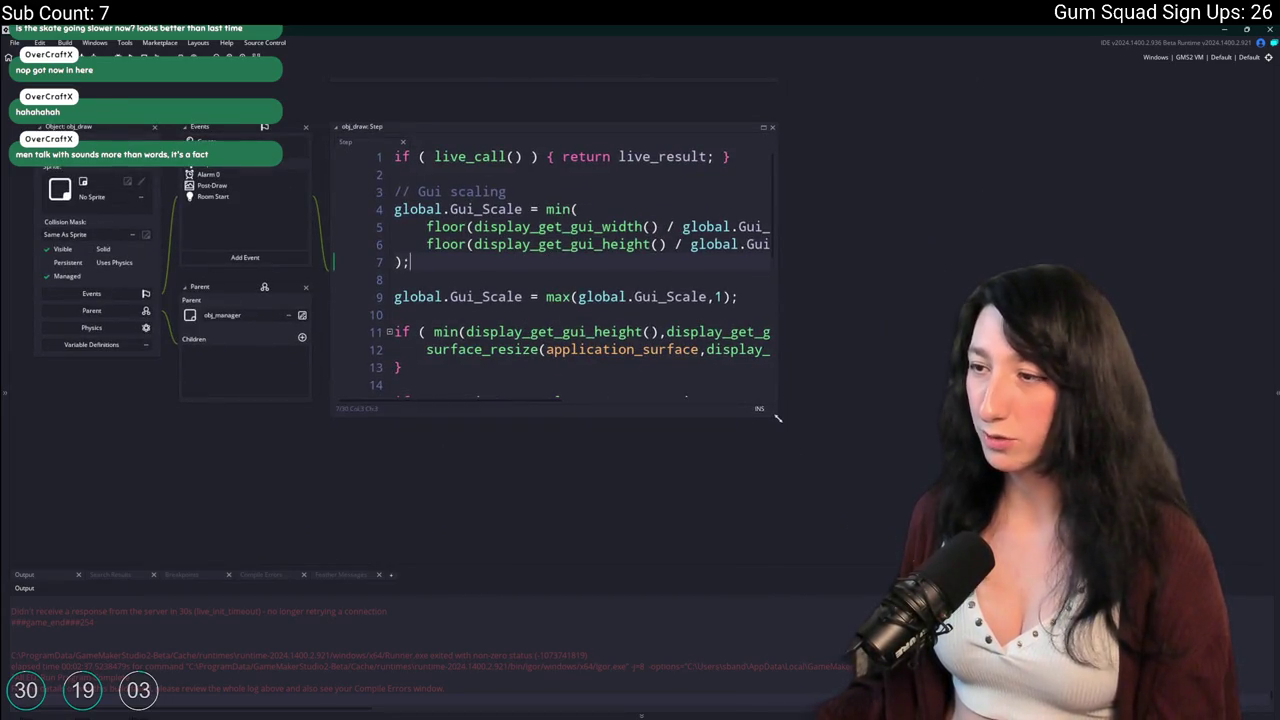
{"action": "left_click_drag", "start_coordinate": [777, 417], "coordinate": [1130, 565]}
{"action": "scroll", "coordinate": [398, 190], "scroll_direction": "down", "scroll_amount": 3}
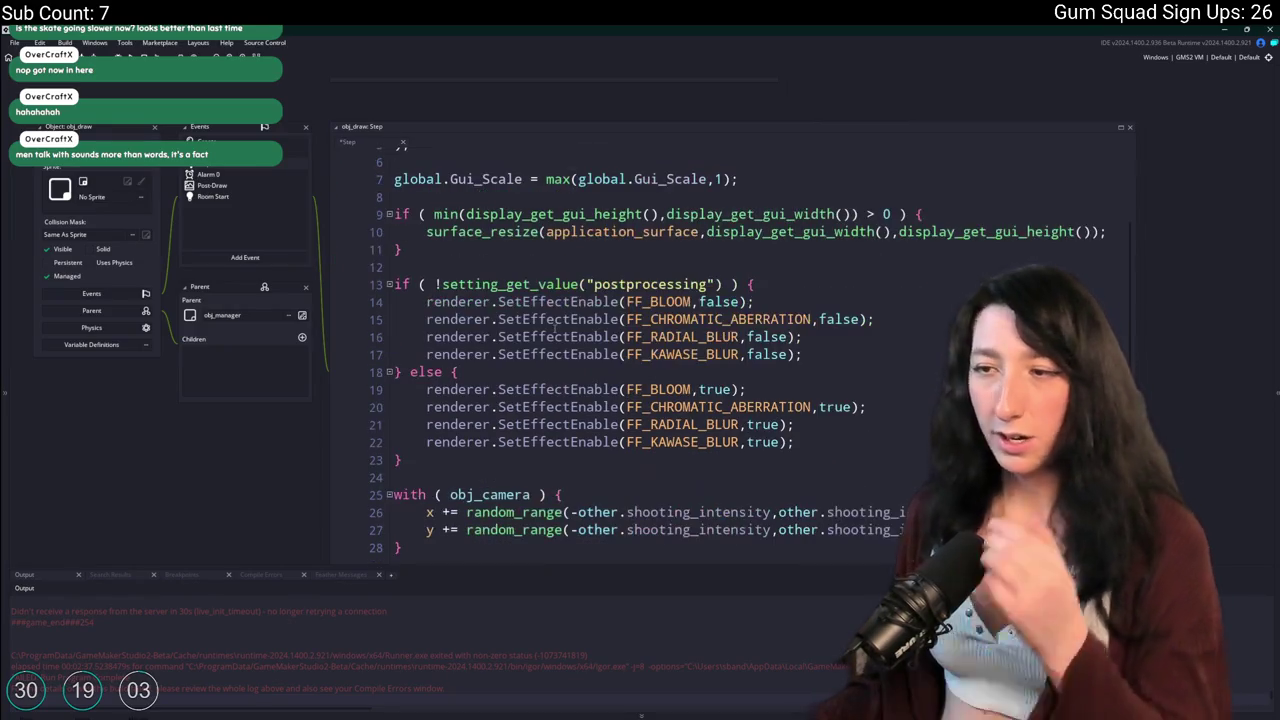
Start line 30 with 'if ( setting_get_current()' using the autocomplete suggestion.
{"action": "left_click", "coordinate": [447, 552]}
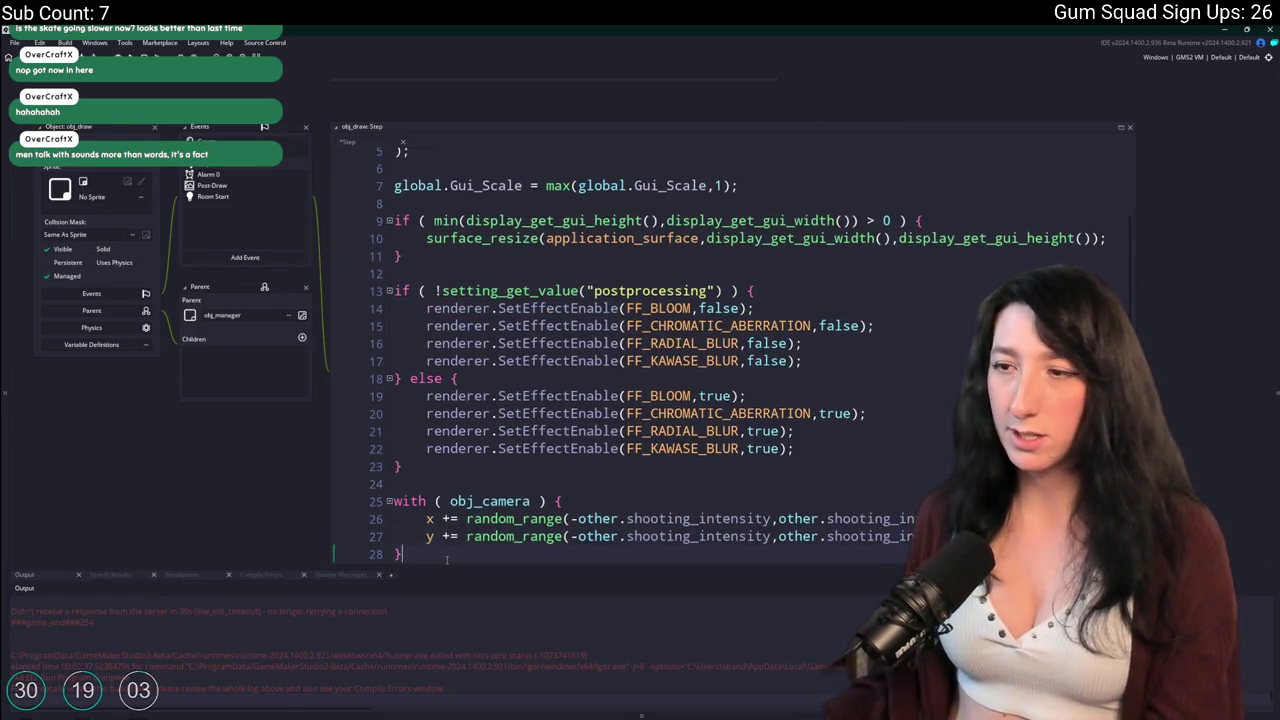
{"action": "key", "text": "Return"}
{"action": "key", "text": "Return"}
{"action": "type", "text": "if ( setting_get"}
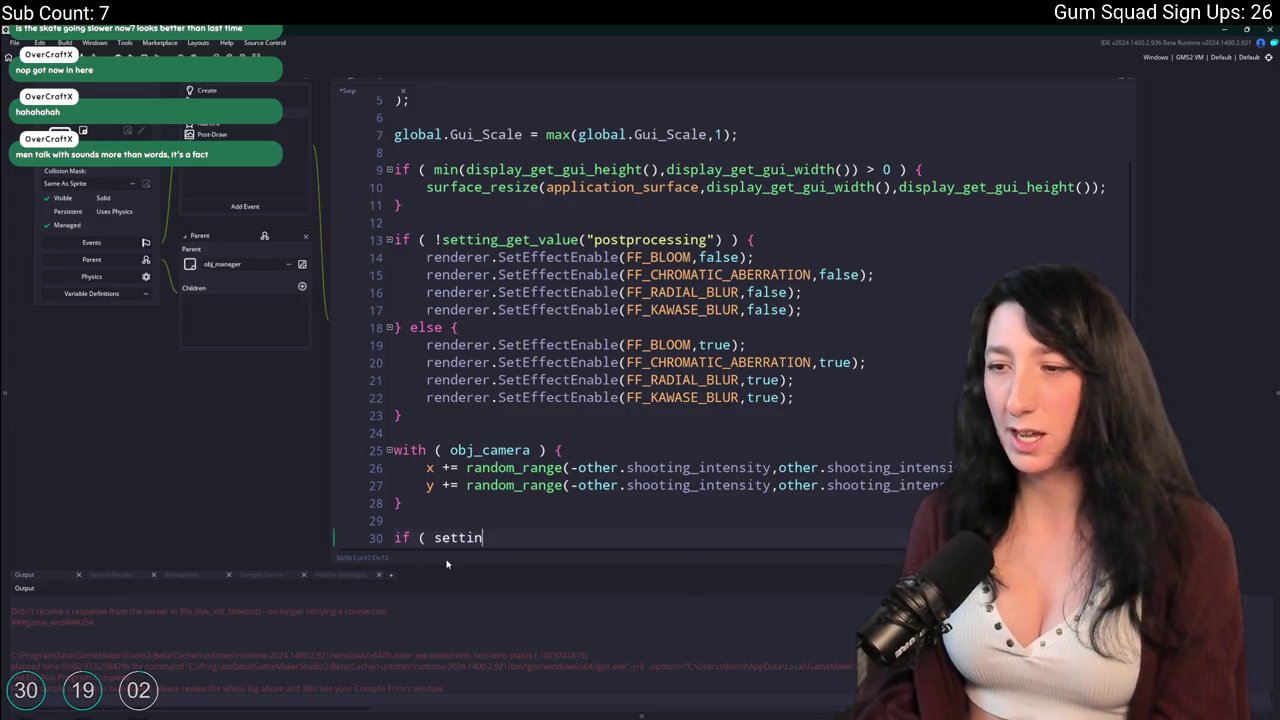
{"action": "key", "text": "BackSpace"}
{"action": "key", "text": "BackSpace"}
{"action": "key", "text": "BackSpace"}
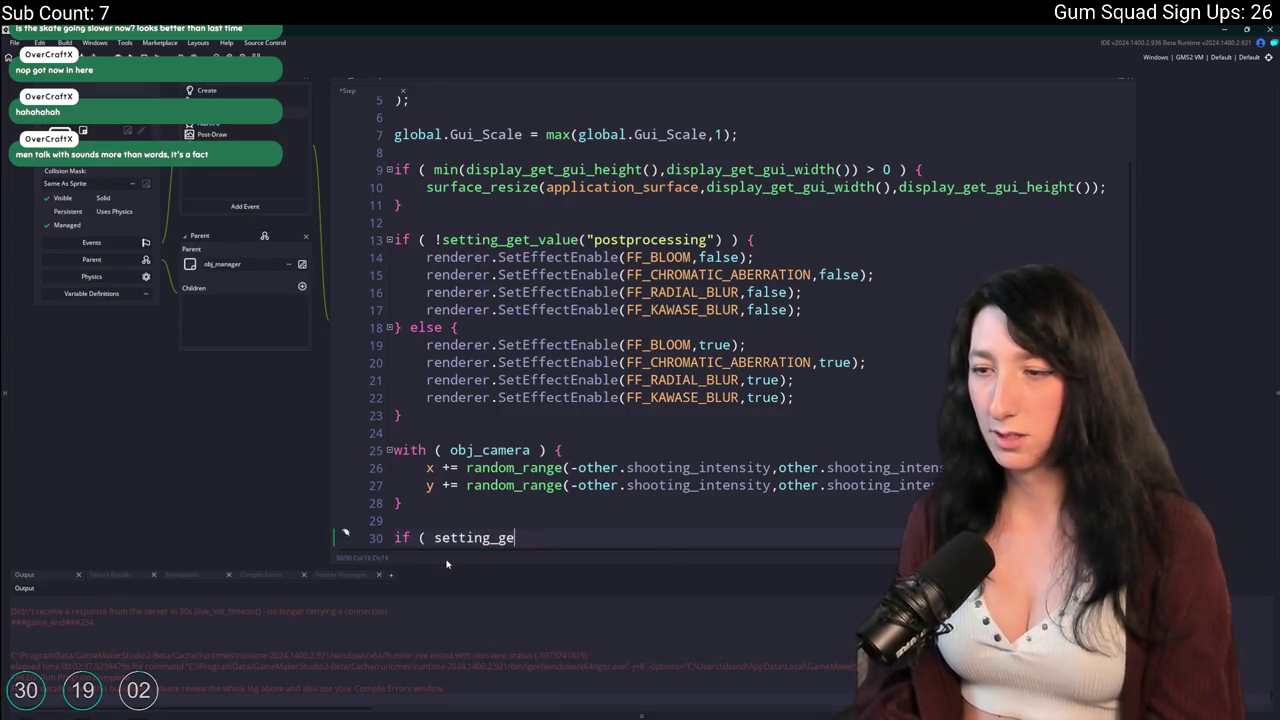
{"action": "type", "text": "s_get"}
{"action": "key", "text": "BackSpace"}
{"action": "key", "text": "BackSpace"}
{"action": "key", "text": "BackSpace"}
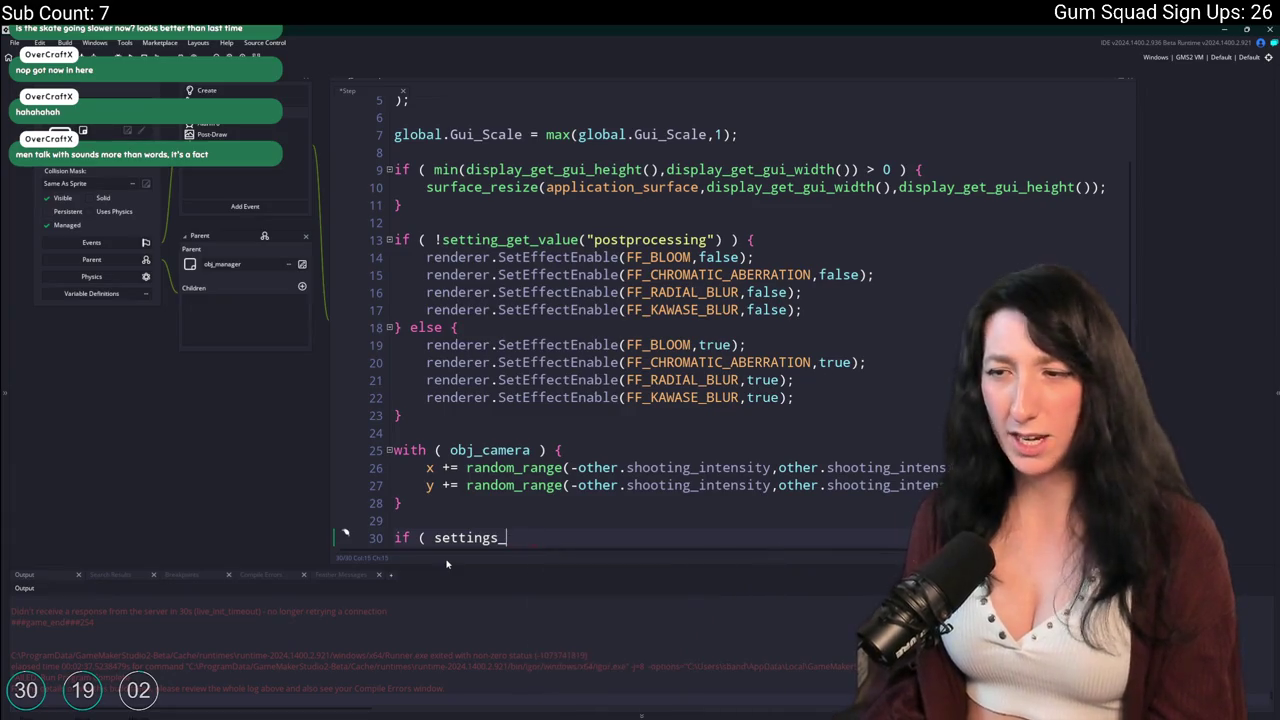
{"action": "key", "text": "BackSpace"}
{"action": "key", "text": "BackSpace"}
{"action": "key", "text": "BackSpace"}
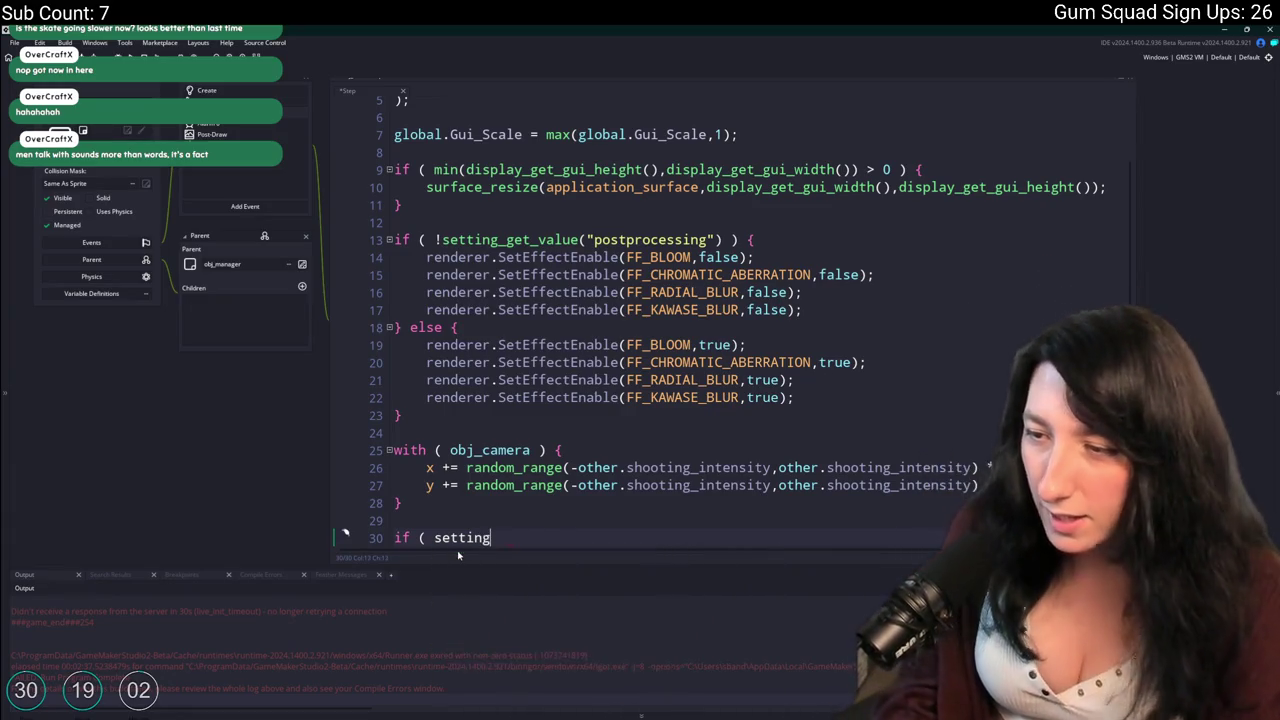
{"action": "type", "text": "g_"}
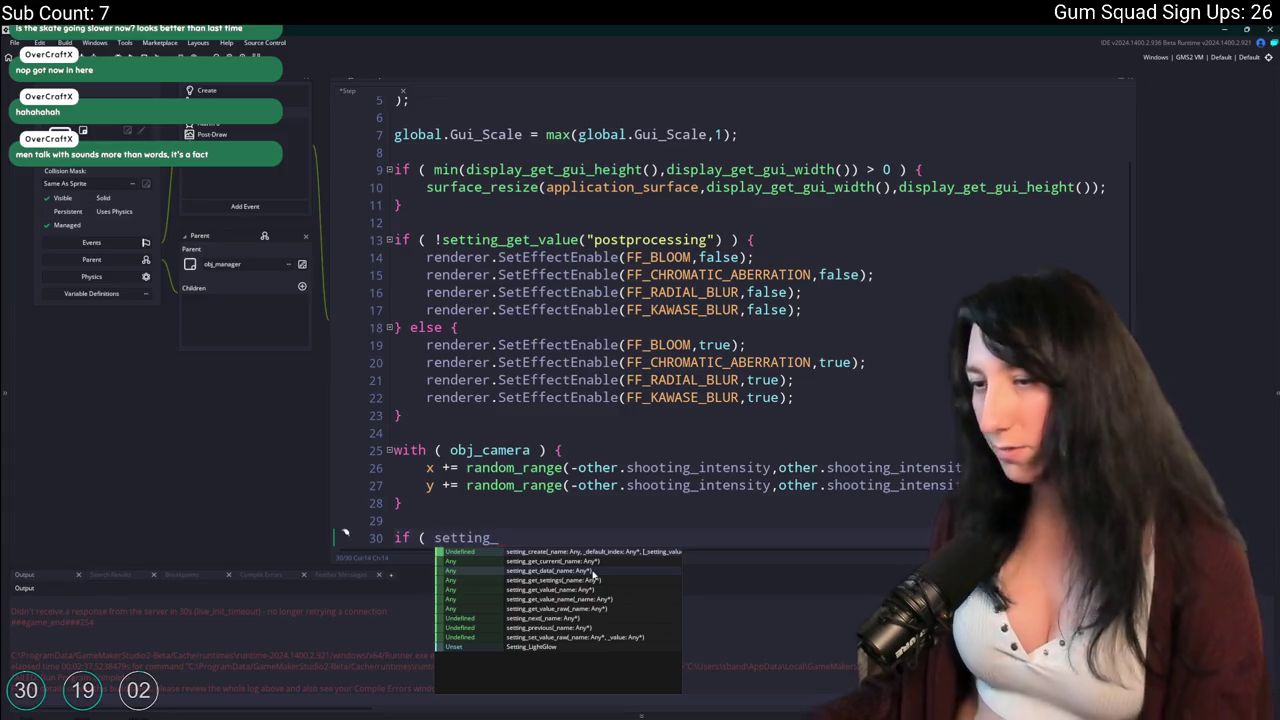
{"action": "left_click", "coordinate": [555, 561]}
Search the project for setting_get_current and setting_get_data uses, checking the scr_settings match.
{"action": "double_click", "coordinate": [520, 537]}
{"action": "key", "text": "ctrl+shift+f"}
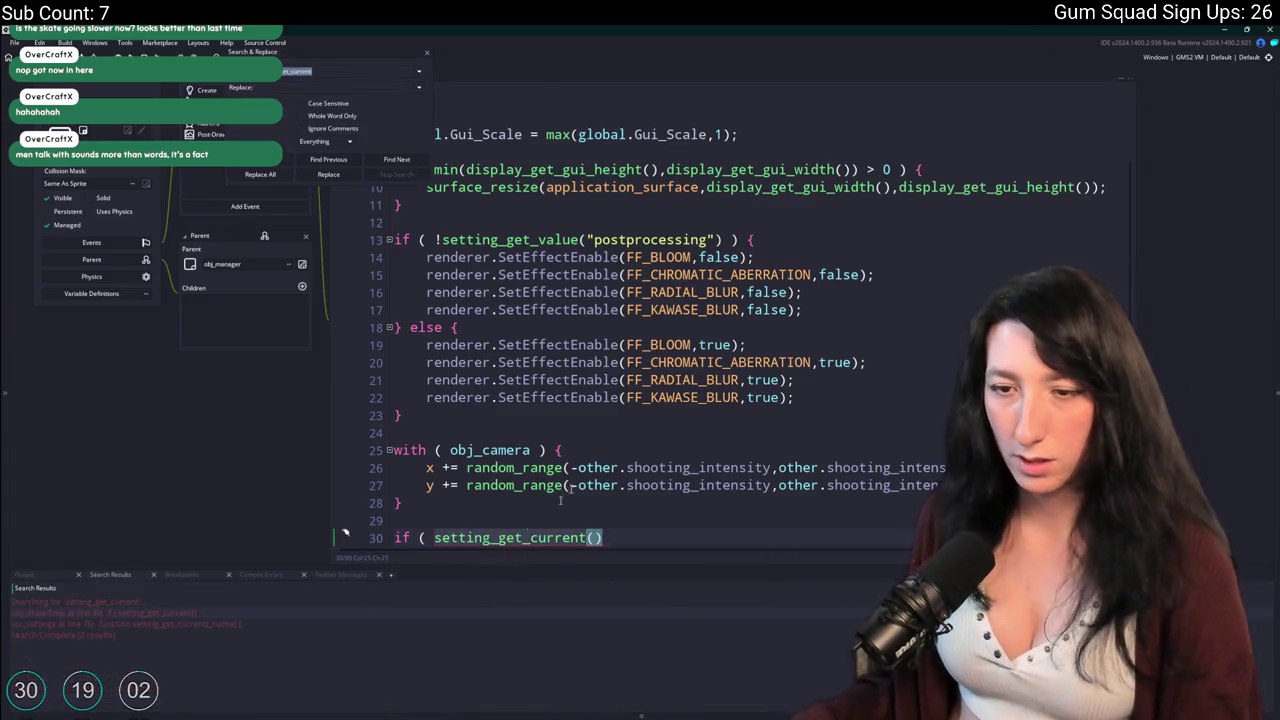
{"action": "left_click_drag", "start_coordinate": [647, 542], "coordinate": [497, 540]}
{"action": "type", "text": "get"}
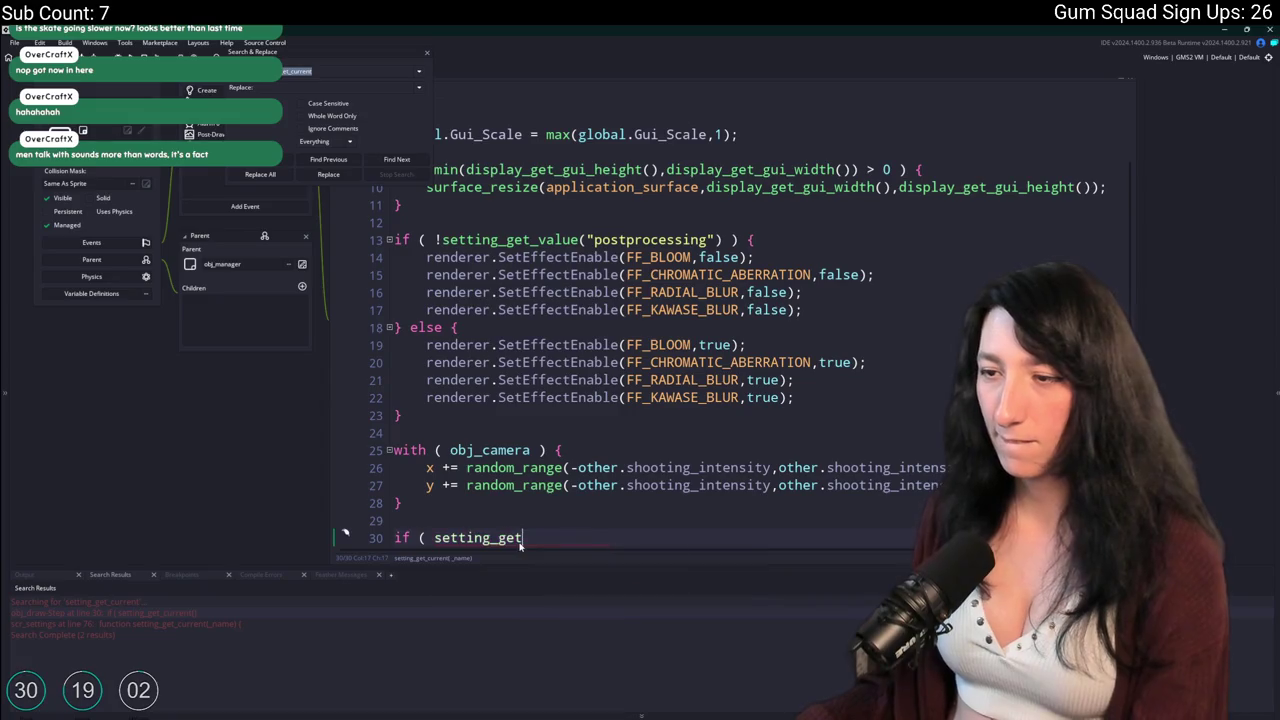
{"action": "left_click", "coordinate": [547, 552]}
{"action": "double_click", "coordinate": [520, 537]}
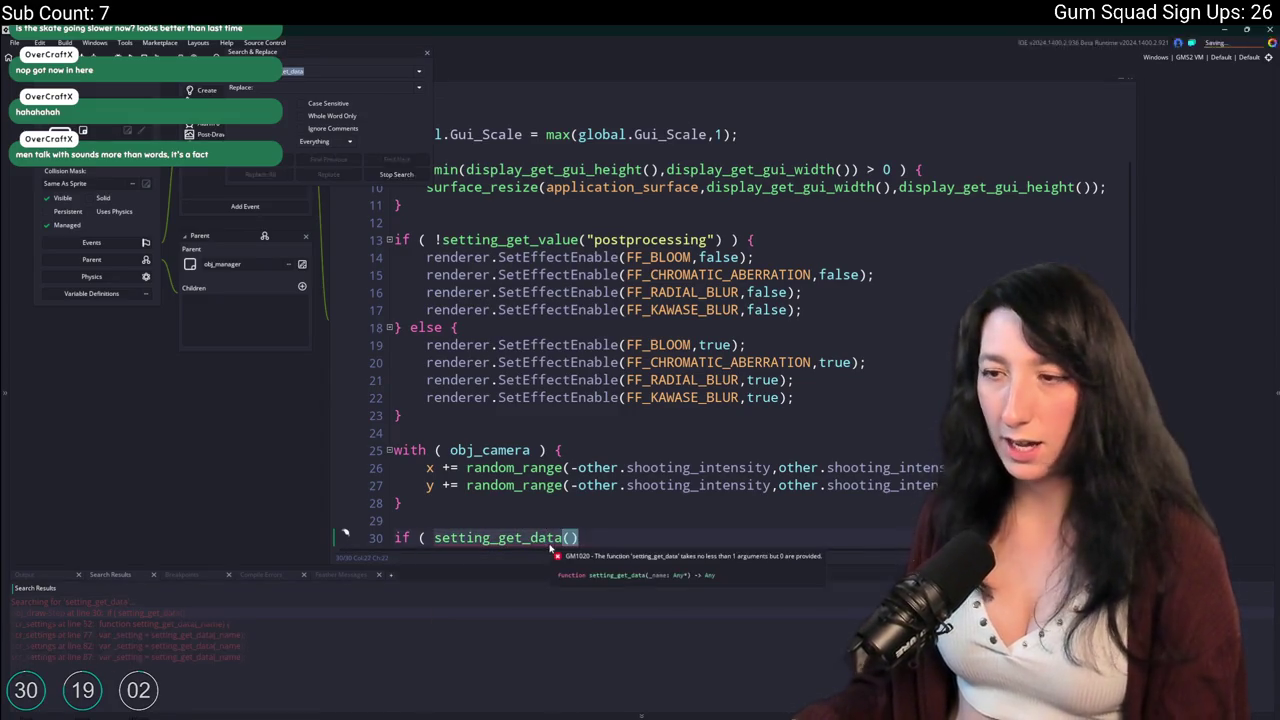
{"action": "key", "text": "ctrl+shift+f"}
{"action": "double_click", "coordinate": [267, 645]}
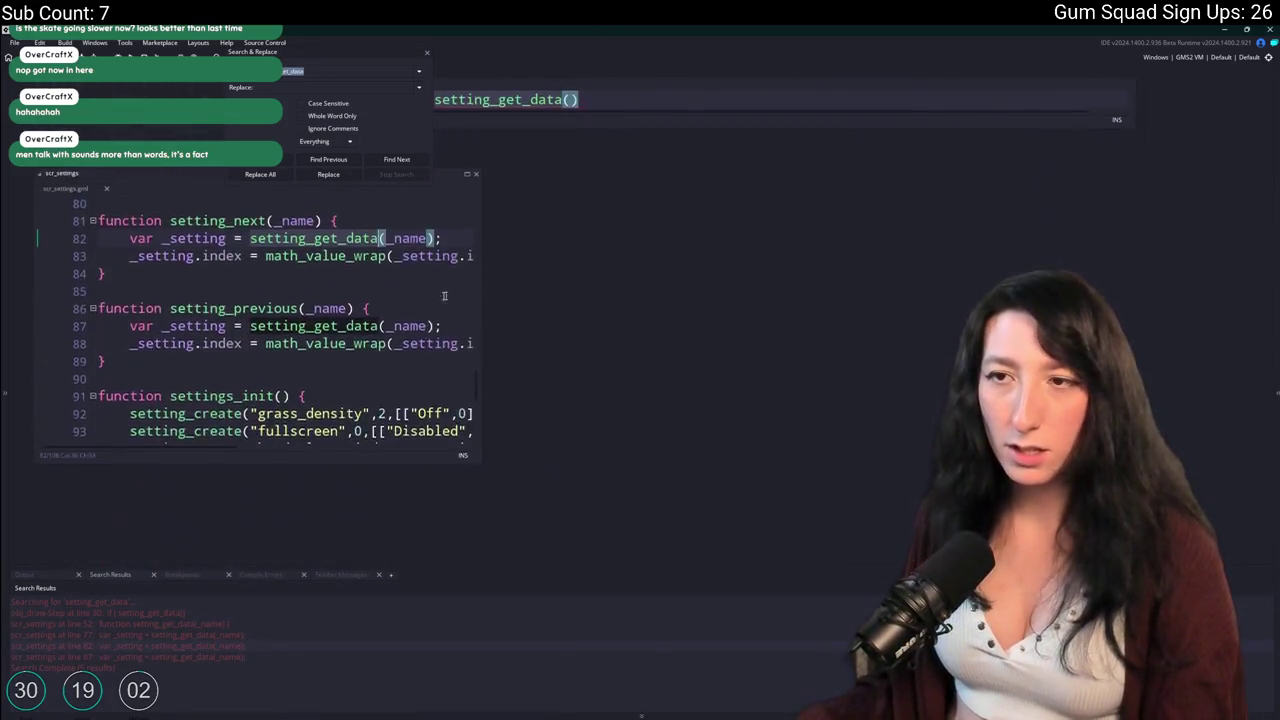
{"action": "middle_click", "coordinate": [71, 187]}
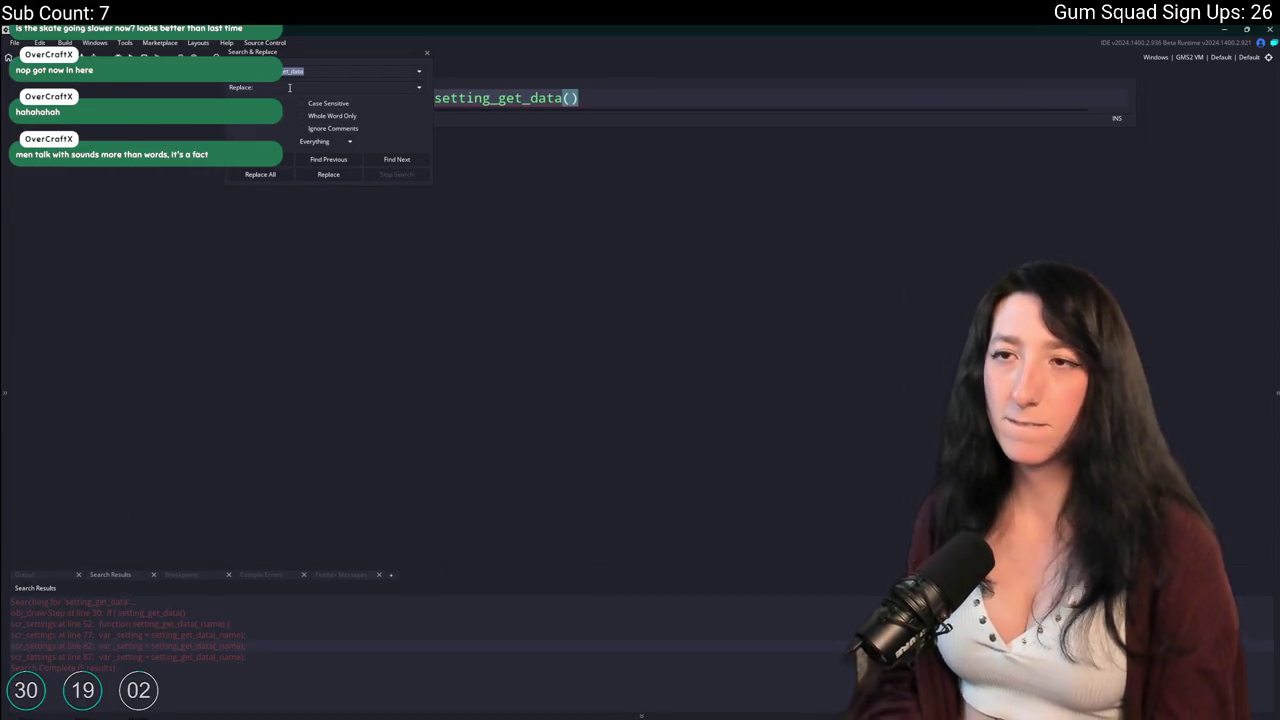
Search the project for 'fullscreen' and open the obj_ui_graphics Create code match.
{"action": "left_click", "coordinate": [317, 74]}
{"action": "key", "text": "ctrl+a"}
{"action": "key", "text": "BackSpace"}
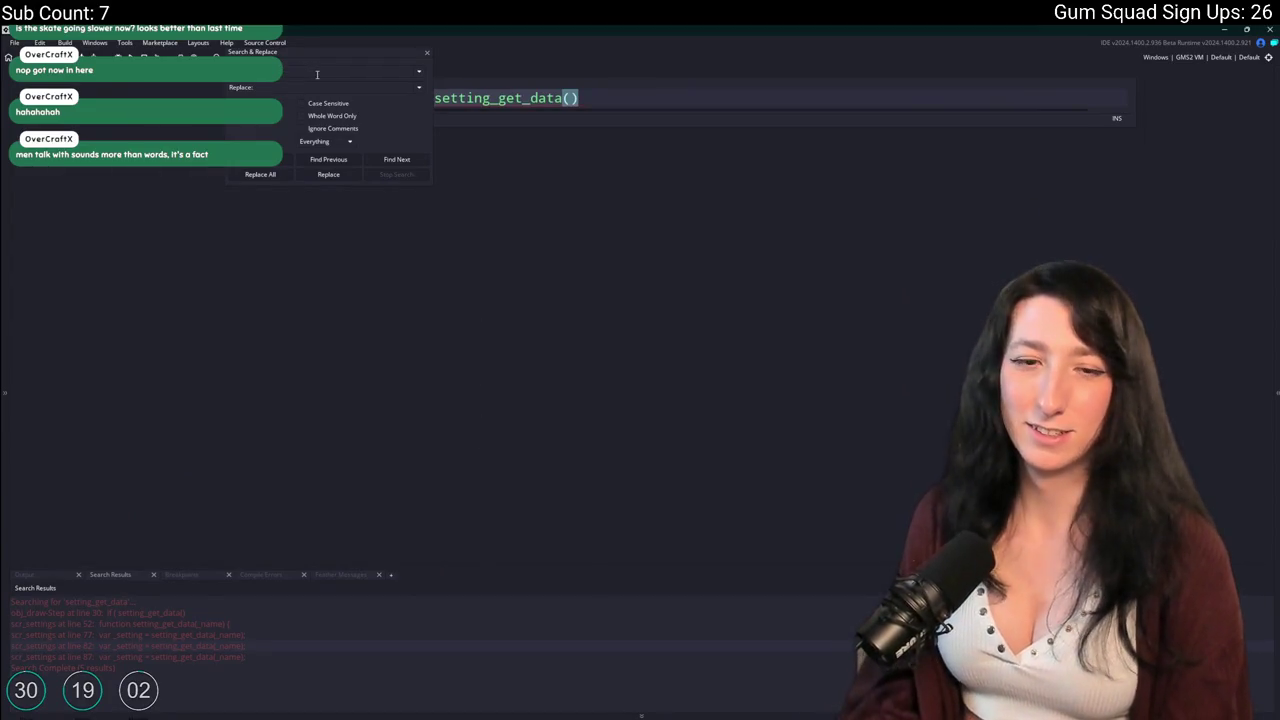
{"action": "type", "text": "fullscreen"}
{"action": "key", "text": "Return"}
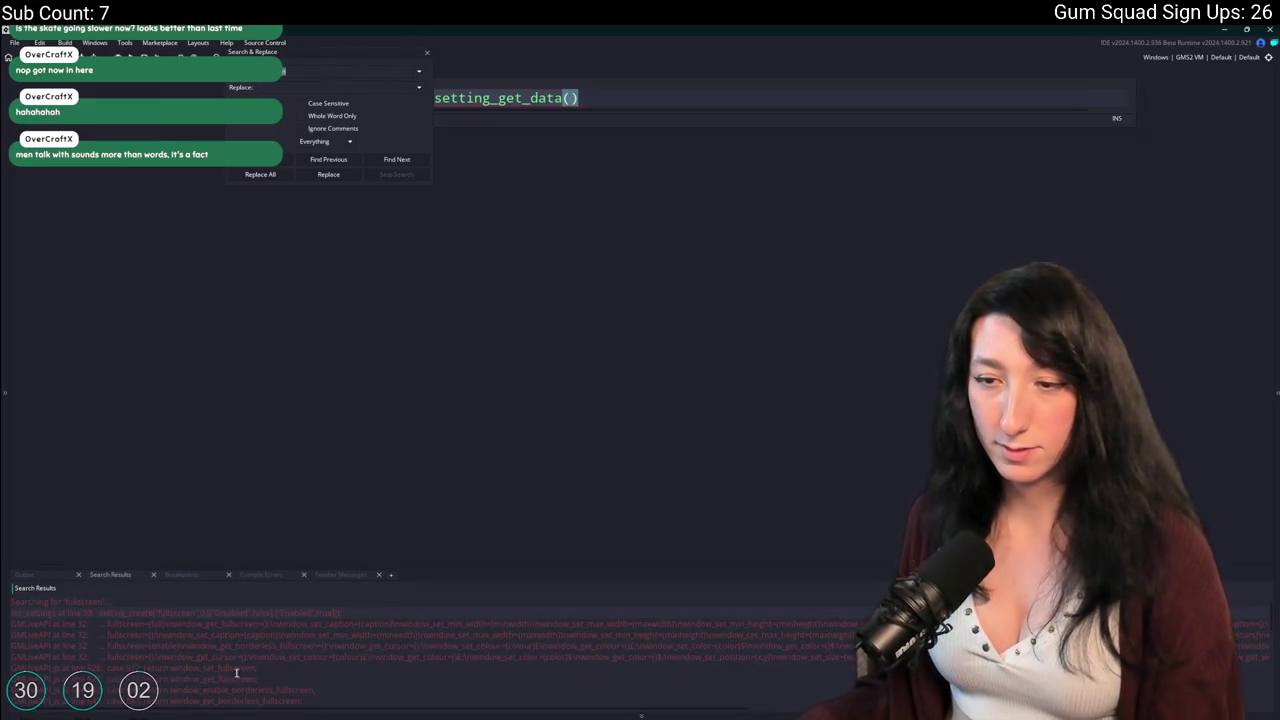
{"action": "scroll", "coordinate": [271, 622], "scroll_direction": "down", "scroll_amount": 5}
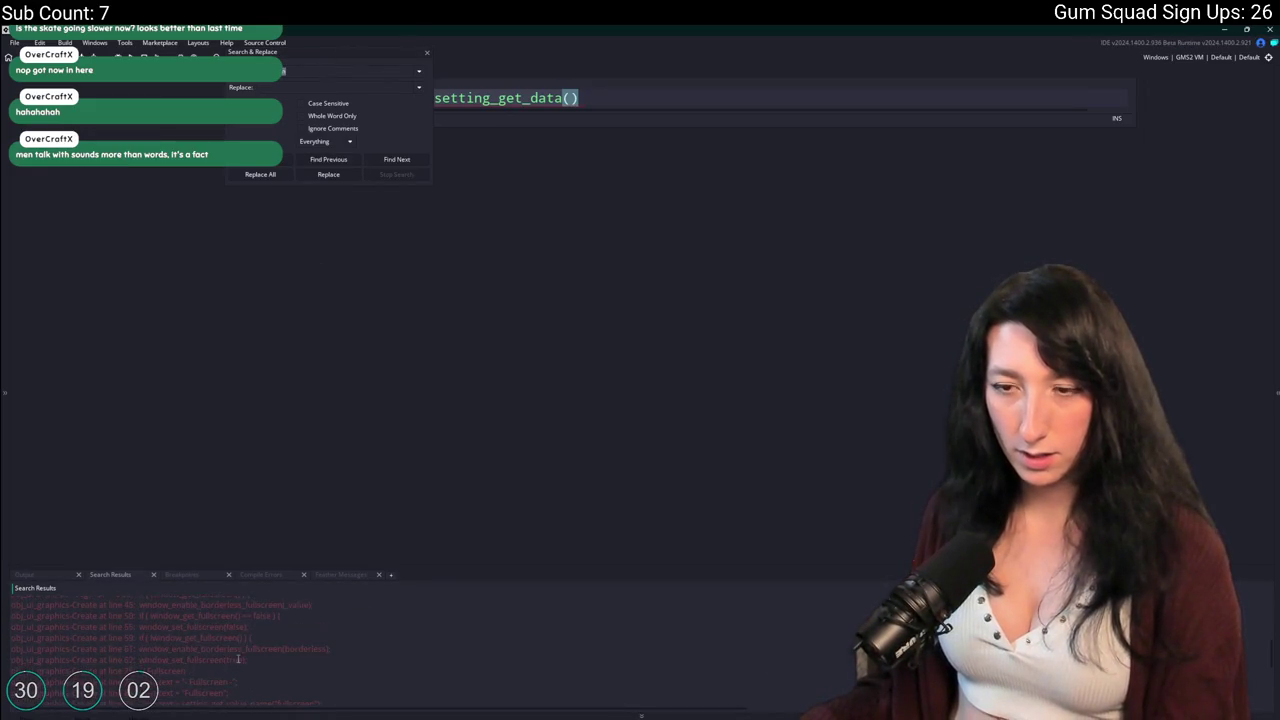
{"action": "double_click", "coordinate": [245, 648]}
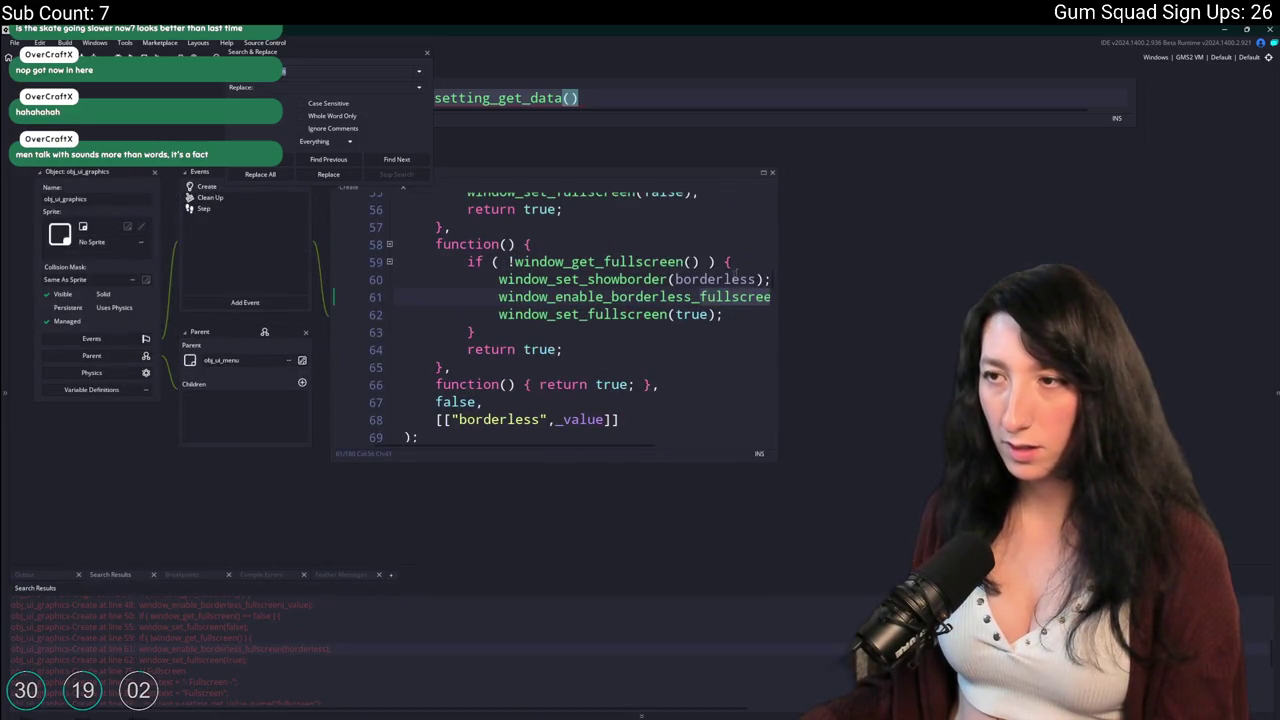
{"action": "left_click_drag", "start_coordinate": [776, 247], "coordinate": [966, 247]}
{"action": "scroll", "coordinate": [719, 266], "scroll_direction": "up", "scroll_amount": 3}
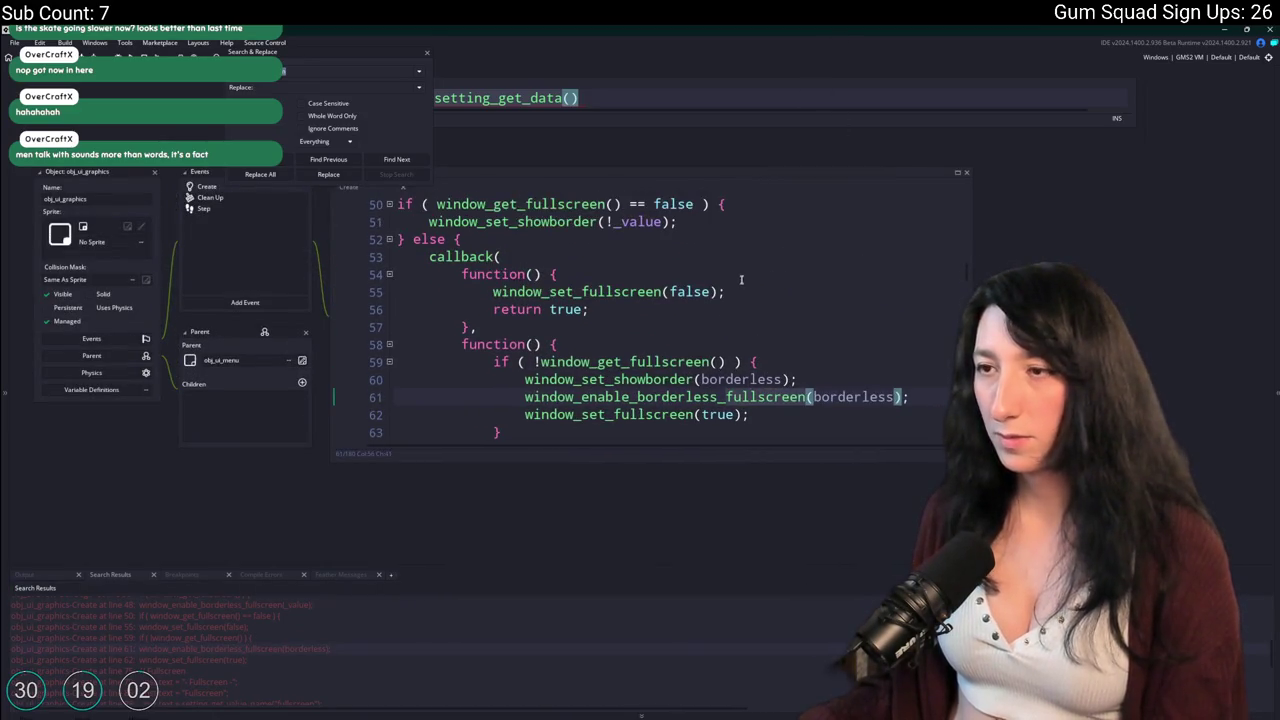
{"action": "scroll", "coordinate": [719, 266], "scroll_direction": "up", "scroll_amount": 2}
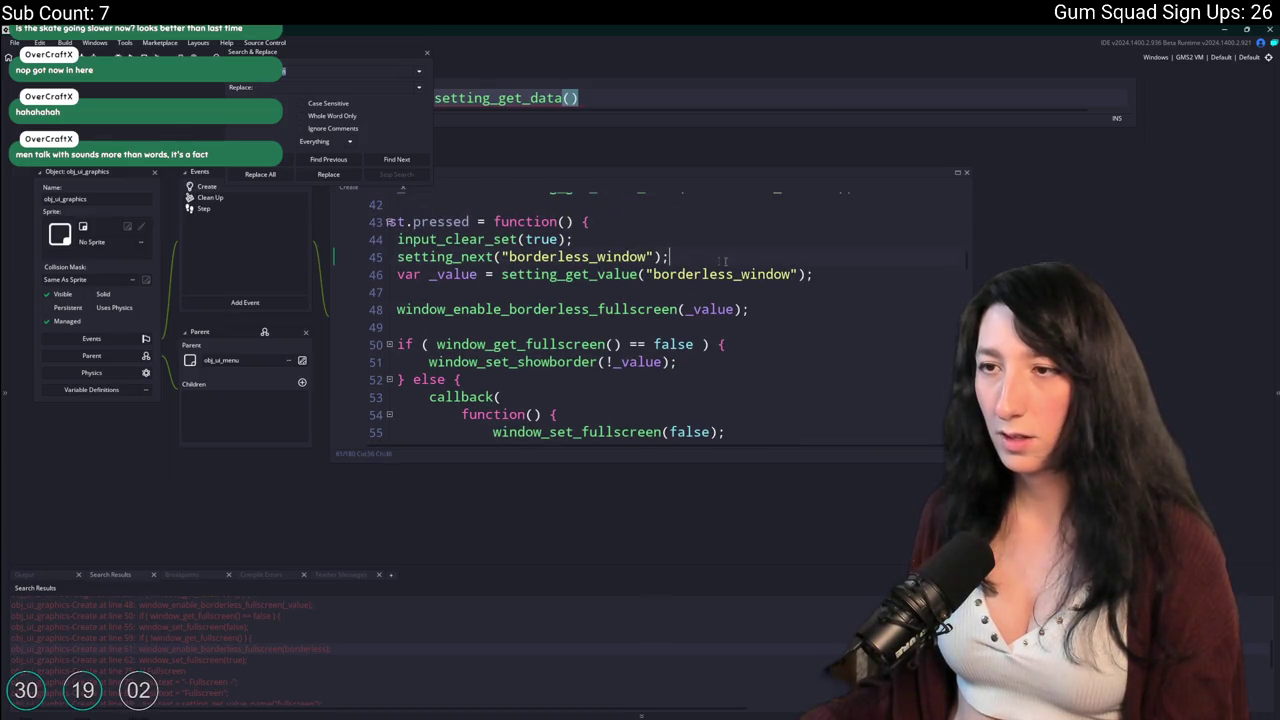
Copy the borderless_window setting_get_value line 46 and paste it onto Step line 30.
{"action": "left_click", "coordinate": [382, 276]}
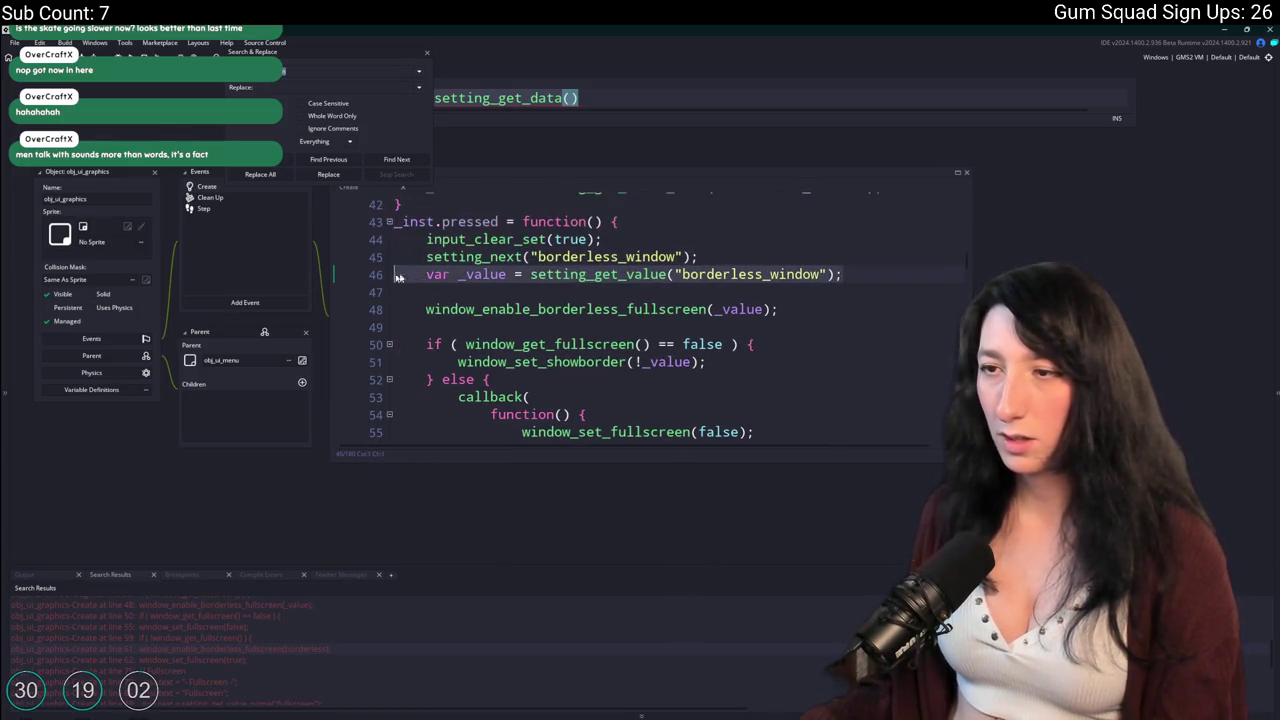
{"action": "left_click", "coordinate": [427, 276]}
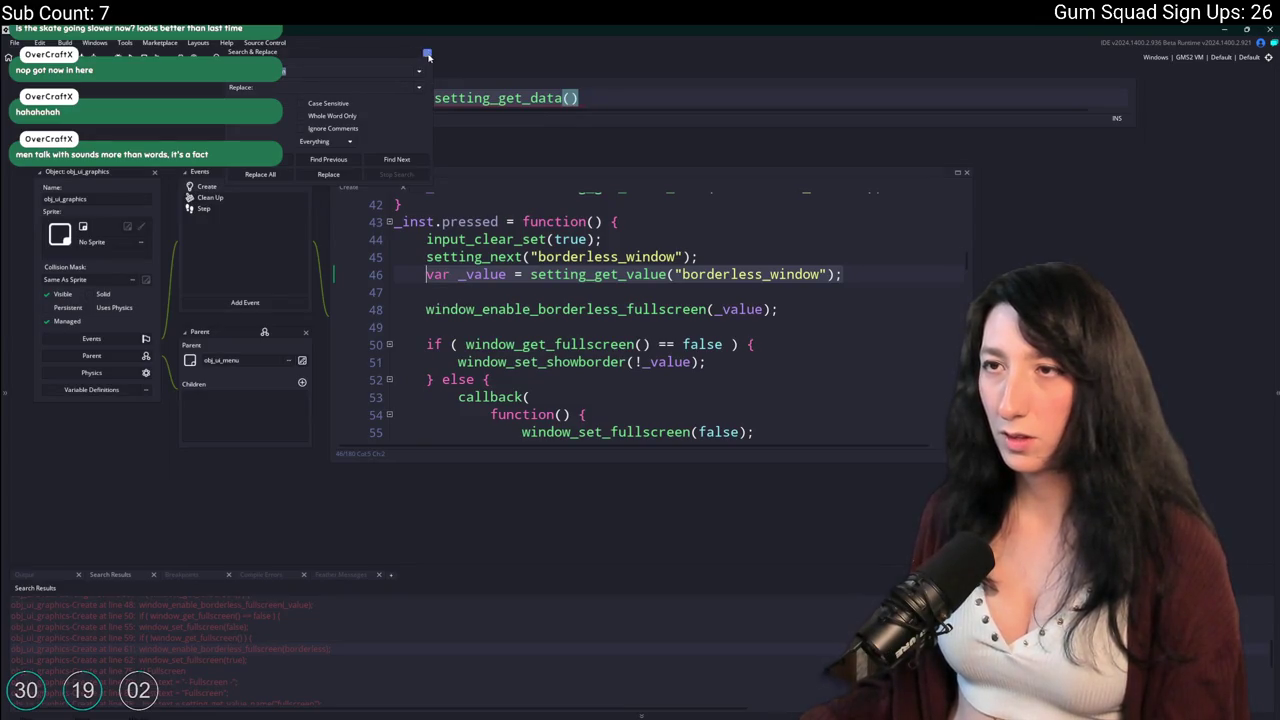
{"action": "left_click", "coordinate": [428, 55]}
{"action": "type", "text": "var _value = setting_get_value(\"borderless_window\");"}
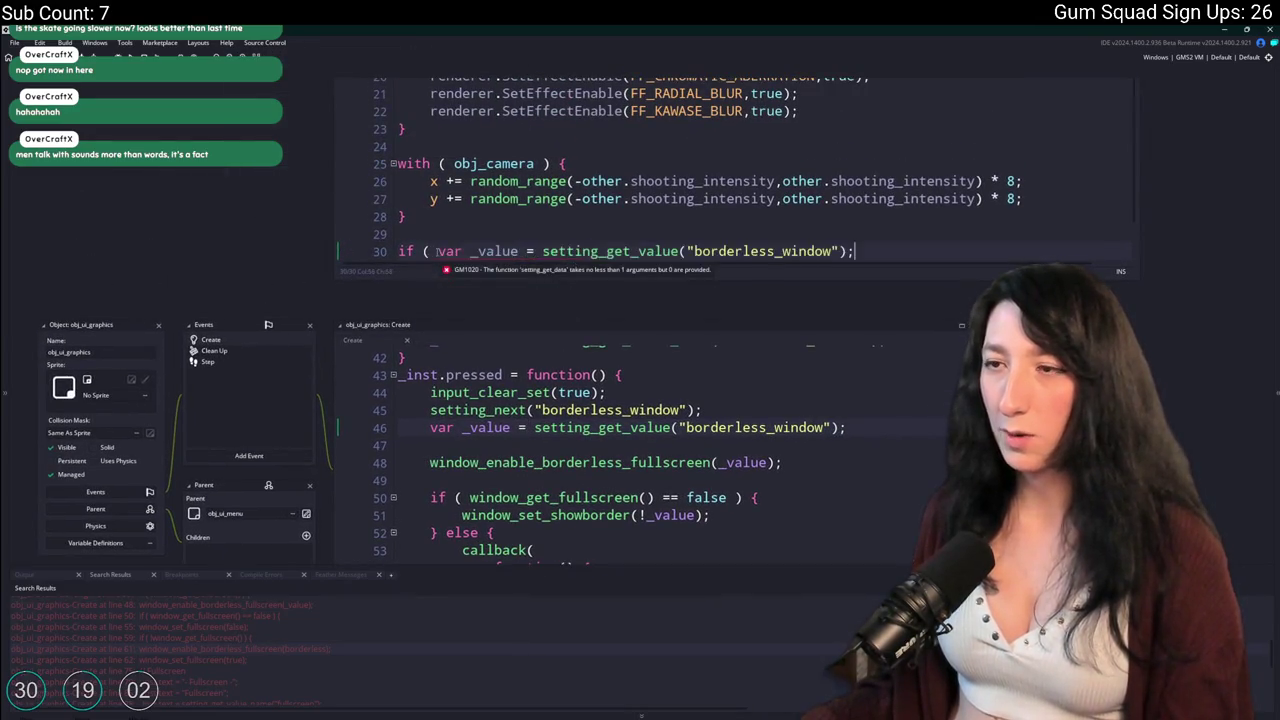